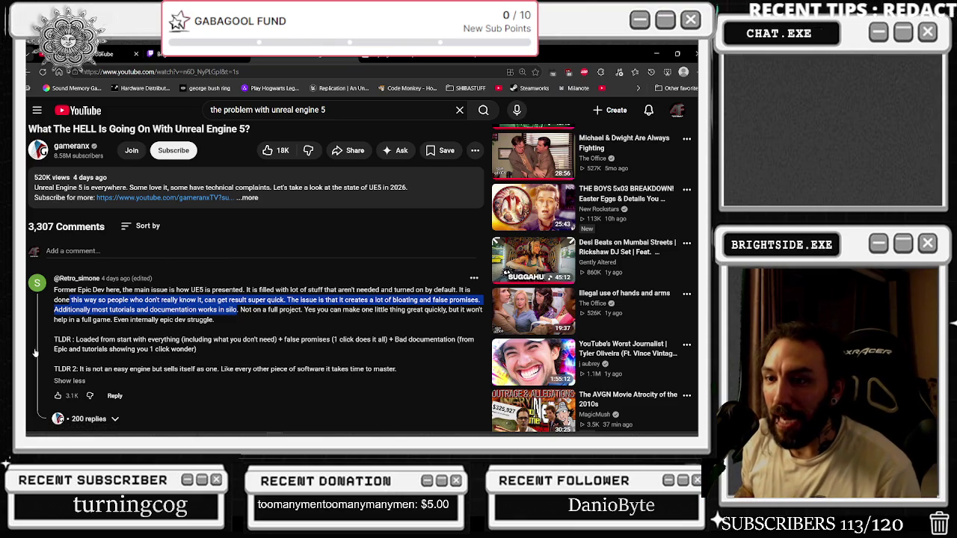
- Highlight the TLDR summary line in the video's top comment
{"action": "double_click", "coordinate": [62, 339]}
{"action": "triple_click", "coordinate": [62, 339]}
{"action": "double_click", "coordinate": [62, 339]}
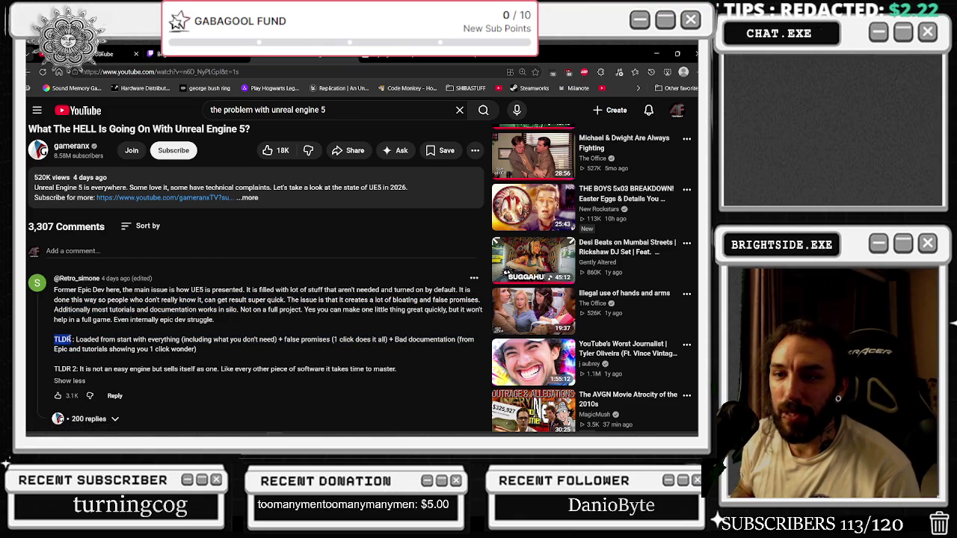
{"action": "scroll", "coordinate": [76, 339], "scroll_direction": "down", "scroll_amount": 1}
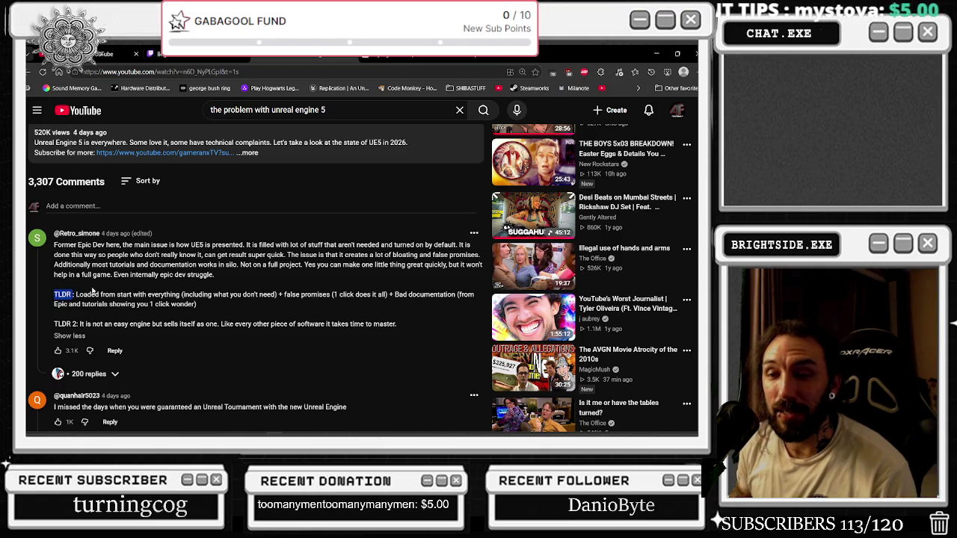
{"action": "mouse_move", "coordinate": [53, 324]}
{"action": "left_mouse_down"}
{"action": "mouse_move", "coordinate": [84, 324]}
{"action": "mouse_move", "coordinate": [87, 294]}
{"action": "mouse_move", "coordinate": [407, 294]}
{"action": "mouse_move", "coordinate": [196, 304]}
{"action": "mouse_move", "coordinate": [114, 325]}
{"action": "mouse_move", "coordinate": [100, 305]}
{"action": "left_mouse_up"}
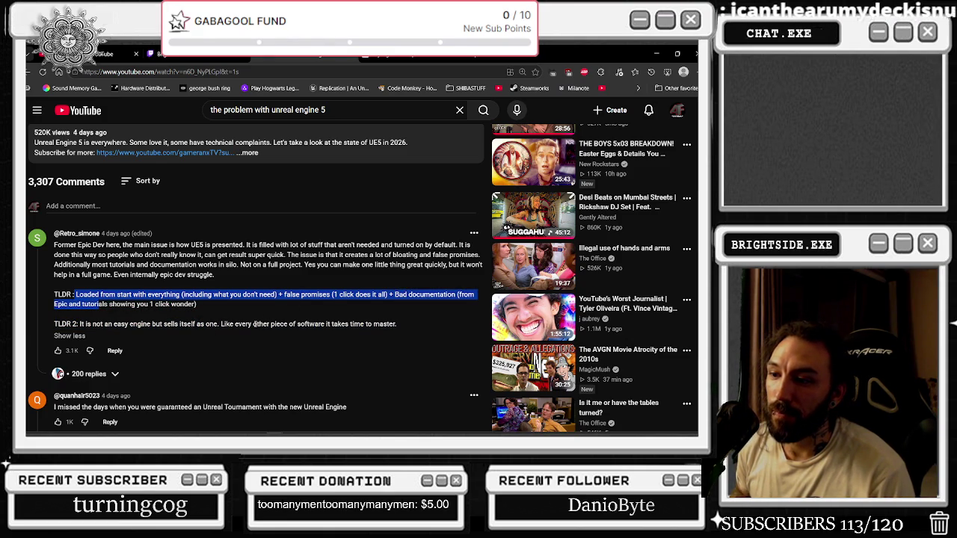
- Read further down and highlight the comment about never having stutters
{"action": "scroll", "coordinate": [255, 325], "scroll_direction": "down", "scroll_amount": 3}
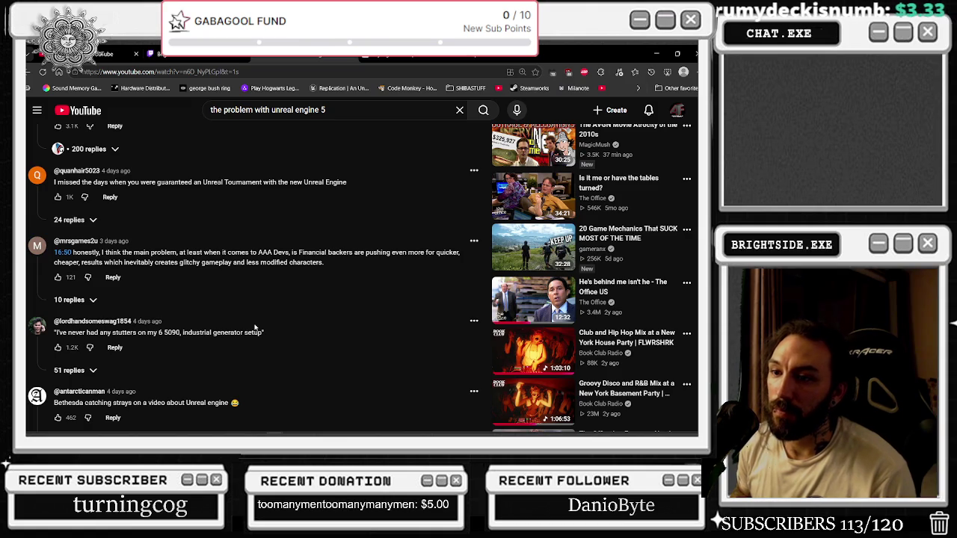
{"action": "left_click_drag", "start_coordinate": [55, 333], "coordinate": [200, 335]}
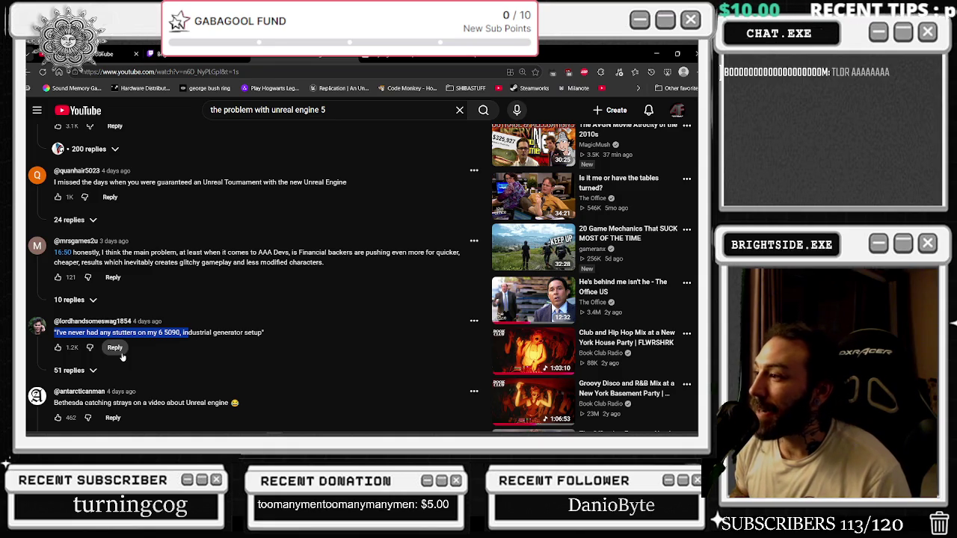
{"action": "scroll", "coordinate": [127, 356], "scroll_direction": "up", "scroll_amount": 15}
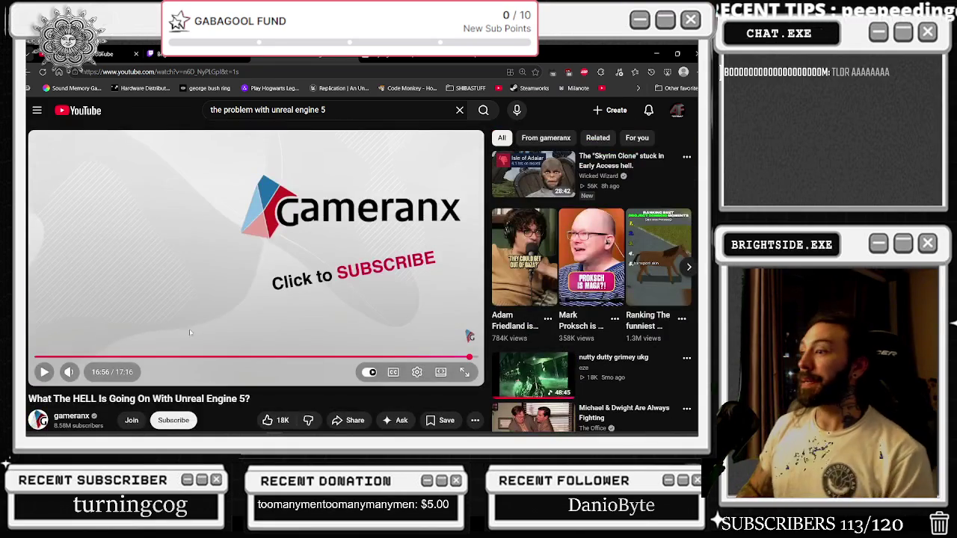
{"action": "scroll", "coordinate": [469, 155], "scroll_direction": "down", "scroll_amount": 4}
- Open the nutty dutty grimey ukg mix and drop its quality to 144p
{"action": "left_click", "coordinate": [532, 196]}
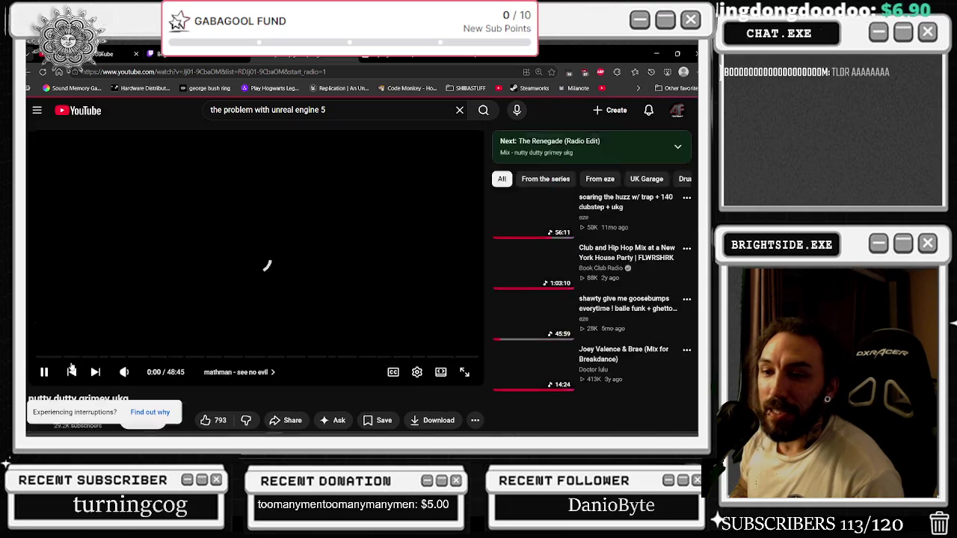
{"action": "left_click", "coordinate": [89, 229]}
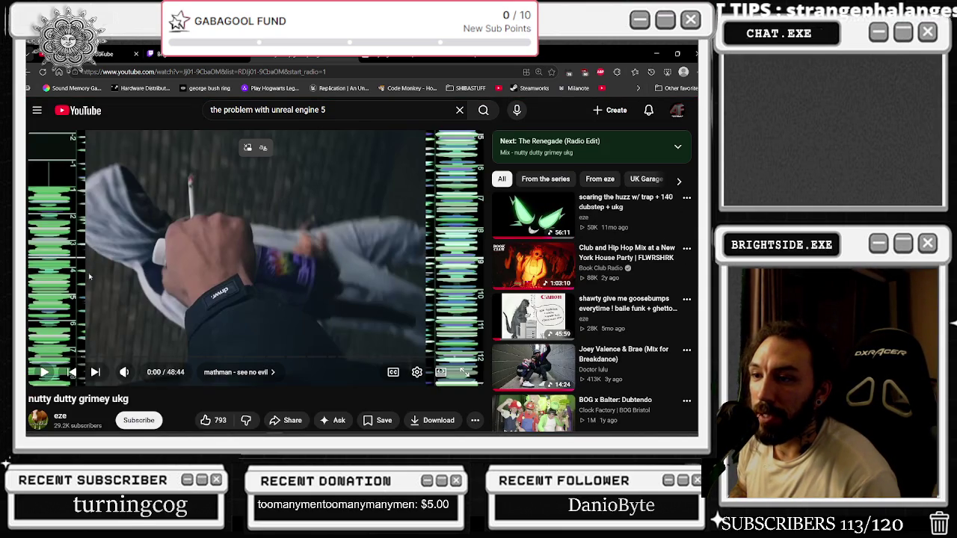
{"action": "left_click", "coordinate": [422, 370]}
{"action": "left_click", "coordinate": [374, 339]}
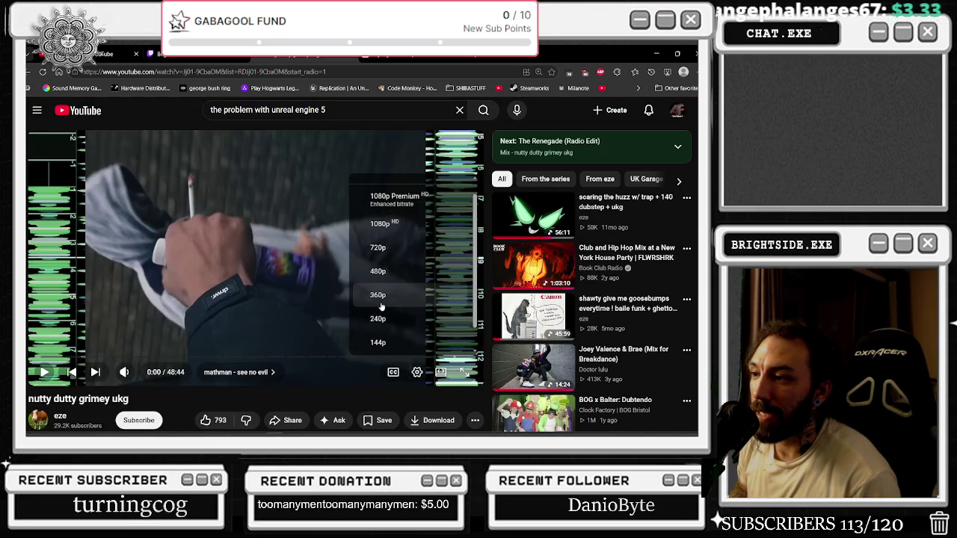
{"action": "left_click", "coordinate": [378, 317]}
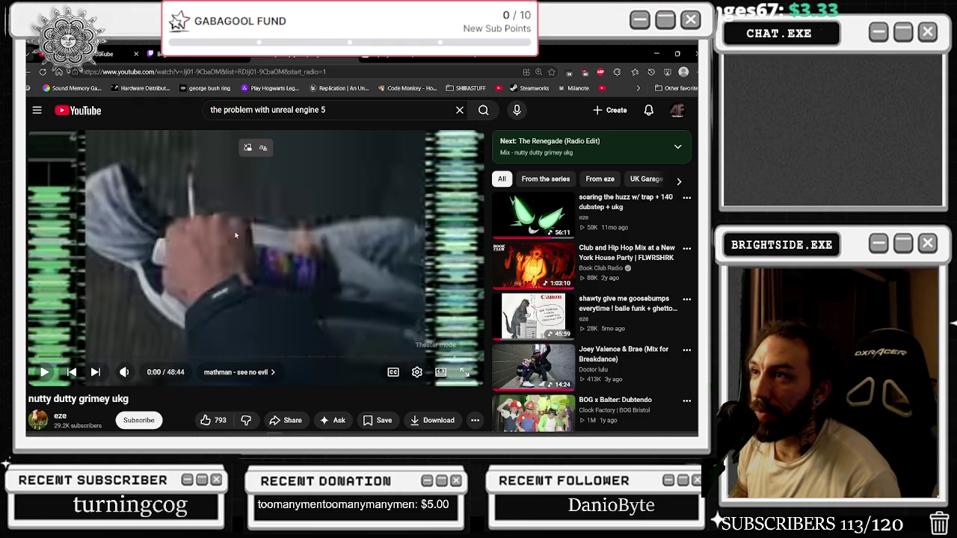
- Start the mix and change its playback speed
{"action": "left_click", "coordinate": [202, 262]}
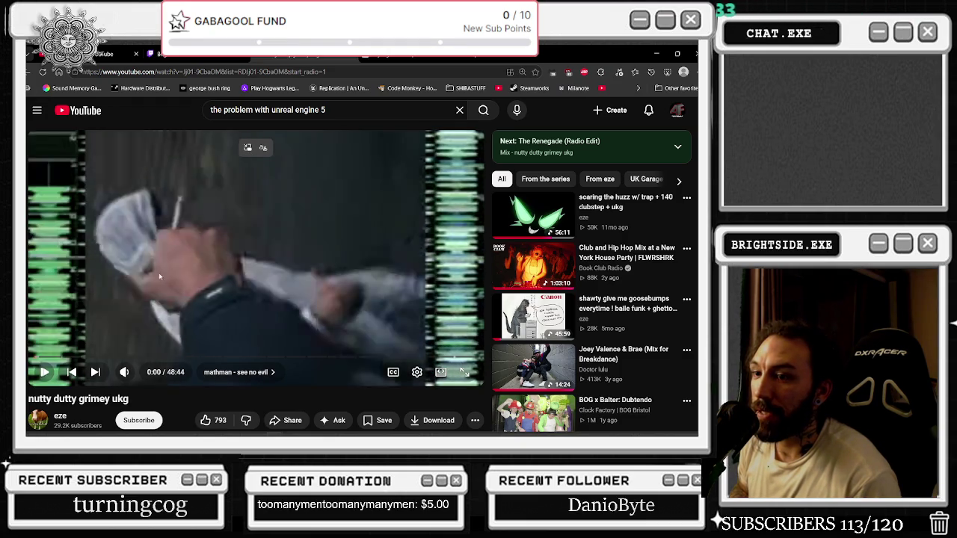
{"action": "left_click", "coordinate": [299, 322]}
{"action": "left_click", "coordinate": [417, 371]}
{"action": "left_click", "coordinate": [401, 315]}
{"action": "left_click", "coordinate": [336, 331]}
- Resume the mix at normal 1.00x speed and shrink the browser to reveal Unreal Engine
{"action": "left_click", "coordinate": [256, 150]}
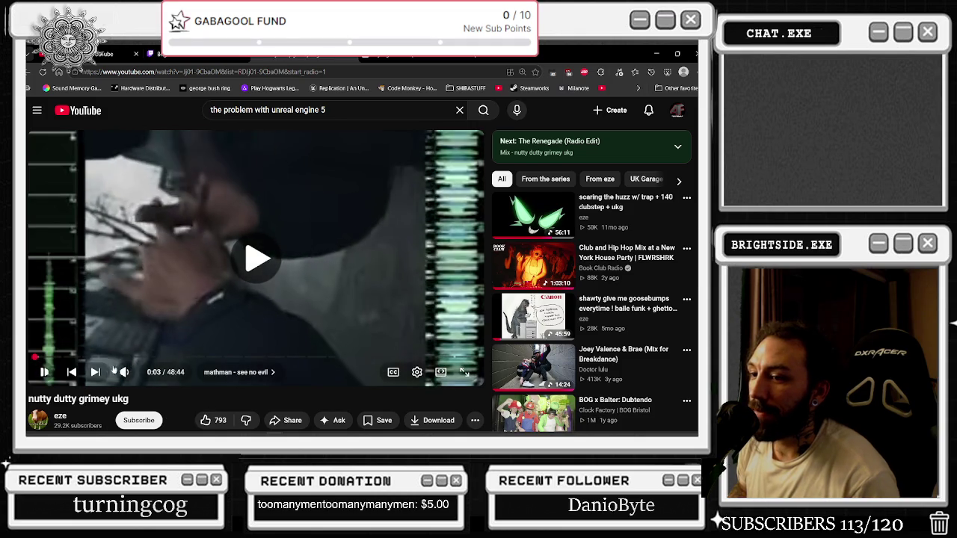
{"action": "left_click", "coordinate": [417, 371]}
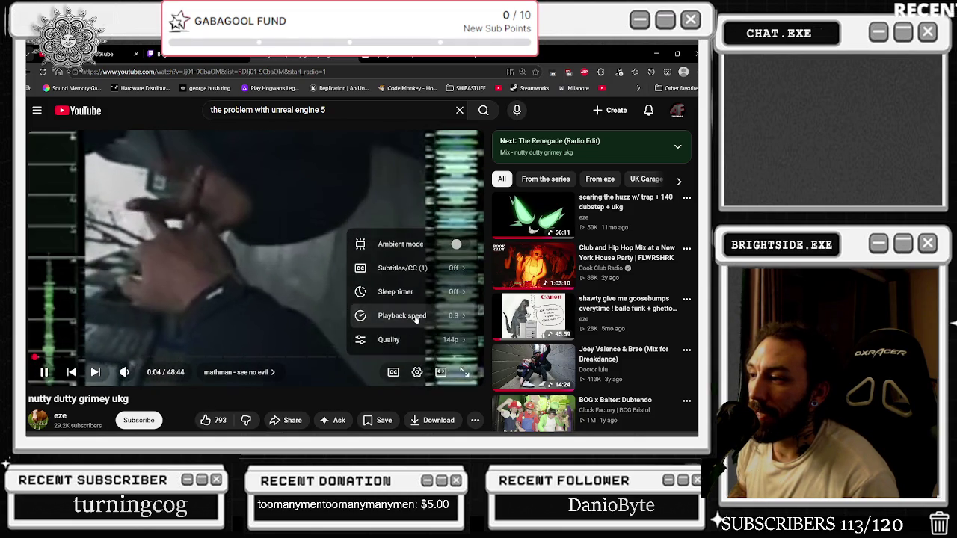
{"action": "left_click", "coordinate": [402, 312]}
{"action": "left_click", "coordinate": [335, 330]}
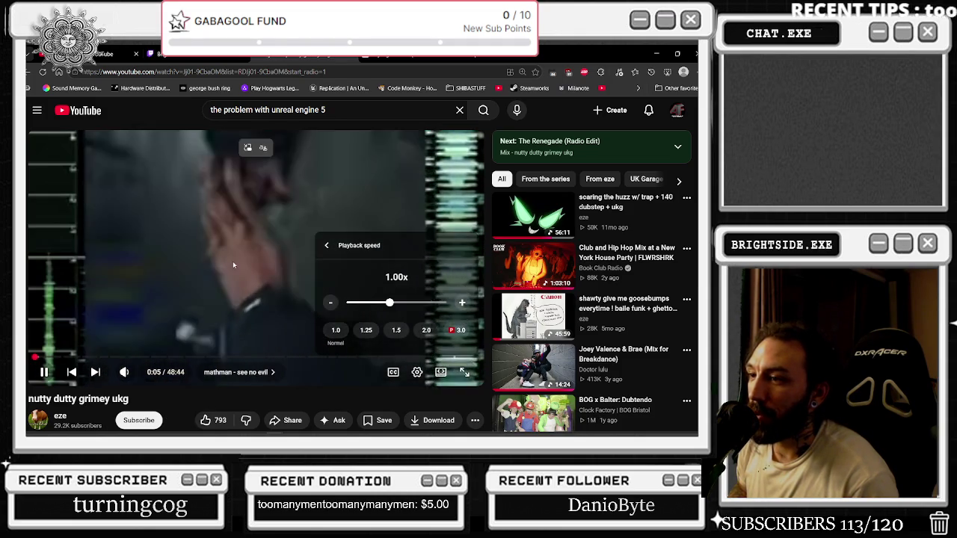
{"action": "left_click", "coordinate": [236, 262]}
{"action": "left_click", "coordinate": [346, 242]}
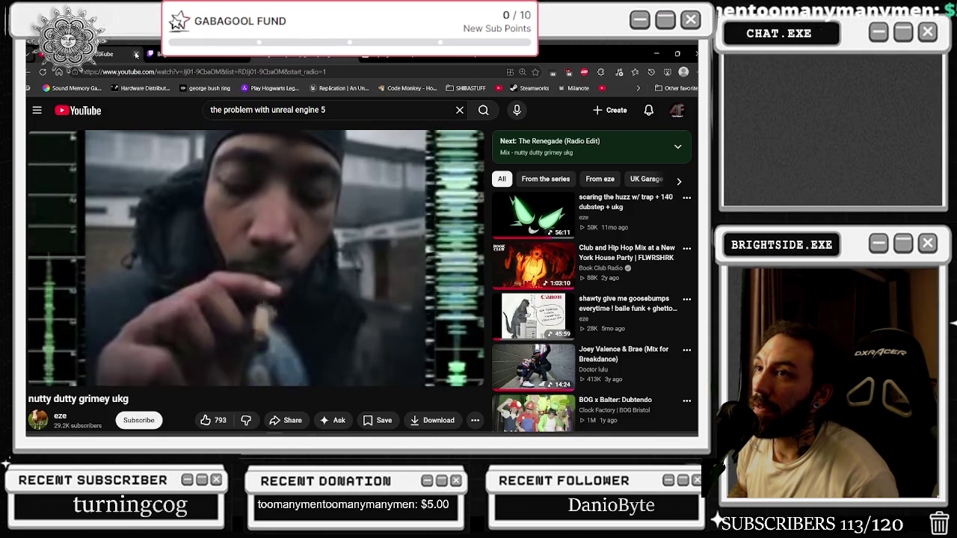
{"action": "mouse_move", "coordinate": [217, 54]}
{"action": "left_mouse_down"}
{"action": "mouse_move", "coordinate": [62, 183]}
{"action": "mouse_move", "coordinate": [25, 186]}
{"action": "left_mouse_up"}
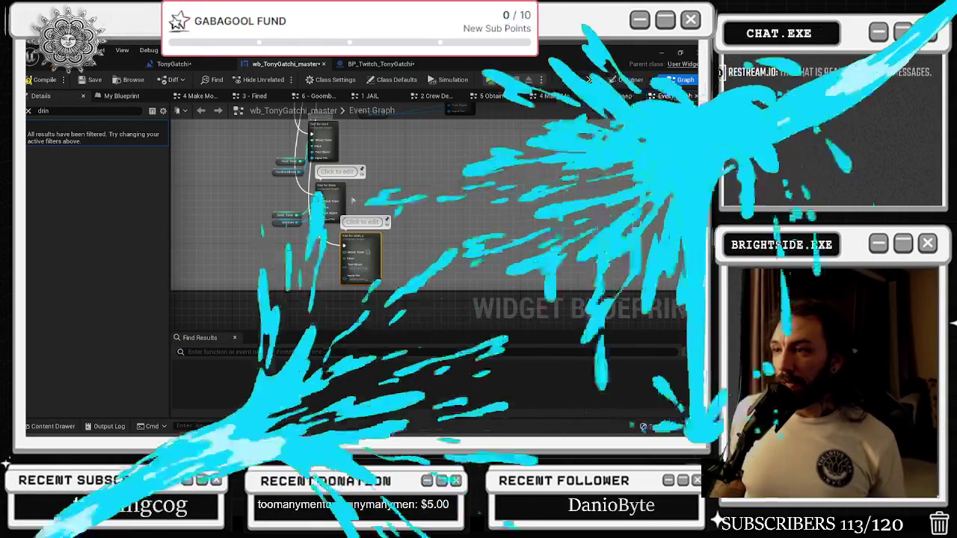
- Nudge the Test for Drink nodes, clear the drin filter and glance at the Designer view
{"action": "left_click_drag", "start_coordinate": [355, 256], "coordinate": [387, 244]}
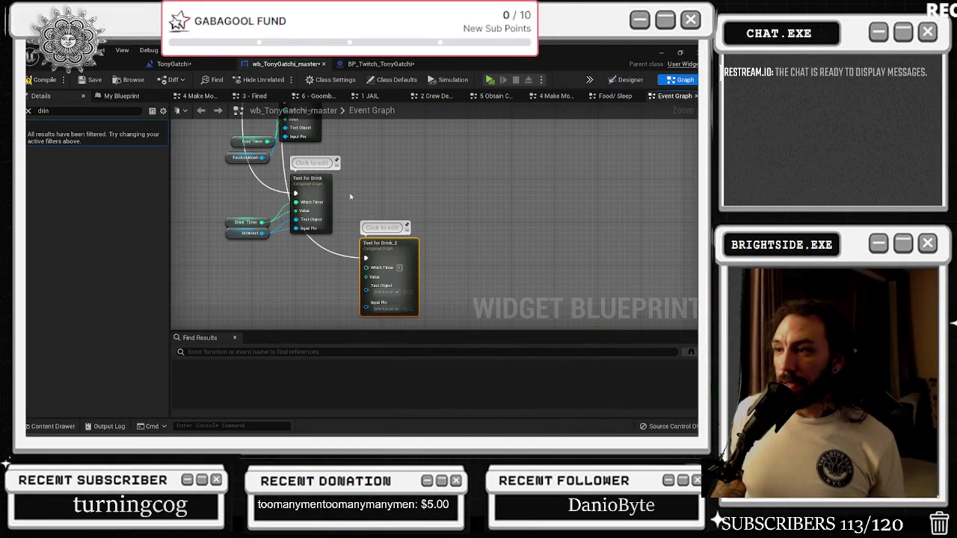
{"action": "left_click_drag", "start_coordinate": [326, 186], "coordinate": [337, 181]}
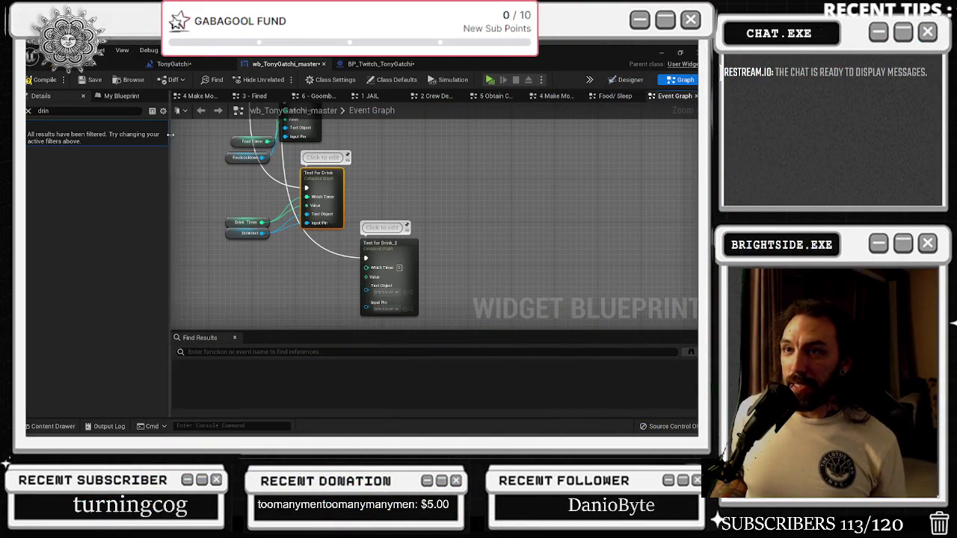
{"action": "left_click", "coordinate": [28, 112]}
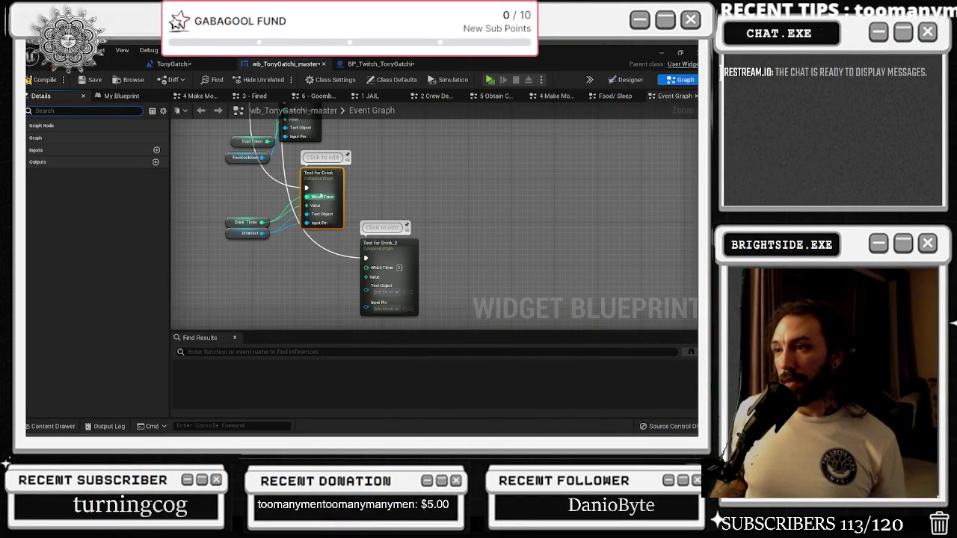
{"action": "left_click", "coordinate": [630, 79]}
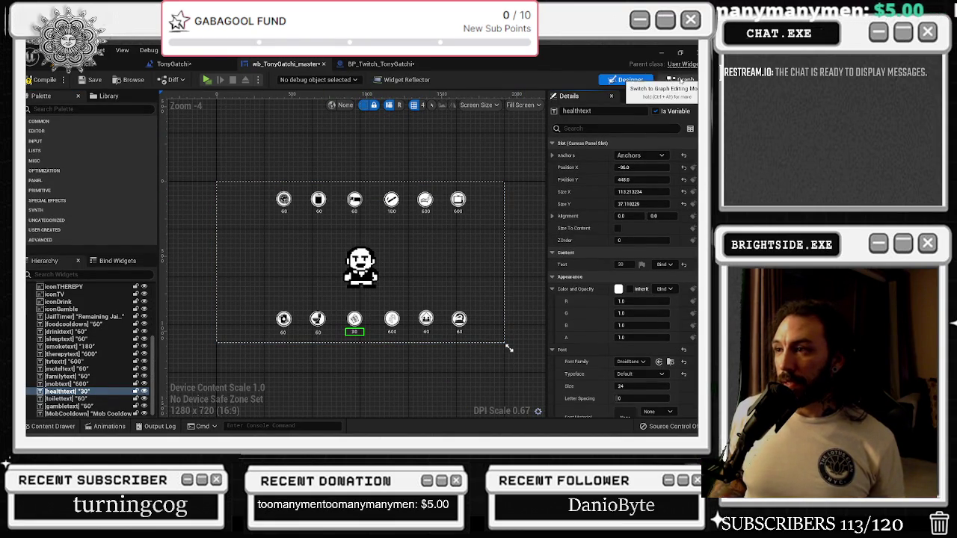
{"action": "left_click", "coordinate": [684, 79]}
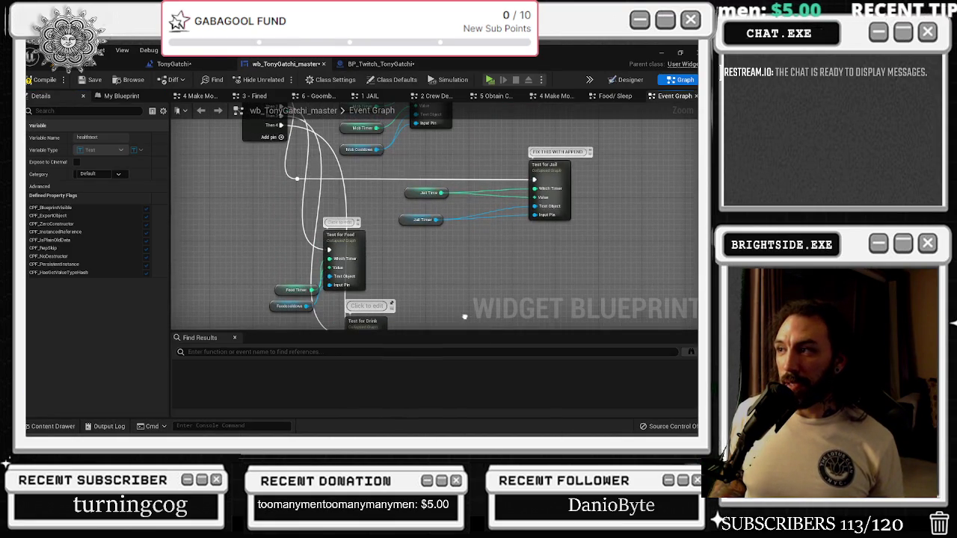
- Rename Test for Drink_2 to Test for sleep and add a copy named Test for smoke
{"action": "left_click", "coordinate": [437, 208]}
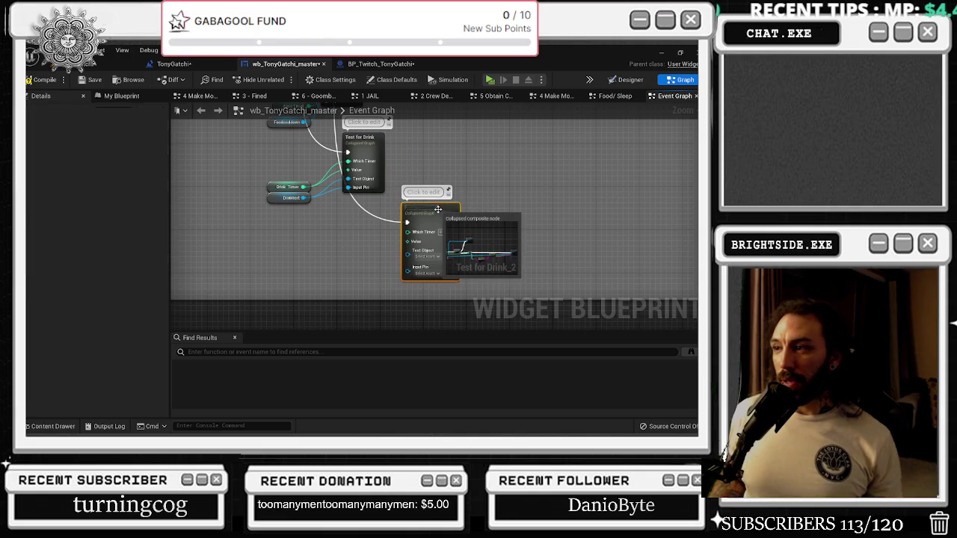
{"action": "double_click", "coordinate": [431, 208]}
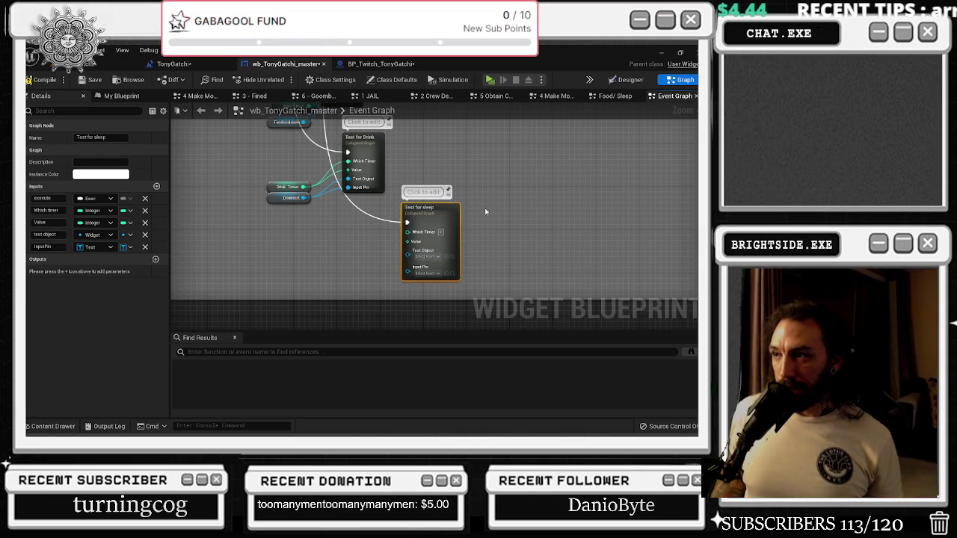
{"action": "left_click", "coordinate": [486, 207]}
{"action": "key", "text": "ctrl+v"}
{"action": "left_click", "coordinate": [532, 219]}
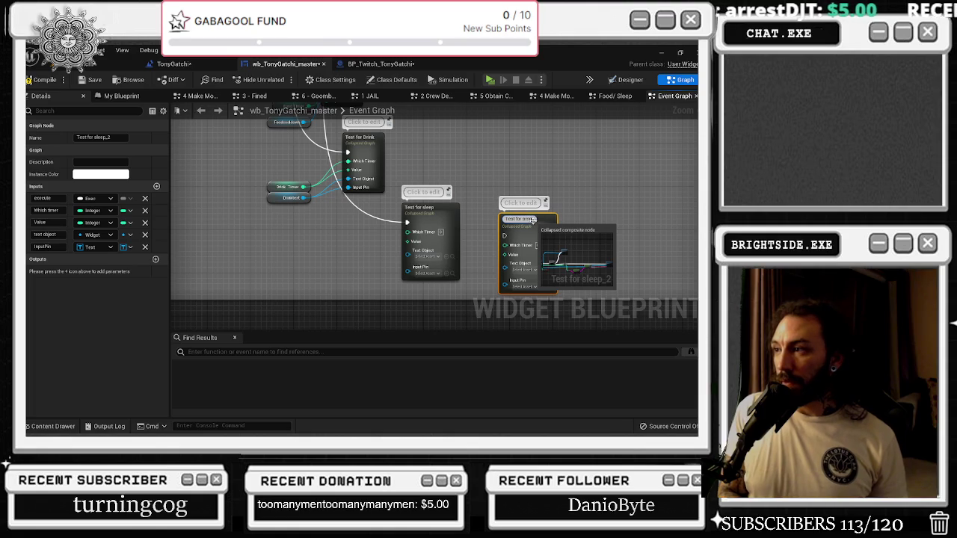
{"action": "type", "text": "smoke"}
{"action": "key", "text": "Return"}
- Duplicate the node twice more, naming the copies Test for therapy and Test for TV
{"action": "key", "text": "ctrl+c"}
{"action": "key", "text": "ctrl+v"}
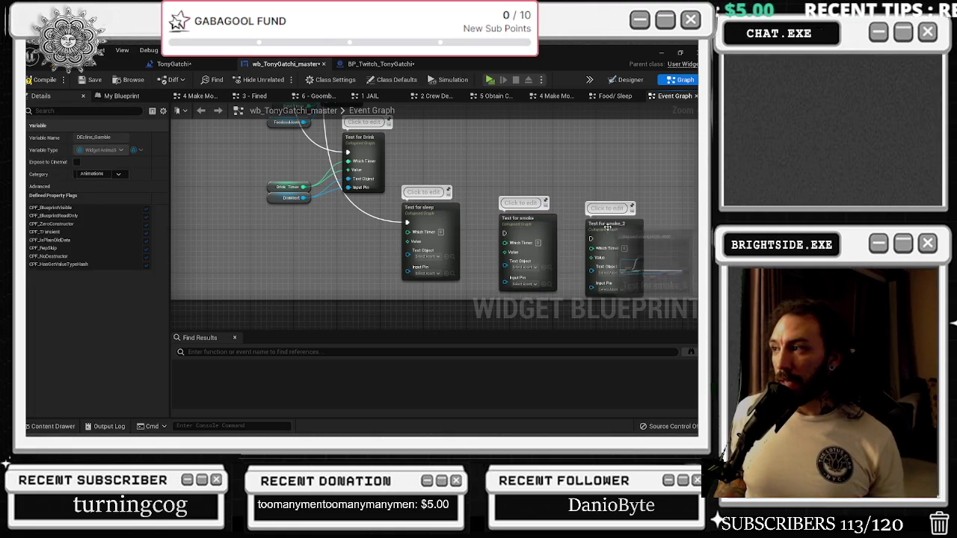
{"action": "left_click", "coordinate": [606, 225]}
{"action": "type", "text": "therapy"}
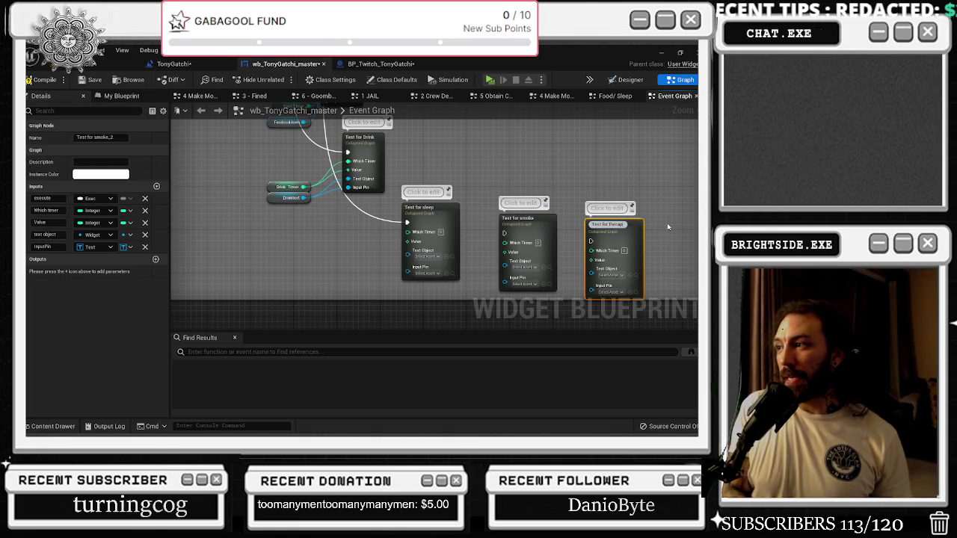
{"action": "key", "text": "Return"}
{"action": "key", "text": "ctrl+c"}
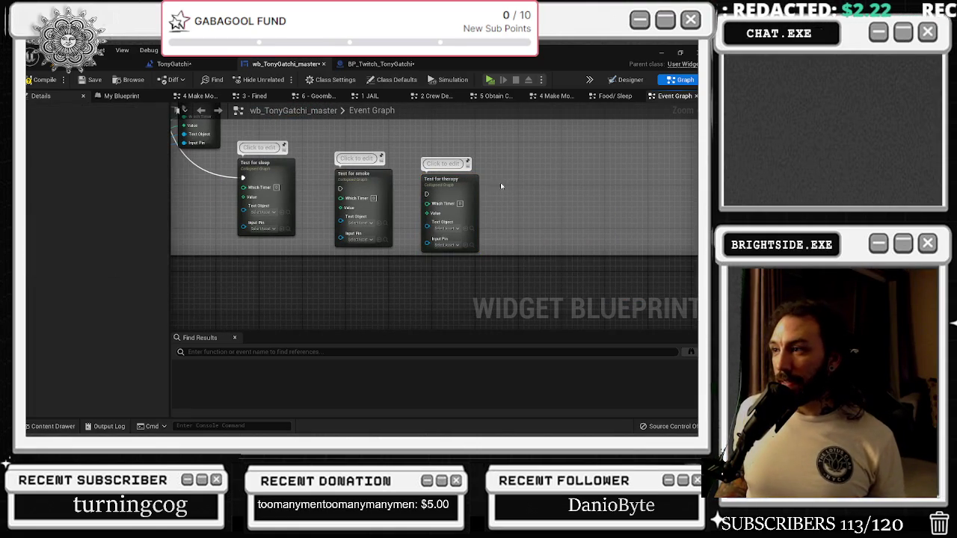
{"action": "key", "text": "ctrl+v"}
{"action": "left_click", "coordinate": [534, 196]}
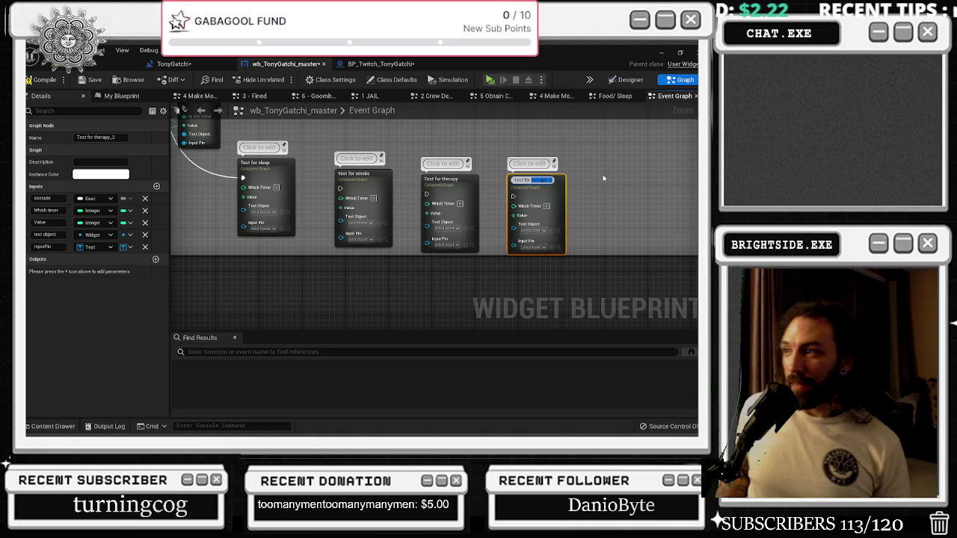
{"action": "type", "text": "TV"}
{"action": "key", "text": "Return"}
- Paste copies of Test for TV and rename them Test for GAMBLE and Test for Toilet
{"action": "key", "text": "ctrl+c"}
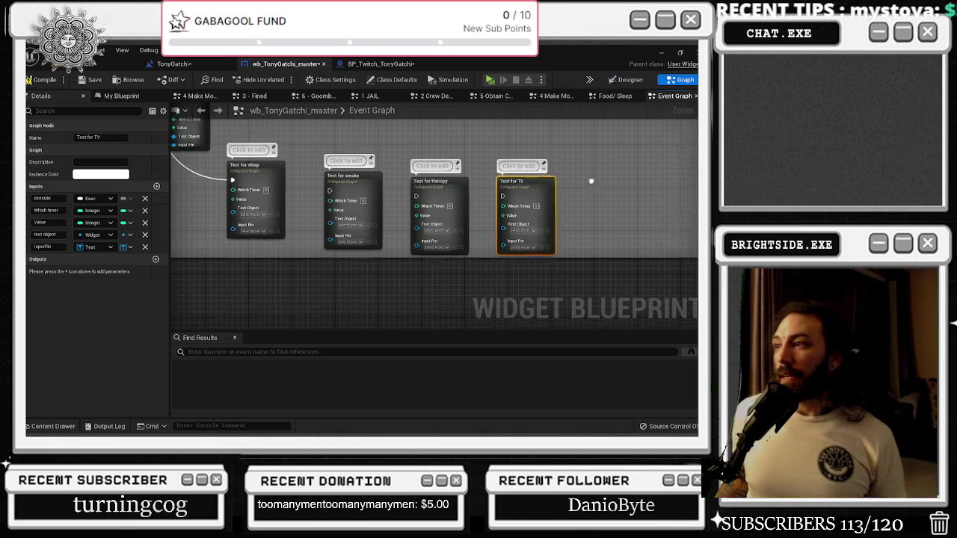
{"action": "left_click", "coordinate": [483, 200]}
{"action": "key", "text": "ctrl+v"}
{"action": "left_click", "coordinate": [518, 197]}
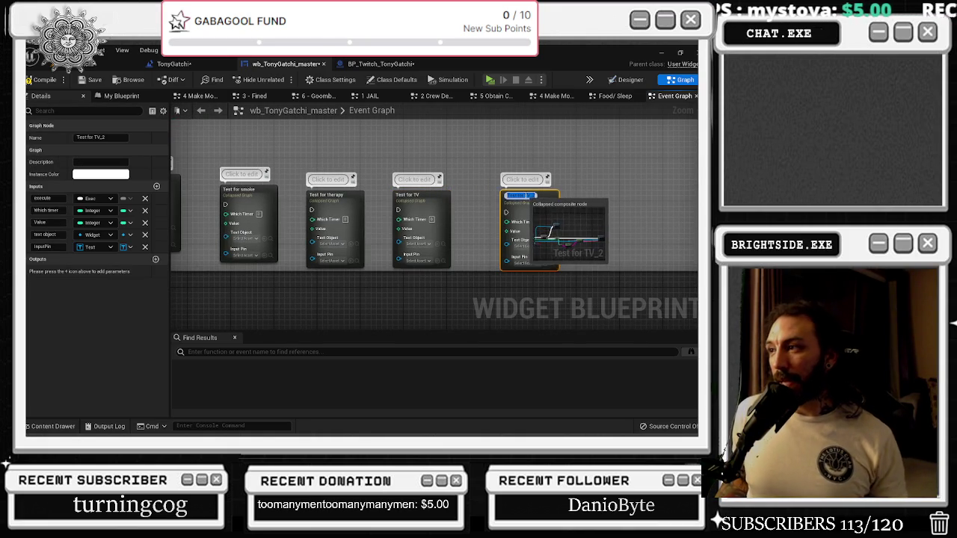
{"action": "key", "text": "Return"}
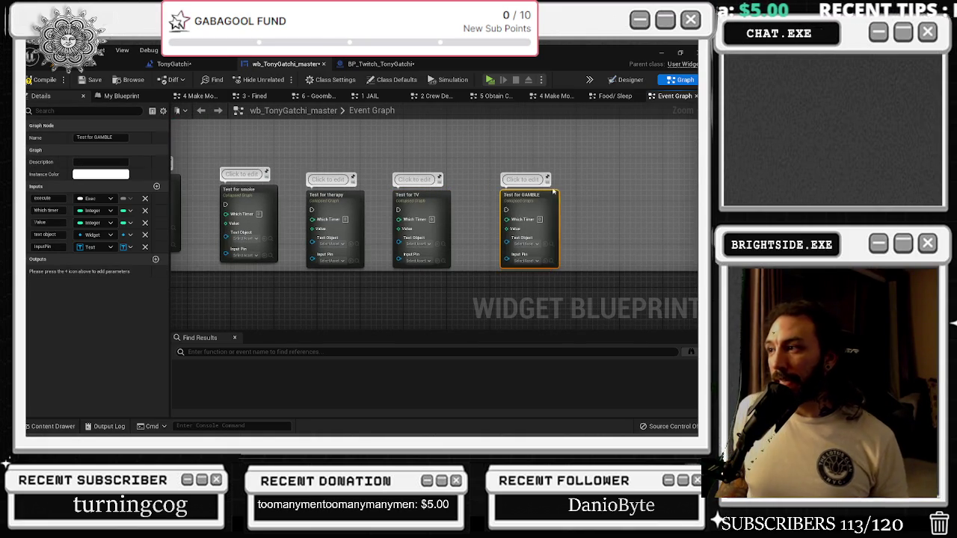
{"action": "key", "text": "ctrl+v"}
{"action": "left_click", "coordinate": [400, 209]}
{"action": "key", "text": "BackSpace"}
{"action": "key", "text": "BackSpace"}
{"action": "key", "text": "BackSpace"}
{"action": "type", "text": "Toilet"}
{"action": "key", "text": "Return"}
- Drag the smoke, therapy, TV and GAMBLE test nodes into one vertical column
{"action": "scroll", "coordinate": [486, 207], "scroll_direction": "down", "scroll_amount": 4}
{"action": "left_click_drag", "start_coordinate": [424, 195], "coordinate": [408, 196]}
{"action": "left_click_drag", "start_coordinate": [471, 196], "coordinate": [420, 246]}
{"action": "mouse_move", "coordinate": [520, 195]}
{"action": "left_mouse_down"}
{"action": "mouse_move", "coordinate": [441, 299]}
{"action": "mouse_move", "coordinate": [403, 246]}
{"action": "left_mouse_up"}
{"action": "mouse_move", "coordinate": [523, 142]}
{"action": "left_mouse_down"}
{"action": "mouse_move", "coordinate": [515, 179]}
{"action": "mouse_move", "coordinate": [418, 292]}
{"action": "left_mouse_up"}
{"action": "left_click_drag", "start_coordinate": [568, 146], "coordinate": [478, 303]}
{"action": "mouse_move", "coordinate": [636, 129]}
{"action": "left_mouse_down"}
{"action": "mouse_move", "coordinate": [523, 193]}
{"action": "mouse_move", "coordinate": [538, 240]}
{"action": "mouse_move", "coordinate": [351, 269]}
{"action": "mouse_move", "coordinate": [359, 225]}
{"action": "left_mouse_up"}
{"action": "scroll", "coordinate": [373, 220], "scroll_direction": "up", "scroll_amount": 3}
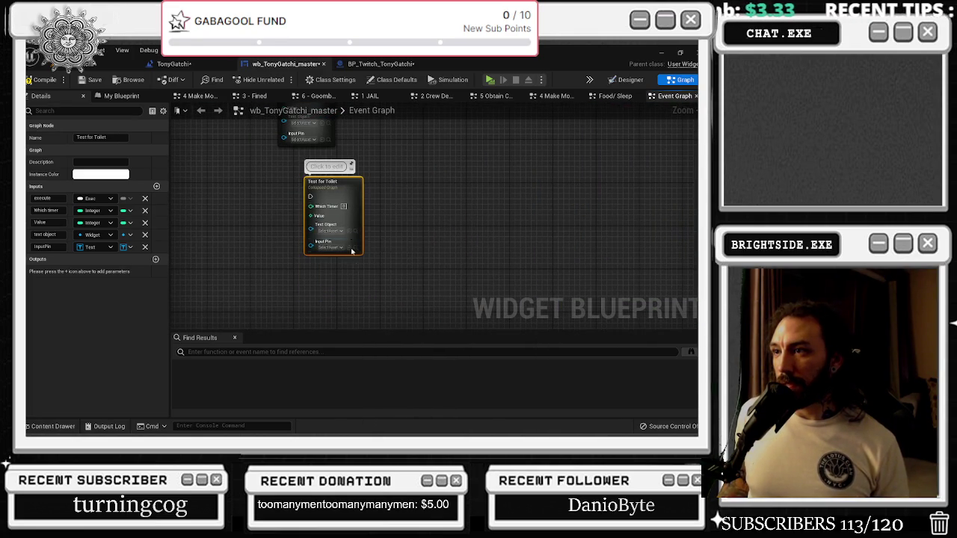
- Duplicate Test for Toilet into new Test for Wealth, Test for Family and Test for MOTEL nodes
{"action": "key", "text": "ctrl+d"}
{"action": "type", "text": "Test for Wealth"}
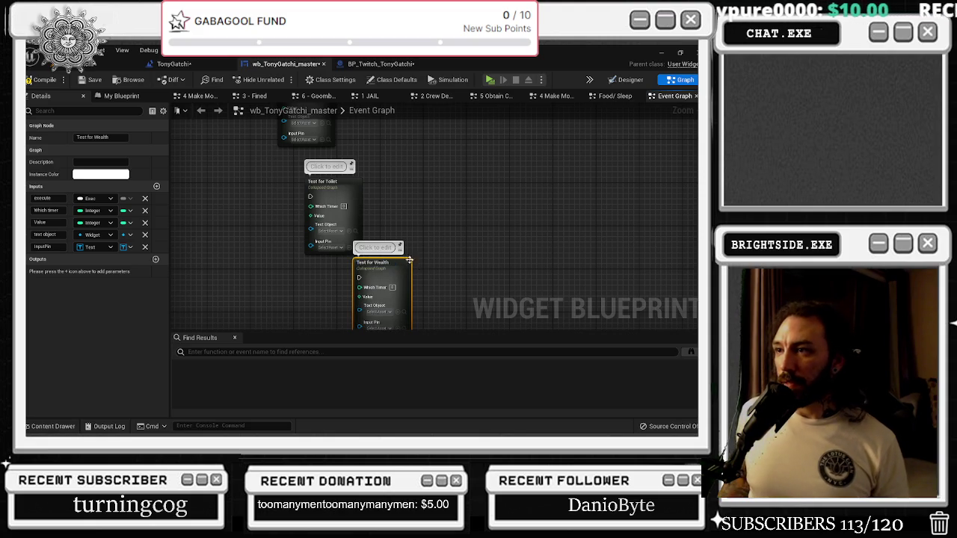
{"action": "mouse_move", "coordinate": [398, 266]}
{"action": "left_mouse_down"}
{"action": "mouse_move", "coordinate": [386, 195]}
{"action": "mouse_move", "coordinate": [379, 213]}
{"action": "mouse_move", "coordinate": [352, 172]}
{"action": "left_mouse_up"}
{"action": "key", "text": "ctrl+d"}
{"action": "type", "text": "Test for Family"}
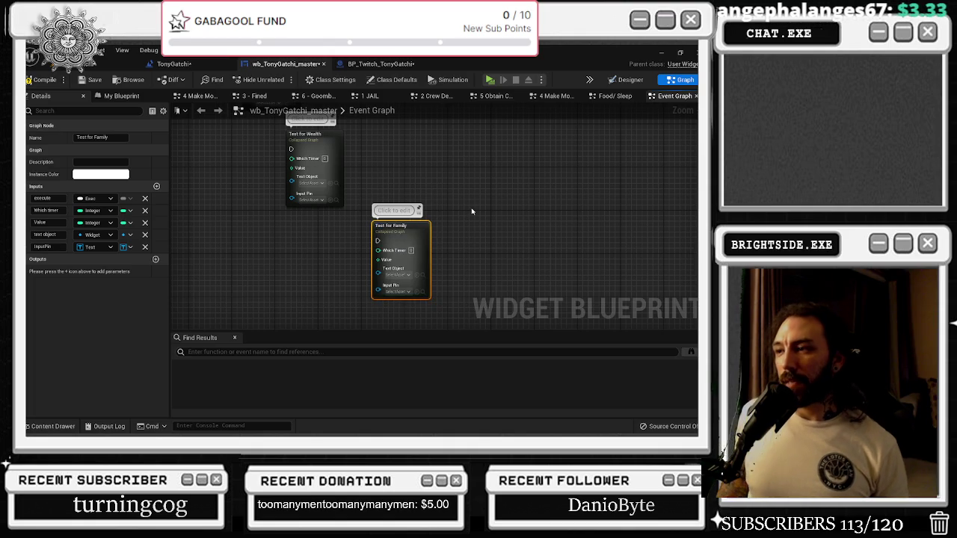
{"action": "left_click_drag", "start_coordinate": [472, 212], "coordinate": [421, 165]}
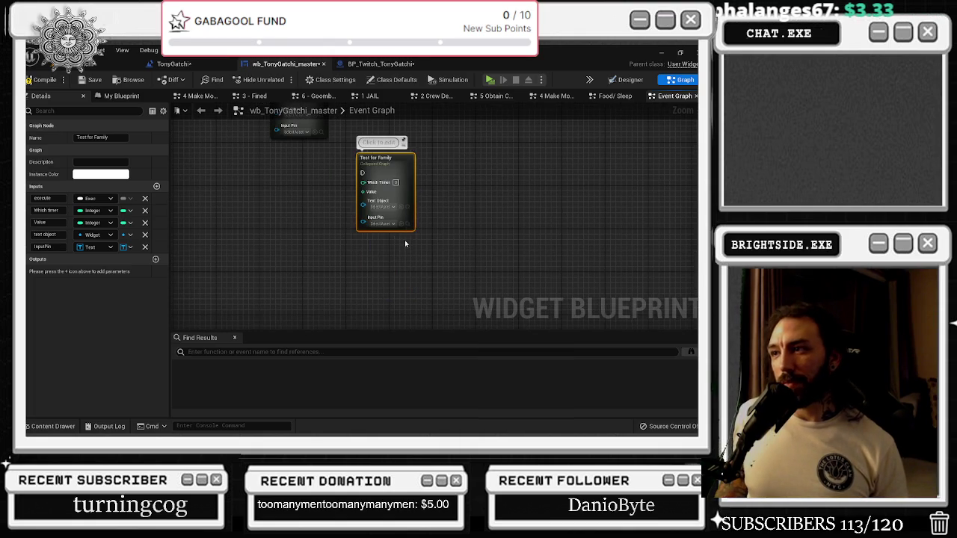
{"action": "left_click", "coordinate": [417, 263]}
{"action": "key", "text": "ctrl+v"}
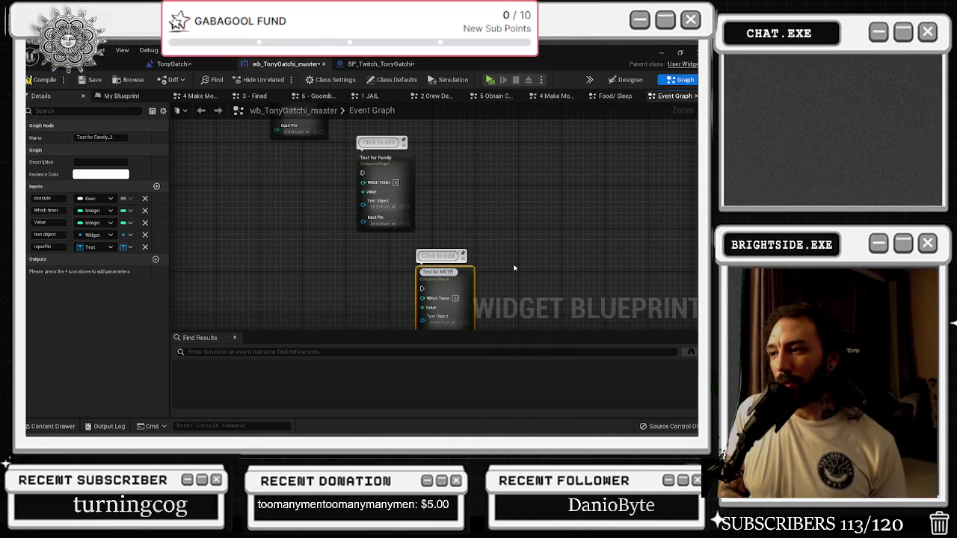
{"action": "key", "text": "Return"}
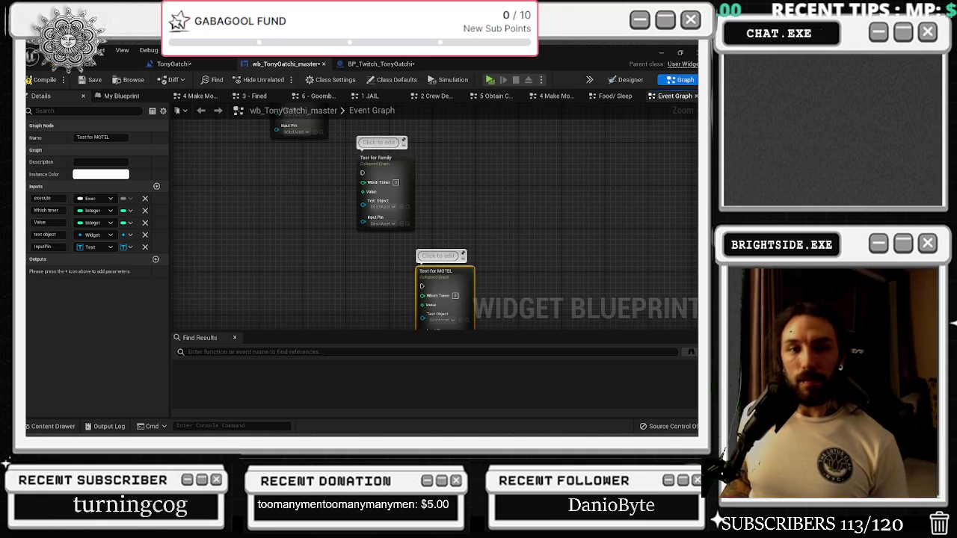
{"action": "scroll", "coordinate": [402, 299], "scroll_direction": "down", "scroll_amount": 3}
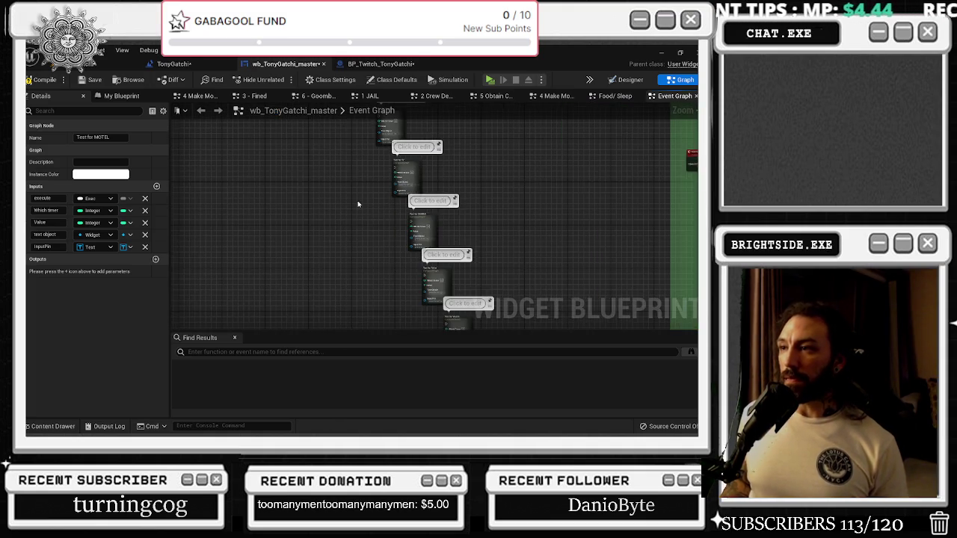
{"action": "left_click_drag", "start_coordinate": [412, 177], "coordinate": [398, 280]}
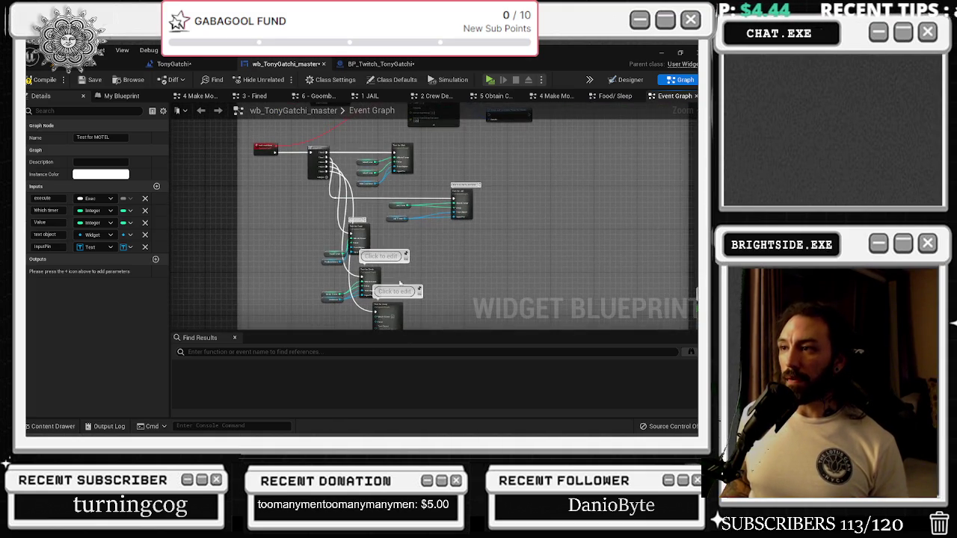
{"action": "scroll", "coordinate": [339, 192], "scroll_direction": "up", "scroll_amount": 1}
{"action": "scroll", "coordinate": [350, 213], "scroll_direction": "up", "scroll_amount": 2}
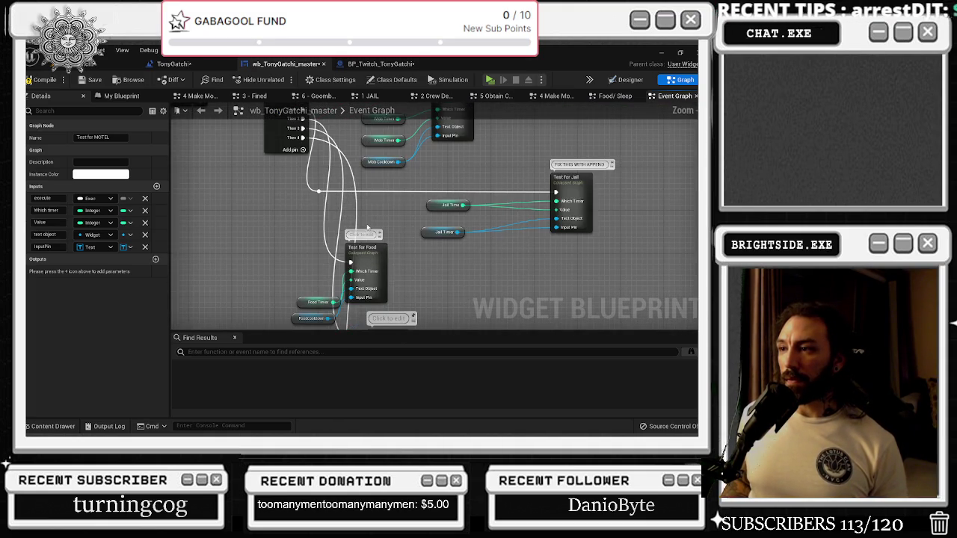
{"action": "scroll", "coordinate": [414, 262], "scroll_direction": "down", "scroll_amount": 1}
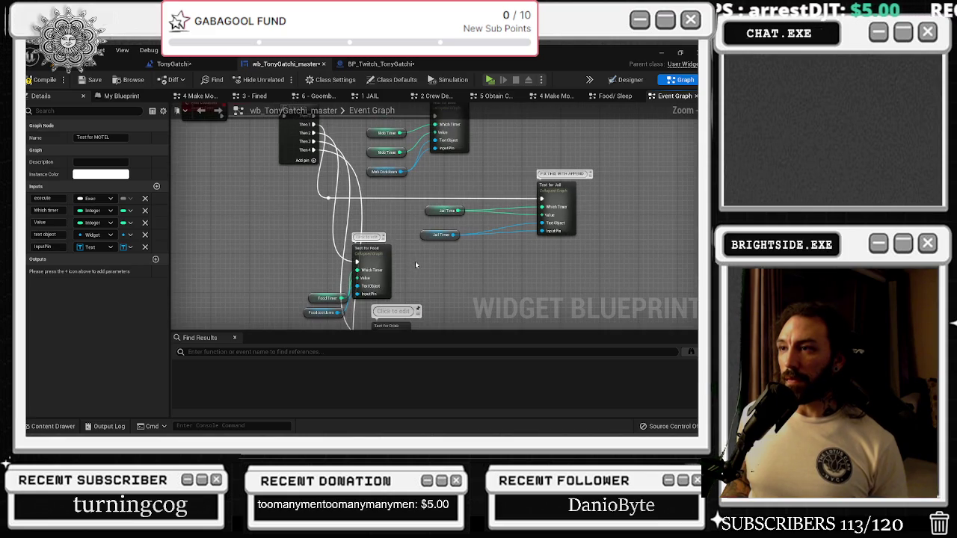
{"action": "mouse_move", "coordinate": [420, 254]}
{"action": "left_mouse_down"}
{"action": "mouse_move", "coordinate": [375, 196]}
{"action": "mouse_move", "coordinate": [359, 209]}
{"action": "mouse_move", "coordinate": [411, 160]}
{"action": "mouse_move", "coordinate": [428, 115]}
{"action": "left_mouse_up"}
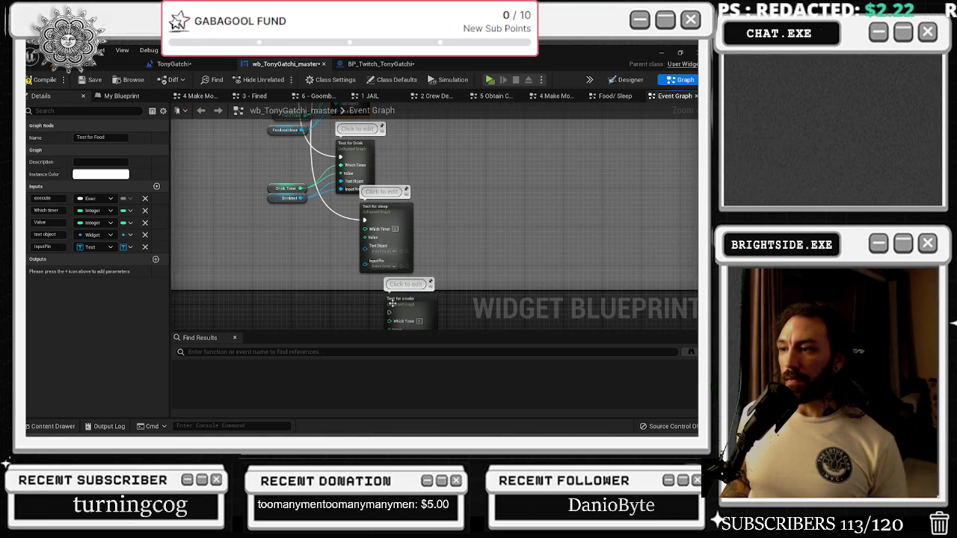
- Add a Sequence output and wire it to Test for smoke
{"action": "left_click_drag", "start_coordinate": [387, 297], "coordinate": [417, 235]}
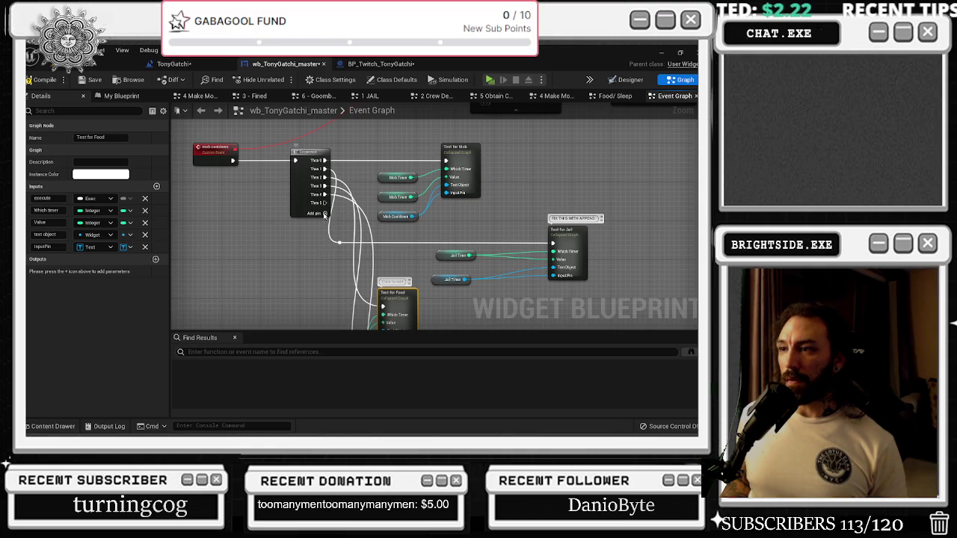
{"action": "left_click", "coordinate": [324, 214]}
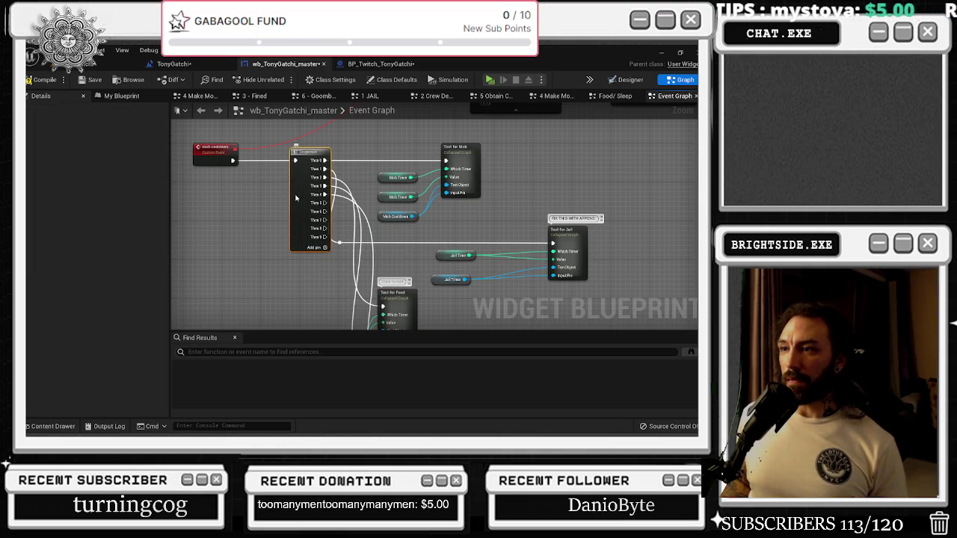
{"action": "left_click_drag", "start_coordinate": [295, 197], "coordinate": [332, 120]}
{"action": "mouse_move", "coordinate": [362, 248]}
{"action": "left_mouse_down"}
{"action": "mouse_move", "coordinate": [298, 143]}
{"action": "mouse_move", "coordinate": [274, 324]}
{"action": "mouse_move", "coordinate": [241, 278]}
{"action": "left_mouse_up"}
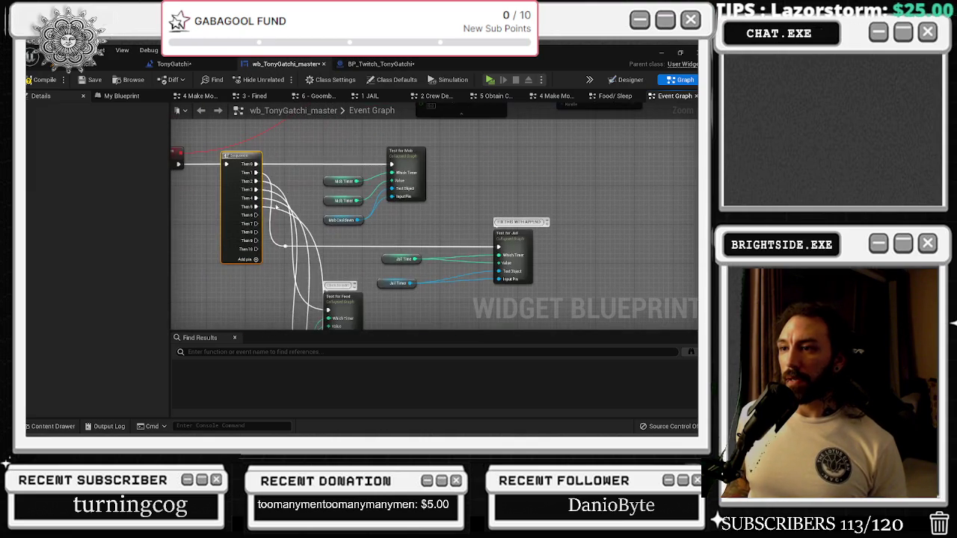
{"action": "left_click_drag", "start_coordinate": [250, 221], "coordinate": [361, 148]}
- Wire Sequence outputs to Test for TV and Test for Wealth, then add another output
{"action": "mouse_move", "coordinate": [361, 194]}
{"action": "left_mouse_down"}
{"action": "mouse_move", "coordinate": [354, 145]}
{"action": "mouse_move", "coordinate": [367, 154]}
{"action": "left_mouse_up"}
{"action": "left_click_drag", "start_coordinate": [396, 217], "coordinate": [389, 168]}
{"action": "mouse_move", "coordinate": [398, 207]}
{"action": "left_mouse_down"}
{"action": "mouse_move", "coordinate": [292, 272]}
{"action": "mouse_move", "coordinate": [231, 272]}
{"action": "mouse_move", "coordinate": [203, 258]}
{"action": "mouse_move", "coordinate": [217, 297]}
{"action": "mouse_move", "coordinate": [358, 327]}
{"action": "mouse_move", "coordinate": [441, 291]}
{"action": "mouse_move", "coordinate": [427, 222]}
{"action": "mouse_move", "coordinate": [455, 340]}
{"action": "mouse_move", "coordinate": [448, 277]}
{"action": "mouse_move", "coordinate": [384, 132]}
{"action": "mouse_move", "coordinate": [267, 107]}
{"action": "mouse_move", "coordinate": [243, 229]}
{"action": "left_mouse_up"}
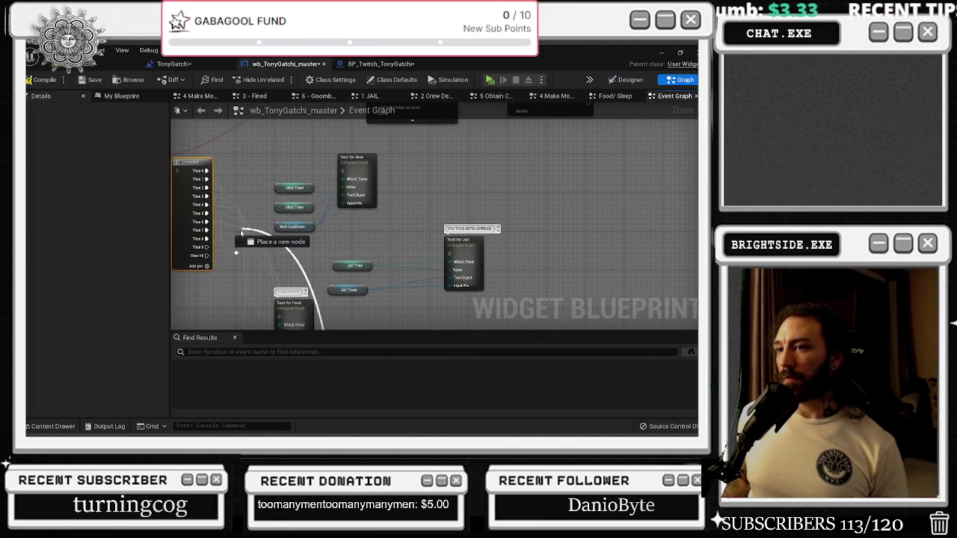
{"action": "mouse_move", "coordinate": [217, 281]}
{"action": "left_mouse_down"}
{"action": "mouse_move", "coordinate": [355, 310]}
{"action": "mouse_move", "coordinate": [497, 323]}
{"action": "mouse_move", "coordinate": [549, 273]}
{"action": "mouse_move", "coordinate": [486, 154]}
{"action": "mouse_move", "coordinate": [482, 206]}
{"action": "left_mouse_up"}
{"action": "left_click_drag", "start_coordinate": [426, 142], "coordinate": [367, 207]}
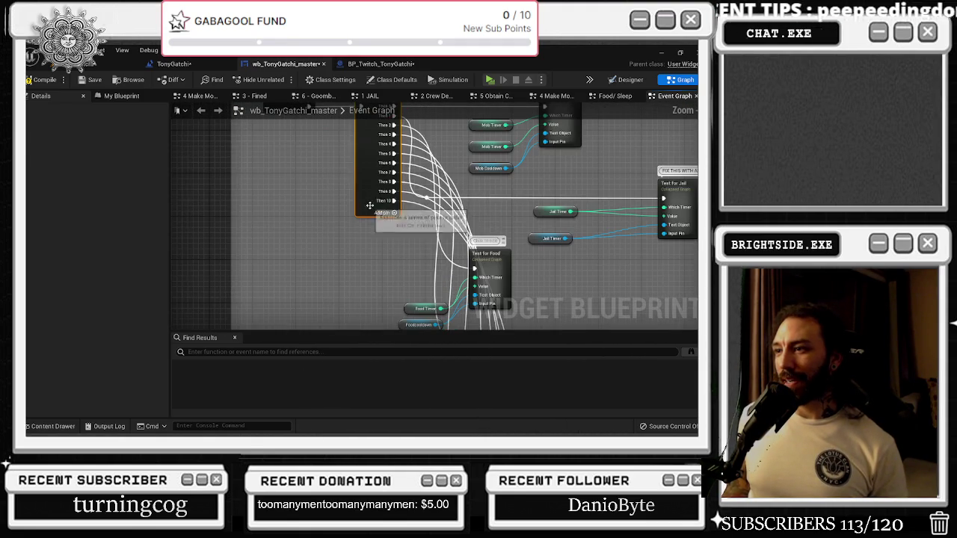
{"action": "left_click", "coordinate": [395, 213]}
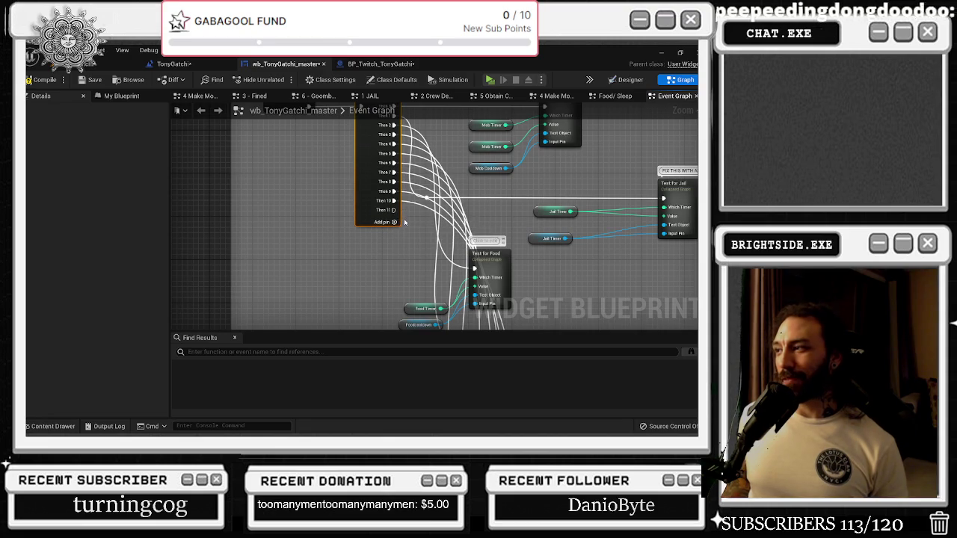
- Connect Then 11 to Test for Family and Then 12 to Test for MOTEL
{"action": "mouse_move", "coordinate": [394, 214]}
{"action": "left_mouse_down"}
{"action": "mouse_move", "coordinate": [519, 337]}
{"action": "mouse_move", "coordinate": [641, 363]}
{"action": "mouse_move", "coordinate": [602, 286]}
{"action": "mouse_move", "coordinate": [684, 293]}
{"action": "mouse_move", "coordinate": [572, 284]}
{"action": "left_mouse_up"}
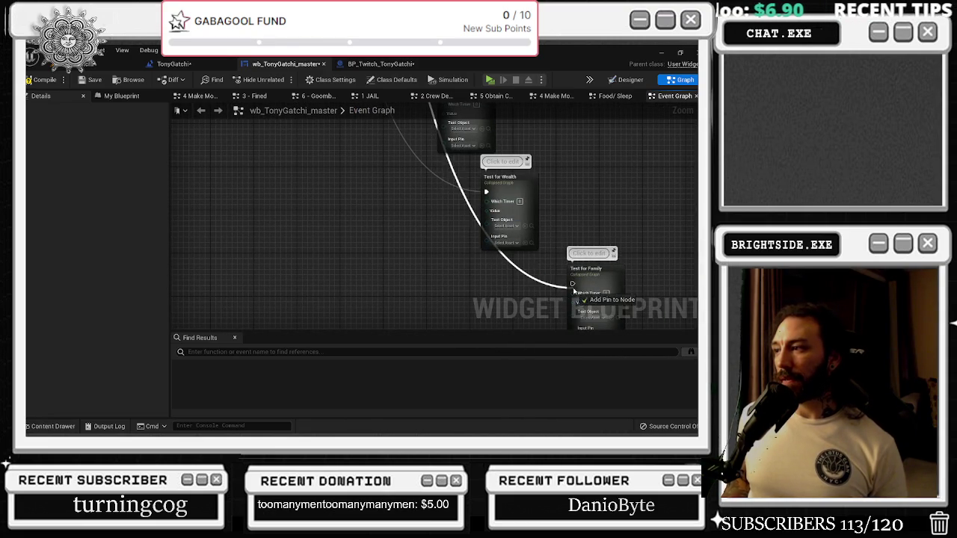
{"action": "mouse_move", "coordinate": [551, 127]}
{"action": "left_mouse_down"}
{"action": "mouse_move", "coordinate": [494, 239]}
{"action": "mouse_move", "coordinate": [499, 253]}
{"action": "left_mouse_up"}
{"action": "mouse_move", "coordinate": [349, 201]}
{"action": "left_mouse_down"}
{"action": "mouse_move", "coordinate": [508, 290]}
{"action": "mouse_move", "coordinate": [534, 359]}
{"action": "mouse_move", "coordinate": [665, 234]}
{"action": "mouse_move", "coordinate": [615, 190]}
{"action": "mouse_move", "coordinate": [556, 192]}
{"action": "mouse_move", "coordinate": [560, 207]}
{"action": "mouse_move", "coordinate": [507, 307]}
{"action": "left_mouse_up"}
{"action": "scroll", "coordinate": [507, 306], "scroll_direction": "down", "scroll_amount": 3}
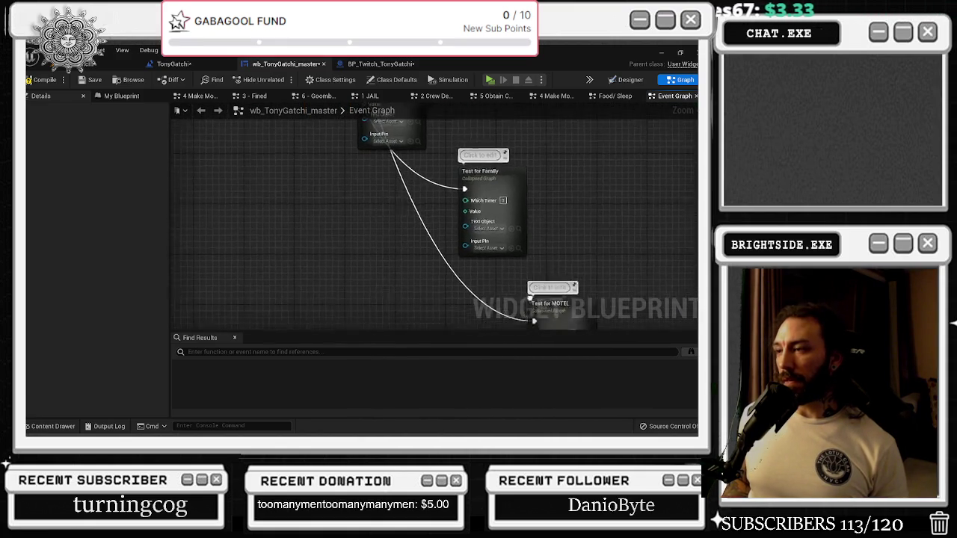
- Align MOTEL, Family and Toilet nodes in the column and show the My Blueprint variables
{"action": "left_click_drag", "start_coordinate": [584, 270], "coordinate": [444, 280]}
{"action": "left_click_drag", "start_coordinate": [534, 197], "coordinate": [444, 209]}
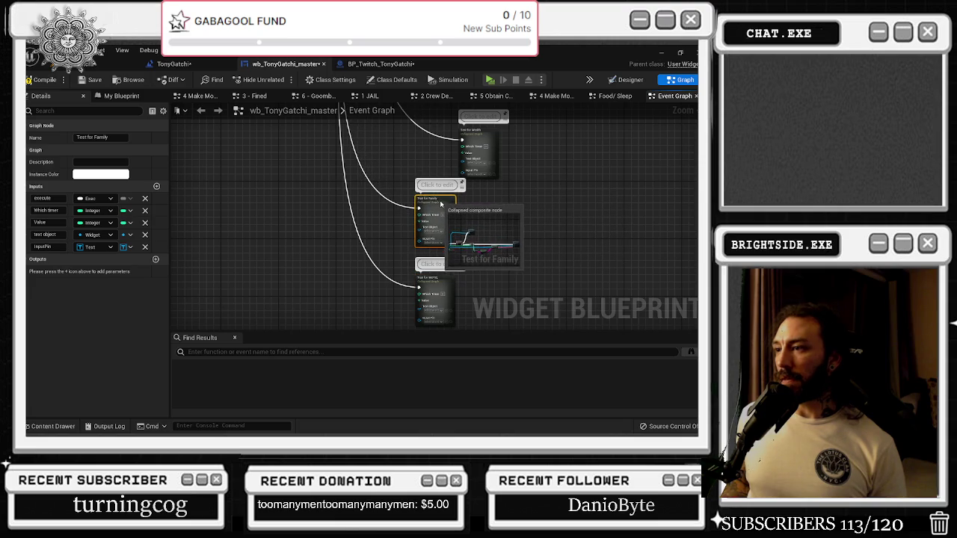
{"action": "left_click_drag", "start_coordinate": [483, 140], "coordinate": [505, 320]}
{"action": "left_click_drag", "start_coordinate": [503, 252], "coordinate": [485, 253]}
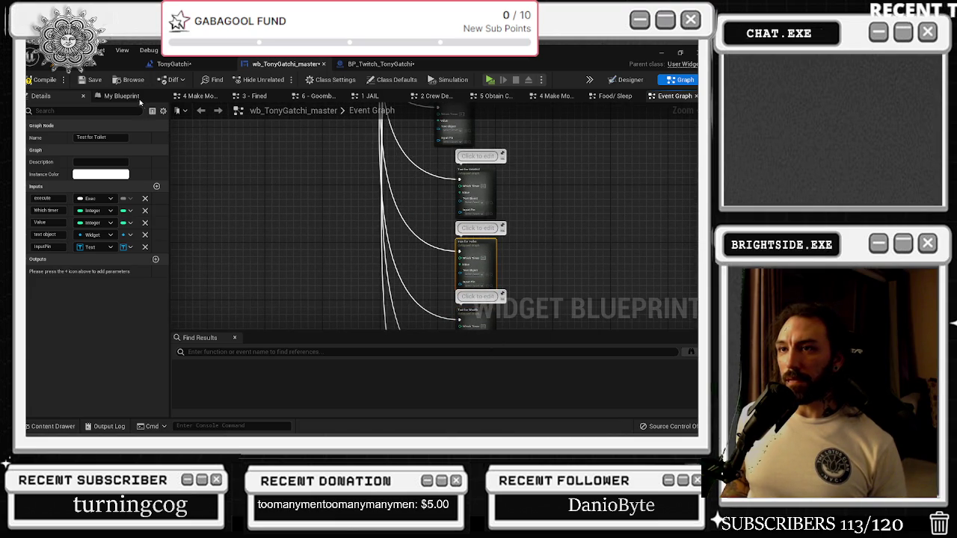
{"action": "left_click", "coordinate": [124, 96]}
{"action": "scroll", "coordinate": [419, 208], "scroll_direction": "up", "scroll_amount": 3}
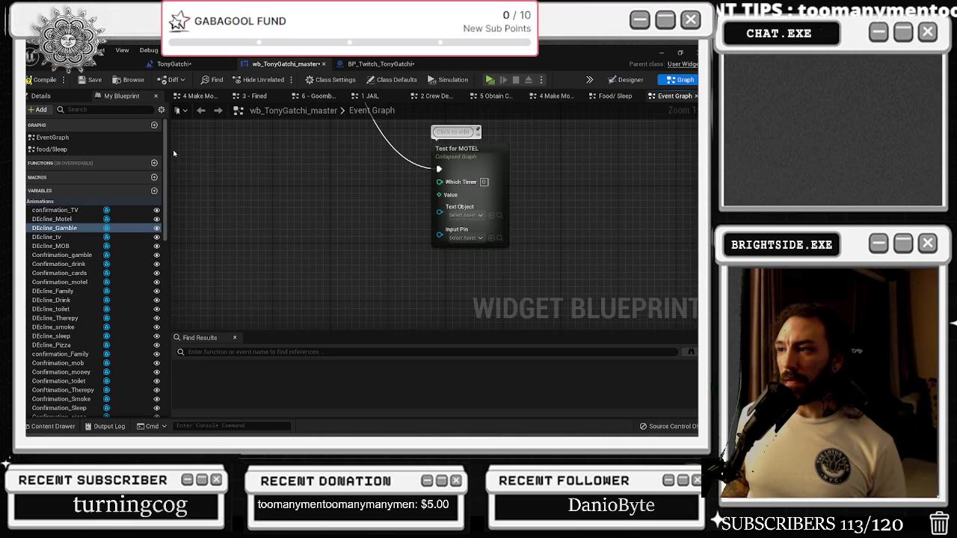
- Add Moteltext and Motel Timer getters and wire them into Test for MOTEL's inputs
{"action": "left_click", "coordinate": [80, 110]}
{"action": "type", "text": "p"}
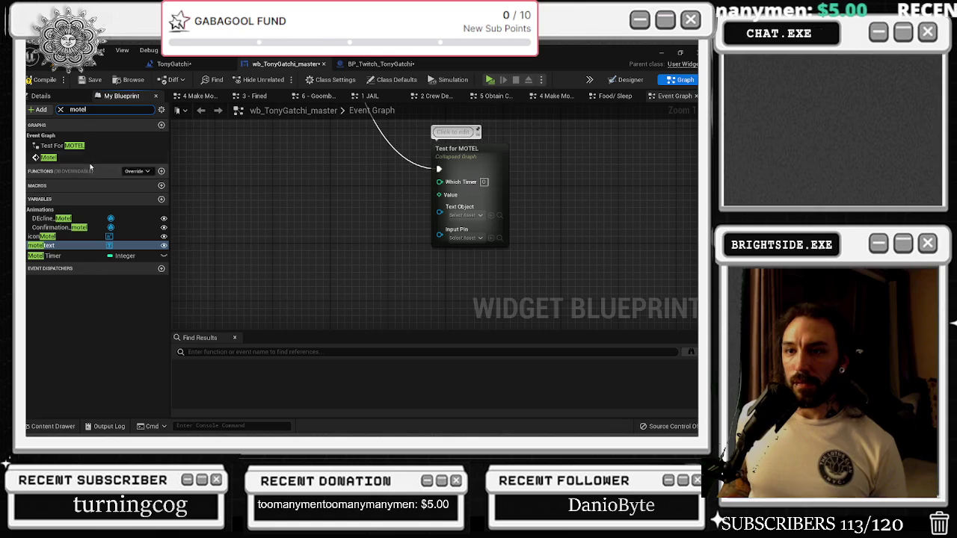
{"action": "mouse_move", "coordinate": [41, 245]}
{"action": "left_mouse_down"}
{"action": "mouse_move", "coordinate": [340, 239]}
{"action": "mouse_move", "coordinate": [329, 241]}
{"action": "left_mouse_up"}
{"action": "mouse_move", "coordinate": [45, 255]}
{"action": "left_mouse_down"}
{"action": "mouse_move", "coordinate": [352, 211]}
{"action": "mouse_move", "coordinate": [332, 202]}
{"action": "mouse_move", "coordinate": [439, 181]}
{"action": "left_mouse_up"}
{"action": "mouse_move", "coordinate": [372, 207]}
{"action": "left_mouse_down"}
{"action": "mouse_move", "coordinate": [385, 214]}
{"action": "mouse_move", "coordinate": [440, 193]}
{"action": "left_mouse_up"}
{"action": "left_click_drag", "start_coordinate": [372, 243], "coordinate": [439, 211]}
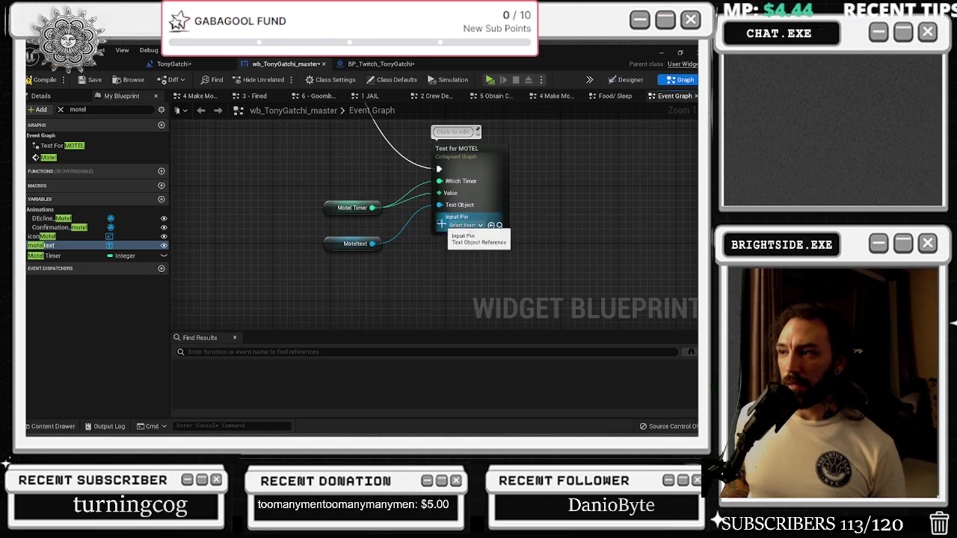
{"action": "mouse_move", "coordinate": [367, 251]}
{"action": "left_mouse_down"}
{"action": "mouse_move", "coordinate": [367, 241]}
{"action": "mouse_move", "coordinate": [364, 328]}
{"action": "left_mouse_up"}
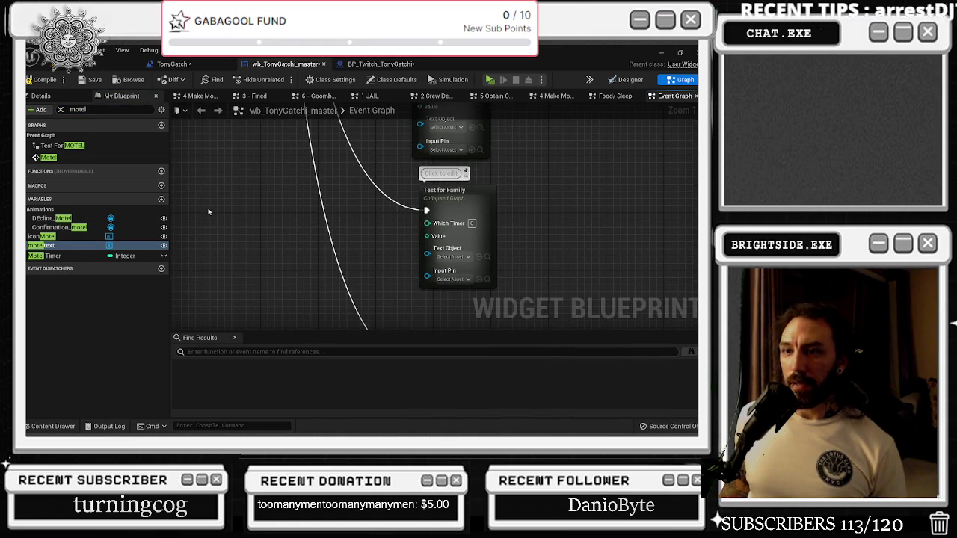
- Search 'family' and wire Familytext and Family Timer into Test for Family
{"action": "left_click", "coordinate": [61, 109]}
{"action": "type", "text": "family"}
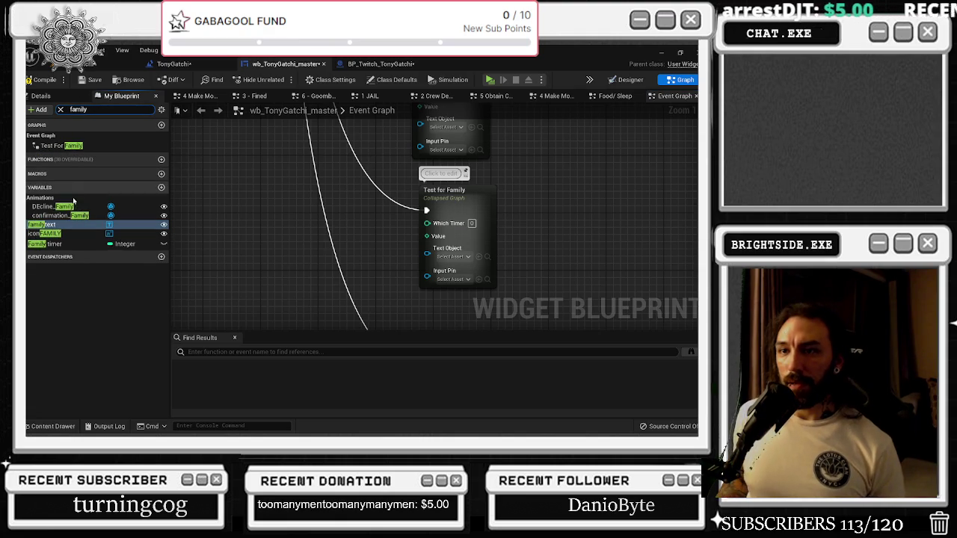
{"action": "mouse_move", "coordinate": [41, 224]}
{"action": "left_mouse_down"}
{"action": "mouse_move", "coordinate": [286, 248]}
{"action": "mouse_move", "coordinate": [278, 231]}
{"action": "left_mouse_up"}
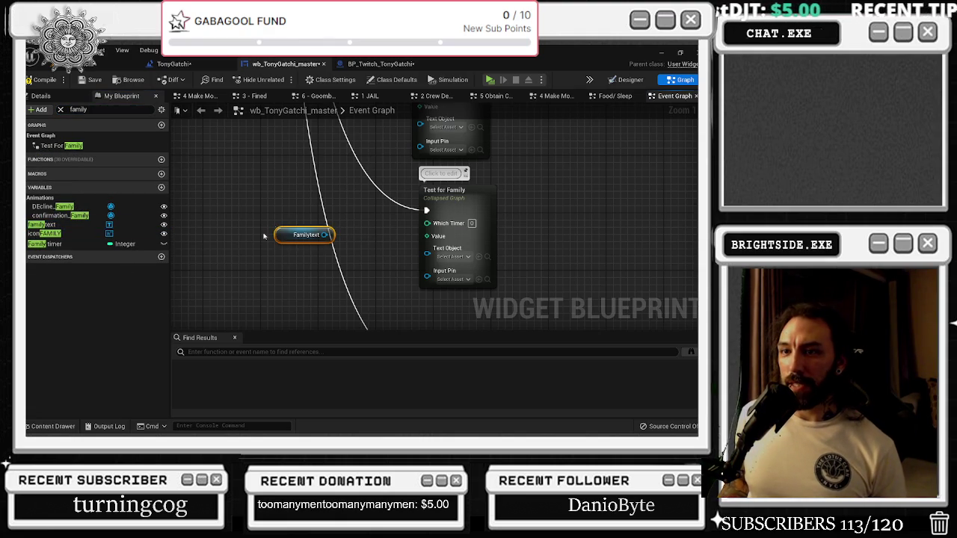
{"action": "mouse_move", "coordinate": [66, 247]}
{"action": "left_mouse_down"}
{"action": "mouse_move", "coordinate": [394, 272]}
{"action": "mouse_move", "coordinate": [300, 259]}
{"action": "mouse_move", "coordinate": [427, 260]}
{"action": "left_mouse_up"}
{"action": "mouse_move", "coordinate": [345, 263]}
{"action": "left_mouse_down"}
{"action": "mouse_move", "coordinate": [430, 222]}
{"action": "mouse_move", "coordinate": [420, 237]}
{"action": "mouse_move", "coordinate": [303, 213]}
{"action": "left_mouse_up"}
{"action": "left_click_drag", "start_coordinate": [343, 247], "coordinate": [284, 174]}
{"action": "key", "text": "Delete"}
{"action": "scroll", "coordinate": [288, 317], "scroll_direction": "down", "scroll_amount": 3}
- Wire Health Timer and Healthtext into Test for Wealth, then filter variables for 'toilet'
{"action": "double_click", "coordinate": [93, 109]}
{"action": "type", "text": "wea"}
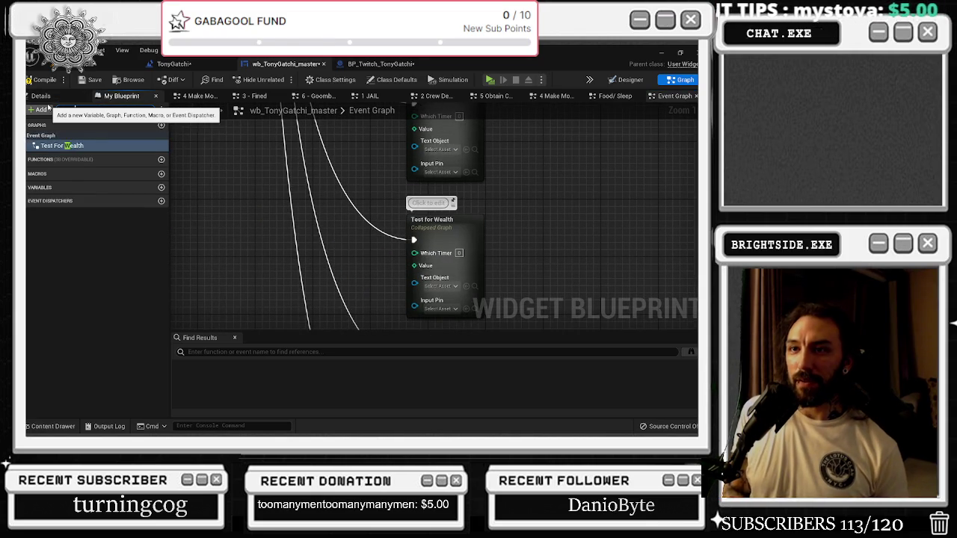
{"action": "type", "text": "thealth"}
{"action": "left_click_drag", "start_coordinate": [36, 217], "coordinate": [262, 293]}
{"action": "mouse_move", "coordinate": [42, 200]}
{"action": "left_mouse_down"}
{"action": "mouse_move", "coordinate": [401, 305]}
{"action": "mouse_move", "coordinate": [416, 282]}
{"action": "left_mouse_up"}
{"action": "mouse_move", "coordinate": [282, 293]}
{"action": "left_mouse_down"}
{"action": "mouse_move", "coordinate": [415, 288]}
{"action": "mouse_move", "coordinate": [337, 270]}
{"action": "mouse_move", "coordinate": [415, 252]}
{"action": "left_mouse_up"}
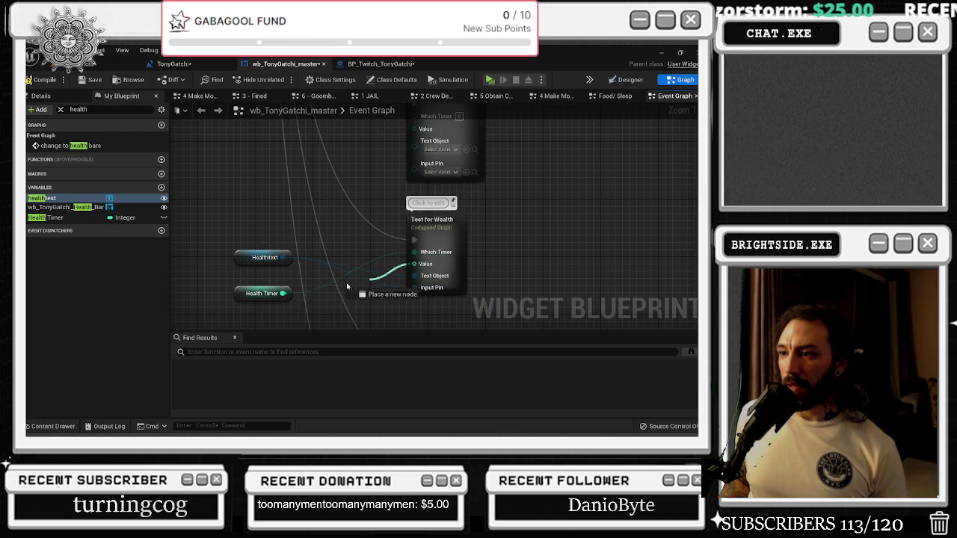
{"action": "scroll", "coordinate": [441, 224], "scroll_direction": "up", "scroll_amount": 3}
{"action": "double_click", "coordinate": [79, 110]}
{"action": "type", "text": "toilet"}
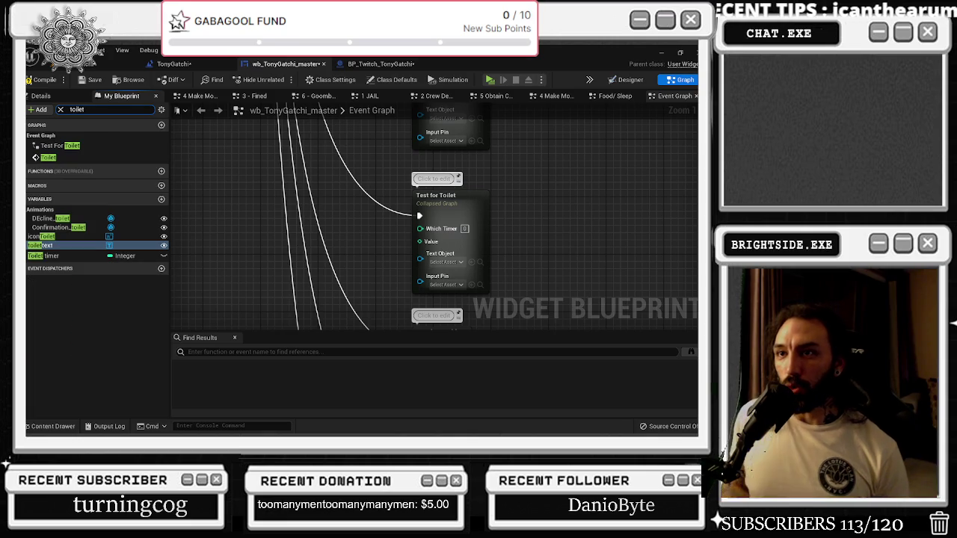
- Wire Toilet Timer and Toilettext getters into the Test for Toilet node
{"action": "left_click_drag", "start_coordinate": [41, 245], "coordinate": [275, 240]}
{"action": "mouse_move", "coordinate": [142, 256]}
{"action": "left_mouse_down"}
{"action": "mouse_move", "coordinate": [179, 263]}
{"action": "mouse_move", "coordinate": [296, 219]}
{"action": "mouse_move", "coordinate": [420, 228]}
{"action": "left_mouse_up"}
{"action": "left_click_drag", "start_coordinate": [436, 196], "coordinate": [414, 196]}
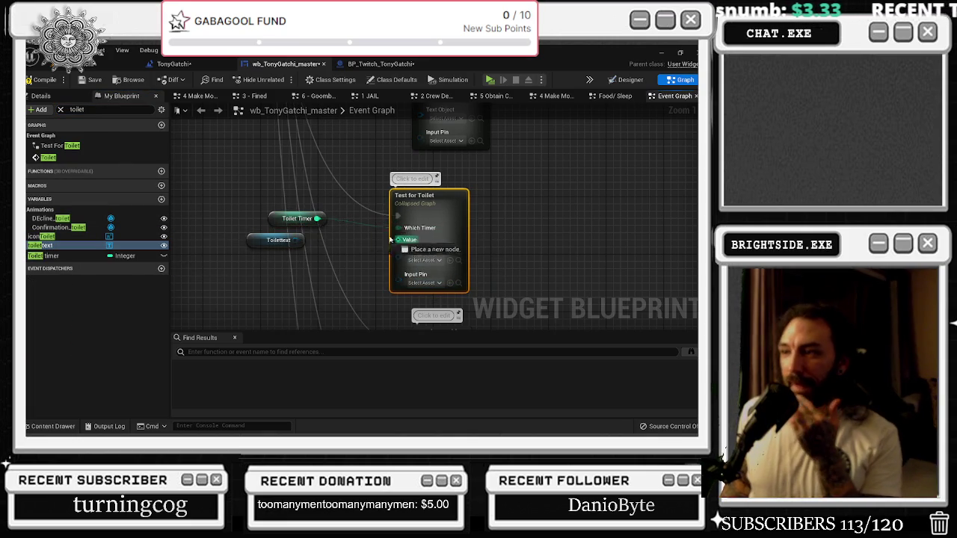
{"action": "mouse_move", "coordinate": [295, 240]}
{"action": "left_mouse_down"}
{"action": "mouse_move", "coordinate": [398, 251]}
{"action": "mouse_move", "coordinate": [299, 240]}
{"action": "left_mouse_up"}
- Wire another Toilettext and Toilet Timer getter into the Test for GAMBLE node
{"action": "left_click_drag", "start_coordinate": [346, 170], "coordinate": [373, 287]}
{"action": "left_click_drag", "start_coordinate": [40, 245], "coordinate": [329, 193]}
{"action": "left_click", "coordinate": [50, 259]}
{"action": "mouse_move", "coordinate": [49, 259]}
{"action": "left_mouse_down"}
{"action": "mouse_move", "coordinate": [359, 229]}
{"action": "mouse_move", "coordinate": [329, 218]}
{"action": "mouse_move", "coordinate": [396, 233]}
{"action": "mouse_move", "coordinate": [450, 216]}
{"action": "left_mouse_up"}
{"action": "mouse_move", "coordinate": [365, 191]}
{"action": "left_mouse_down"}
{"action": "mouse_move", "coordinate": [433, 214]}
{"action": "mouse_move", "coordinate": [446, 240]}
{"action": "mouse_move", "coordinate": [357, 236]}
{"action": "mouse_move", "coordinate": [362, 243]}
{"action": "left_mouse_up"}
- Filter members by 'tv' and add TV Timer and TVextr getters beside Test for TV
{"action": "scroll", "coordinate": [334, 220], "scroll_direction": "up", "scroll_amount": 5}
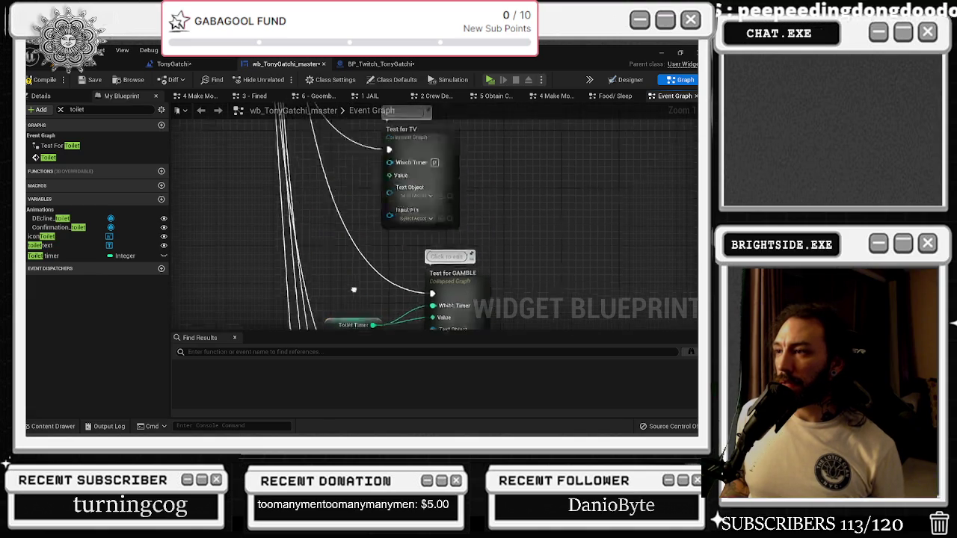
{"action": "left_click", "coordinate": [474, 183]}
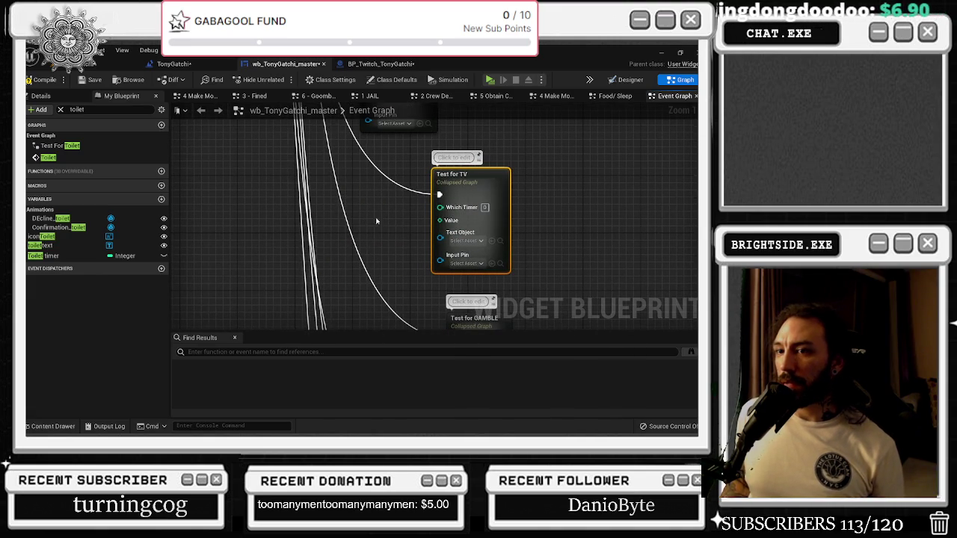
{"action": "double_click", "coordinate": [105, 111]}
{"action": "type", "text": "tv"}
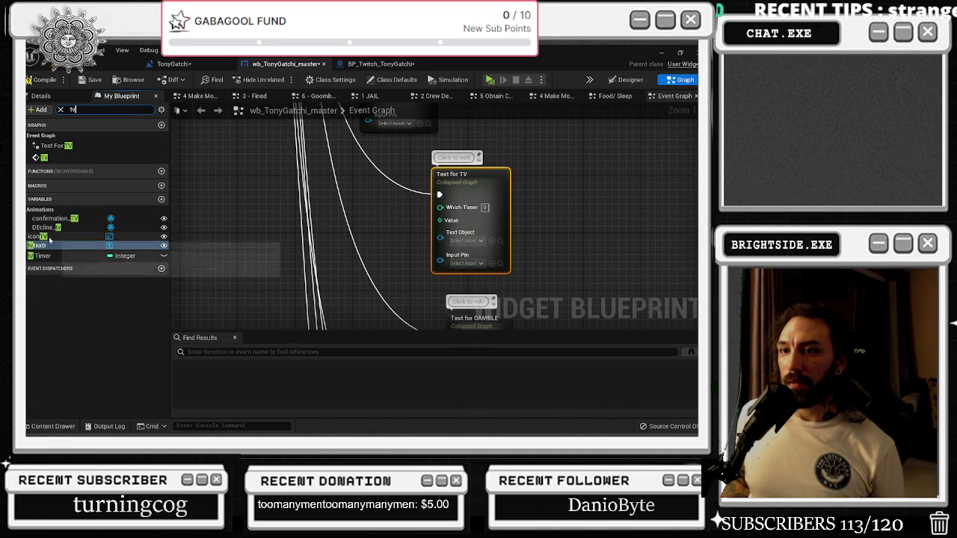
{"action": "left_click_drag", "start_coordinate": [48, 254], "coordinate": [369, 222]}
{"action": "mouse_move", "coordinate": [39, 245]}
{"action": "left_mouse_down"}
{"action": "mouse_move", "coordinate": [397, 257]}
{"action": "mouse_move", "coordinate": [440, 232]}
{"action": "mouse_move", "coordinate": [439, 206]}
{"action": "left_mouse_up"}
- Add Therapy Timer and Therepytext getters, connecting Therapy Timer to Test for therapy's Which Timer
{"action": "left_click_drag", "start_coordinate": [434, 127], "coordinate": [414, 228]}
{"action": "left_click", "coordinate": [385, 168]}
{"action": "left_click", "coordinate": [124, 97]}
{"action": "left_click", "coordinate": [60, 109]}
{"action": "type", "text": "thera"}
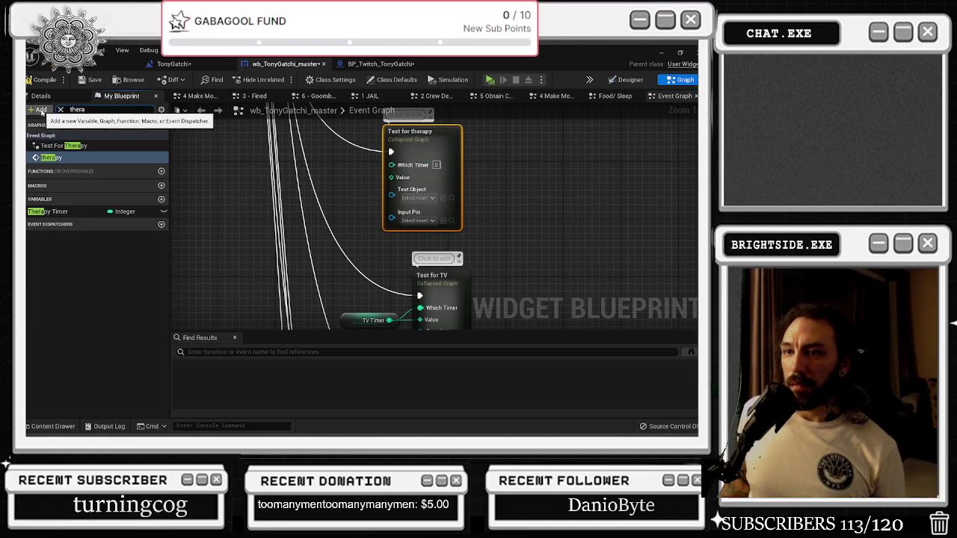
{"action": "left_click_drag", "start_coordinate": [47, 212], "coordinate": [326, 226]}
{"action": "left_click", "coordinate": [94, 109]}
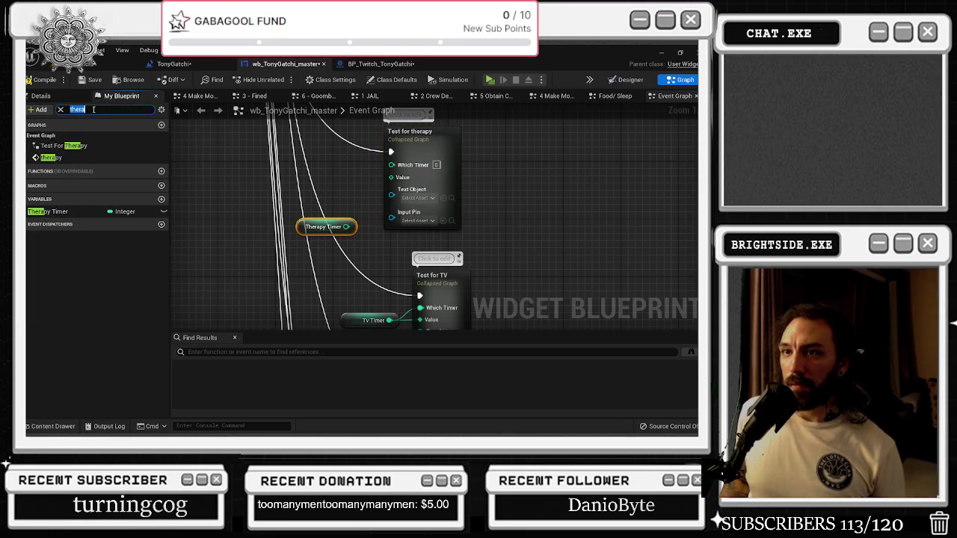
{"action": "key", "text": "BackSpace"}
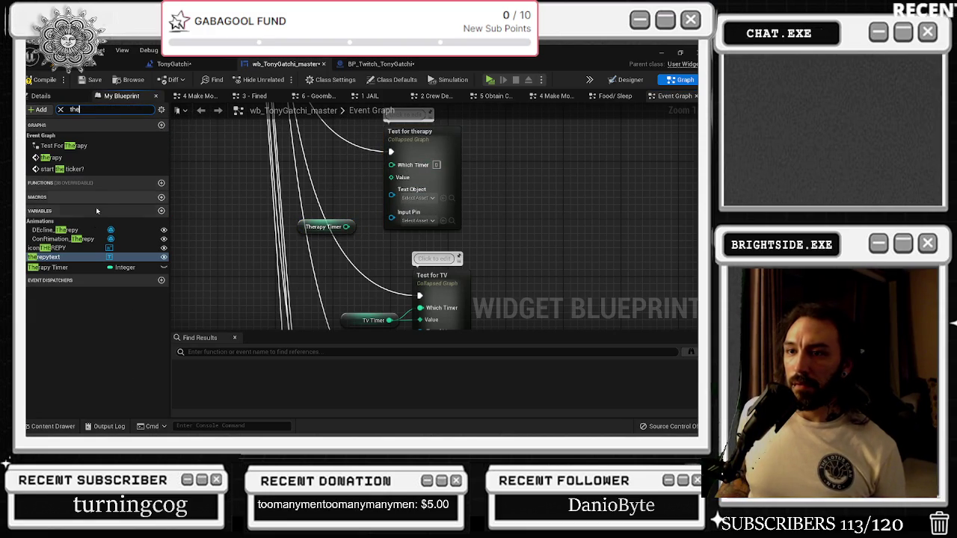
{"action": "left_click_drag", "start_coordinate": [72, 257], "coordinate": [307, 200]}
{"action": "left_click_drag", "start_coordinate": [346, 227], "coordinate": [391, 165]}
{"action": "mouse_move", "coordinate": [323, 227]}
{"action": "left_mouse_down"}
{"action": "mouse_move", "coordinate": [337, 180]}
{"action": "mouse_move", "coordinate": [357, 307]}
{"action": "left_mouse_up"}
- Filter by 'sm', add the smoketext getter, and connect Smoke Timer to Test for smoke's Value
{"action": "left_click_drag", "start_coordinate": [363, 193], "coordinate": [463, 215]}
{"action": "left_click", "coordinate": [75, 109]}
{"action": "type", "text": "smoke"}
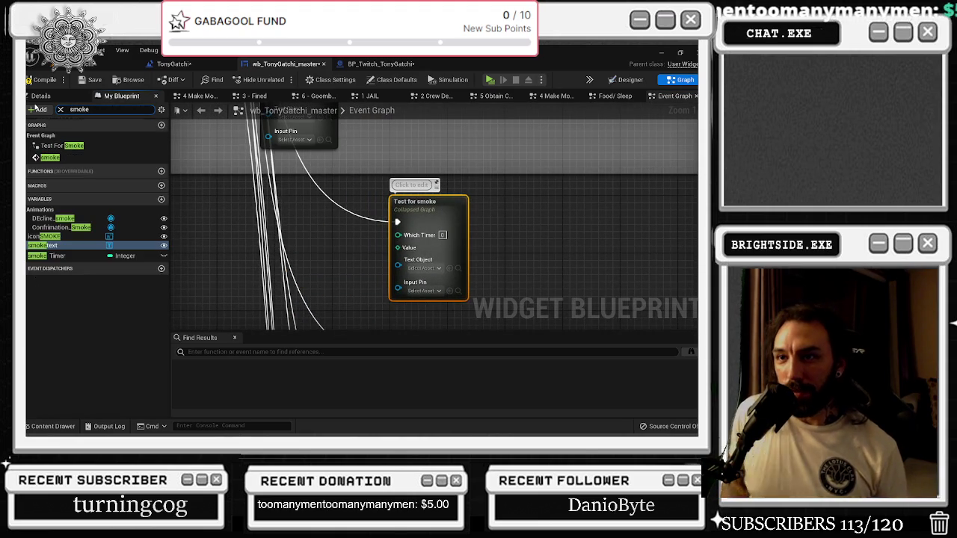
{"action": "mouse_move", "coordinate": [43, 245]}
{"action": "left_mouse_down"}
{"action": "mouse_move", "coordinate": [293, 262]}
{"action": "mouse_move", "coordinate": [352, 296]}
{"action": "mouse_move", "coordinate": [374, 273]}
{"action": "mouse_move", "coordinate": [410, 262]}
{"action": "mouse_move", "coordinate": [405, 248]}
{"action": "left_mouse_up"}
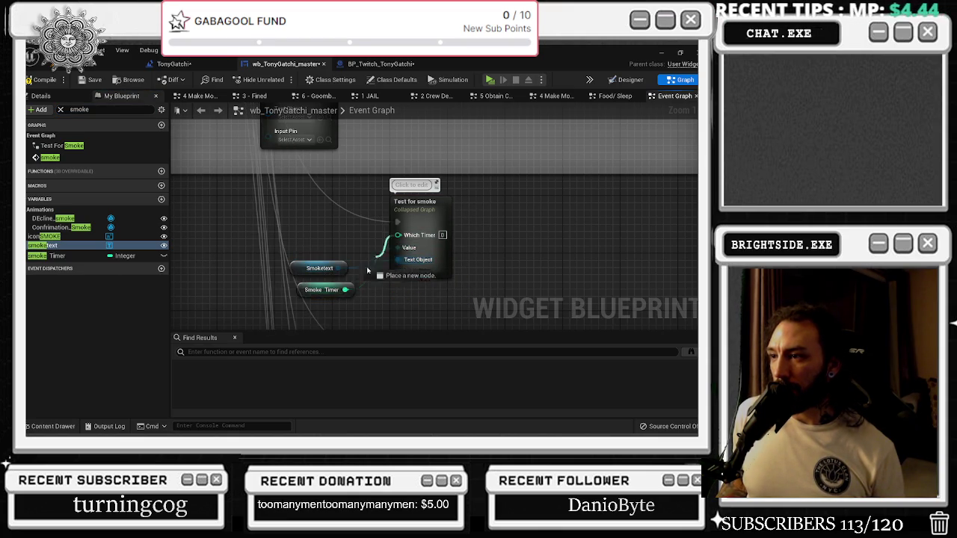
{"action": "left_click_drag", "start_coordinate": [343, 171], "coordinate": [447, 330]}
- Filter by 'sleep' and wire Sleep Timer and Sleeptext getters into the Test for sleep node
{"action": "double_click", "coordinate": [79, 109]}
{"action": "type", "text": "sleep"}
{"action": "left_click_drag", "start_coordinate": [41, 327], "coordinate": [254, 278]}
{"action": "left_click_drag", "start_coordinate": [45, 337], "coordinate": [291, 299]}
{"action": "mouse_move", "coordinate": [311, 299]}
{"action": "left_mouse_down"}
{"action": "mouse_move", "coordinate": [351, 284]}
{"action": "mouse_move", "coordinate": [372, 244]}
{"action": "left_mouse_up"}
{"action": "left_click", "coordinate": [376, 251], "text": "alt"}
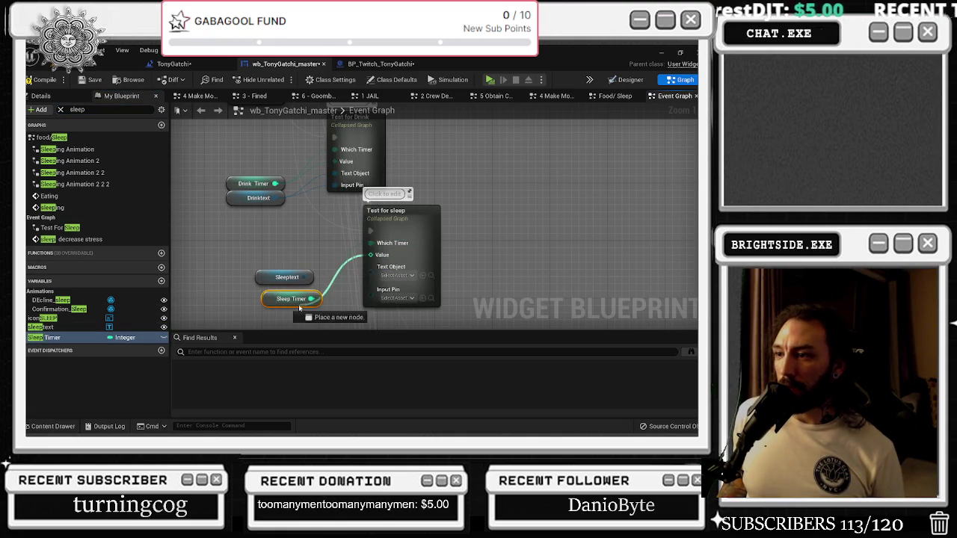
{"action": "left_click_drag", "start_coordinate": [304, 278], "coordinate": [370, 267]}
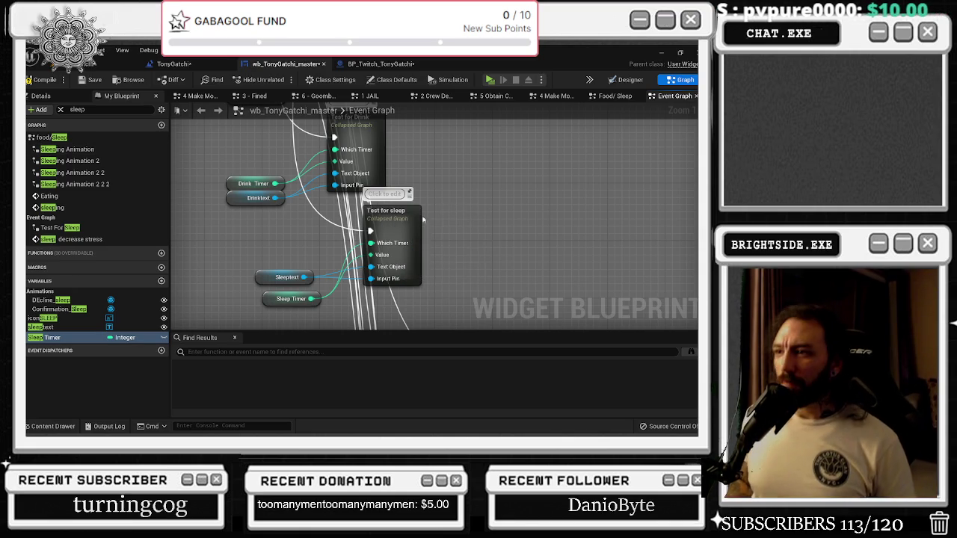
- Nudge and undo the Test for sleep node move, then compile with F7 to get the missing Target error
{"action": "left_click_drag", "start_coordinate": [415, 215], "coordinate": [458, 221]}
{"action": "key", "text": "ctrl+z"}
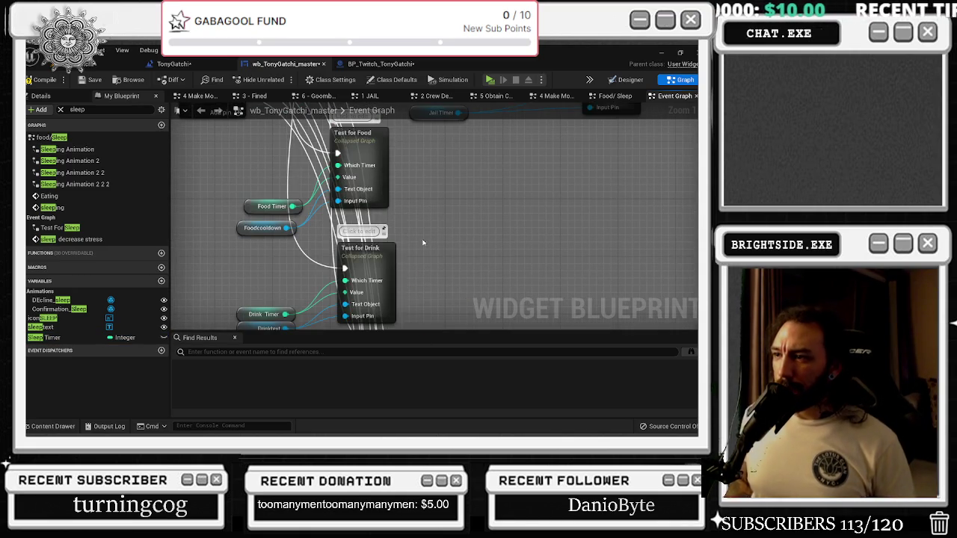
{"action": "key", "text": "ctrl+z"}
{"action": "key", "text": "ctrl+z"}
{"action": "key", "text": "ctrl+z"}
{"action": "key", "text": "ctrl+z"}
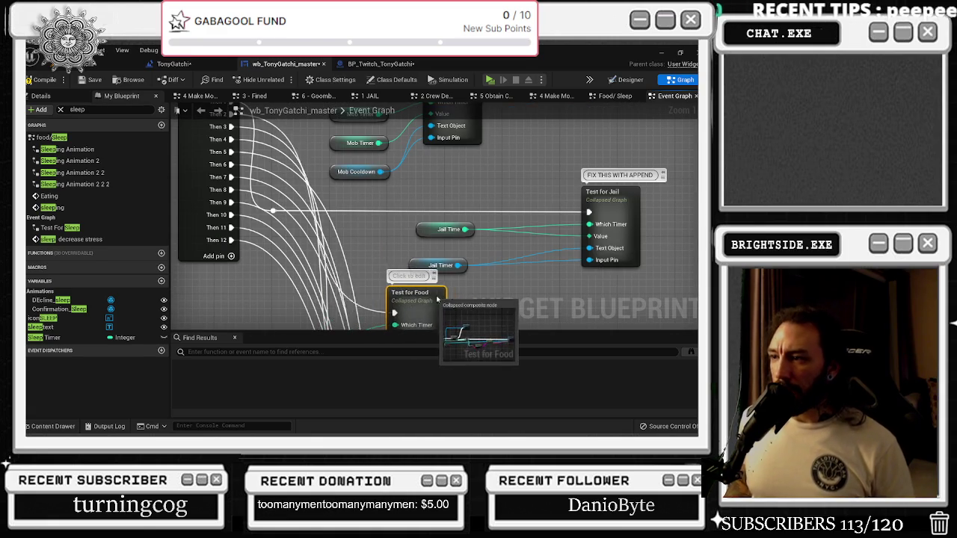
{"action": "scroll", "coordinate": [437, 249], "scroll_direction": "down", "scroll_amount": 4}
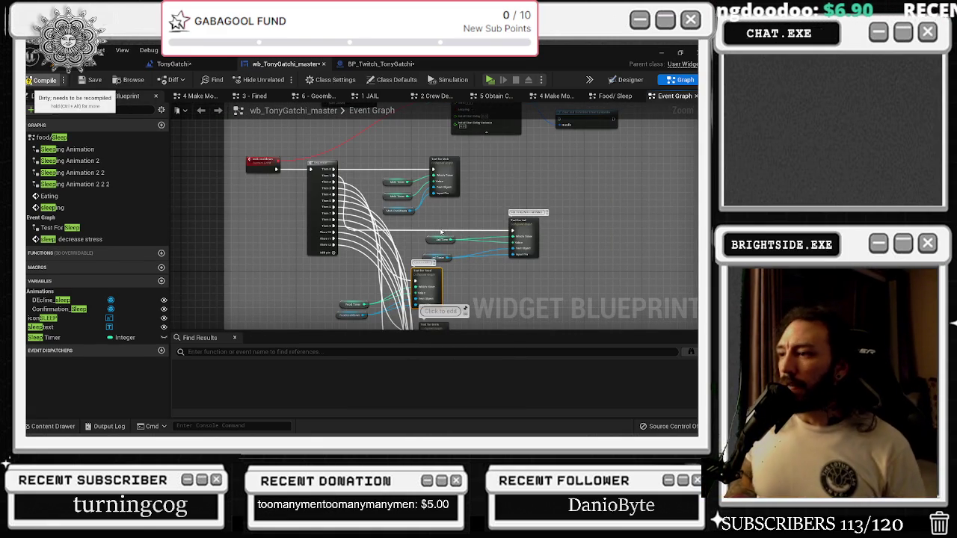
{"action": "key", "text": "F7"}
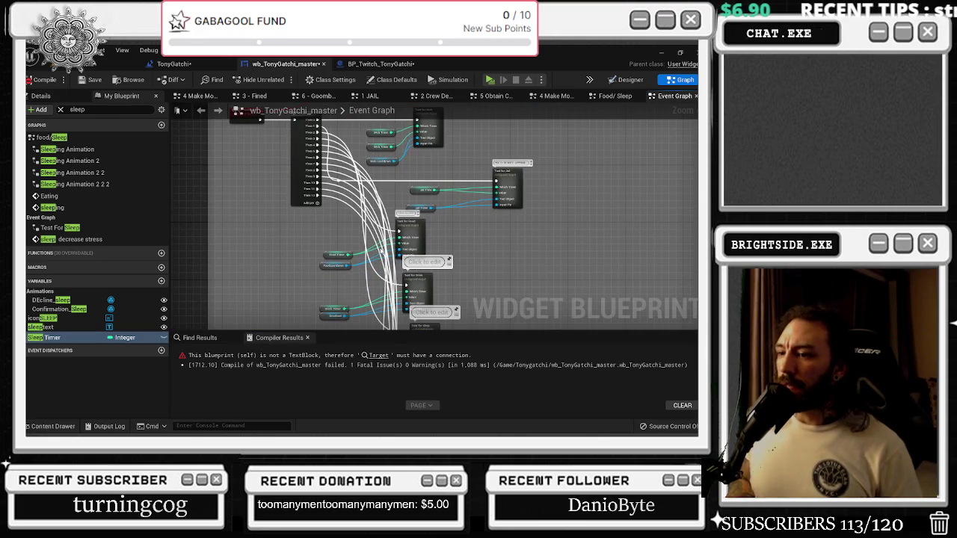
- Trace the compile error to the SetText node in Test For Toilet and check the other open blueprints
{"action": "left_click", "coordinate": [377, 355]}
{"action": "mouse_move", "coordinate": [413, 269]}
{"action": "left_mouse_down"}
{"action": "mouse_move", "coordinate": [591, 250]}
{"action": "mouse_move", "coordinate": [850, 247]}
{"action": "left_mouse_up"}
{"action": "mouse_move", "coordinate": [448, 224]}
{"action": "left_mouse_down"}
{"action": "mouse_move", "coordinate": [400, 218]}
{"action": "mouse_move", "coordinate": [322, 269]}
{"action": "left_mouse_up"}
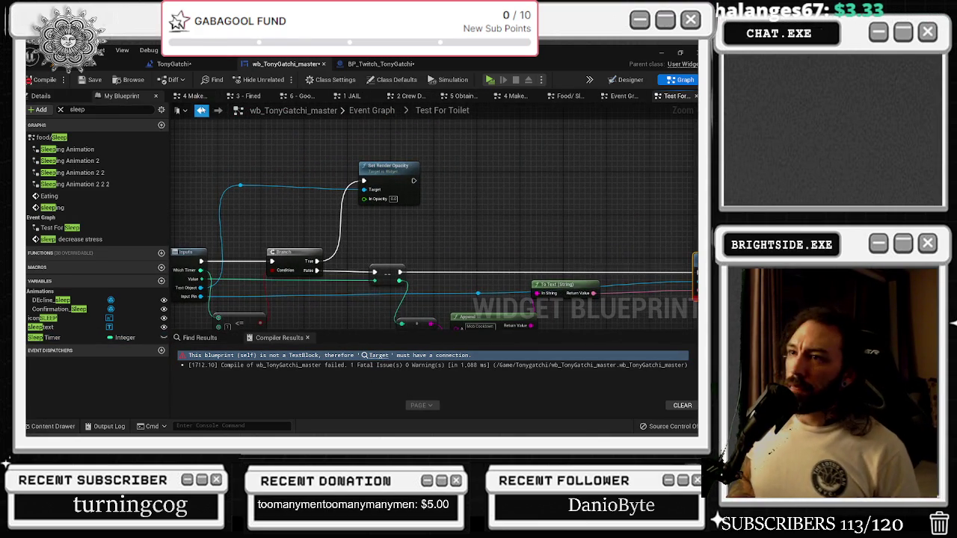
{"action": "left_click", "coordinate": [200, 110]}
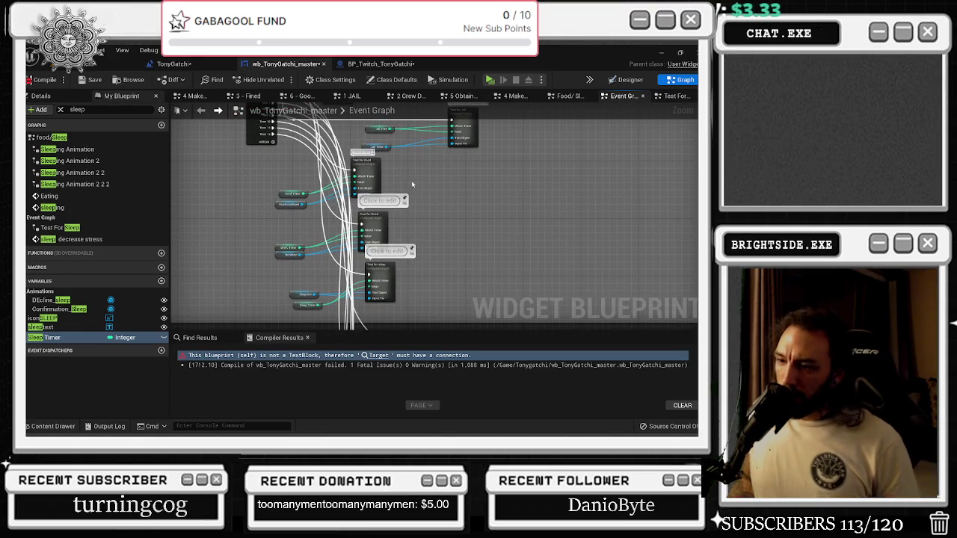
{"action": "left_click", "coordinate": [379, 356]}
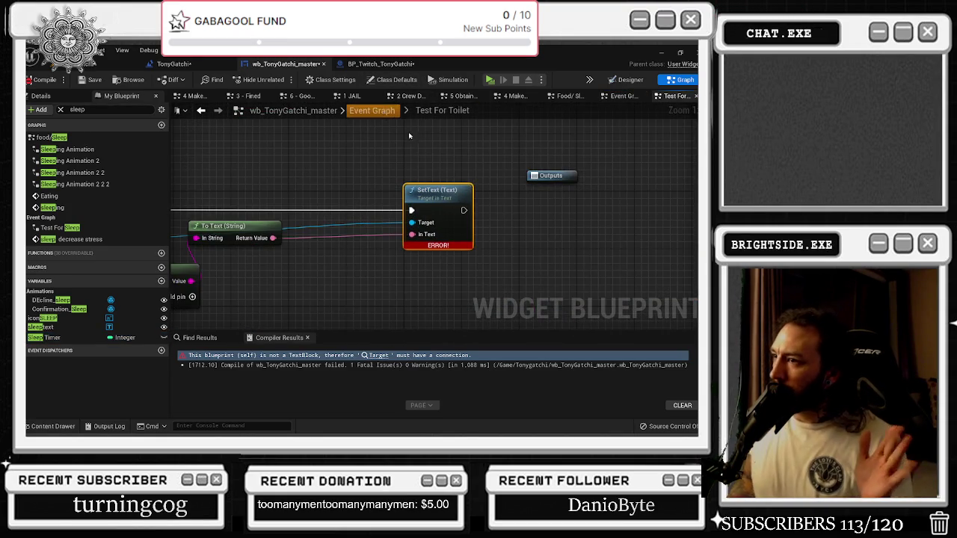
{"action": "left_click", "coordinate": [374, 111]}
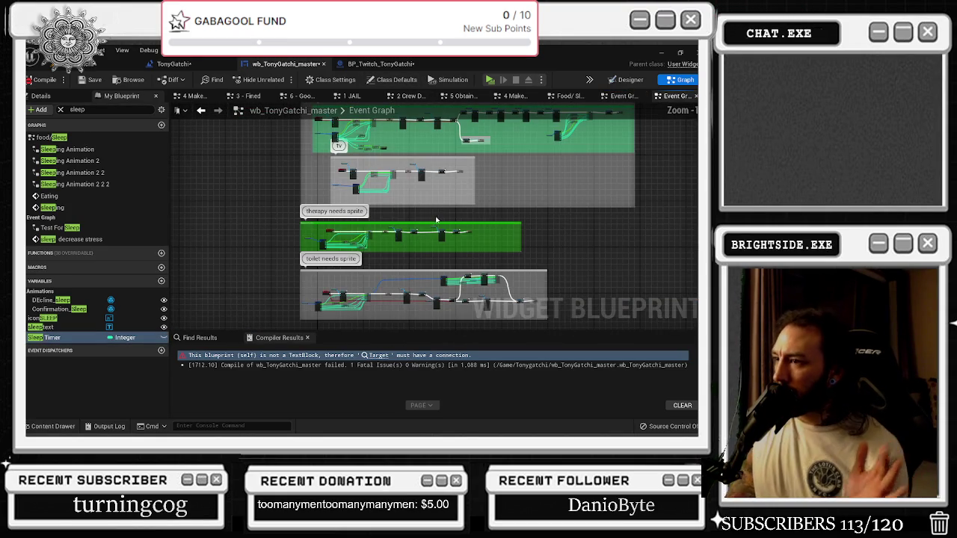
{"action": "left_click", "coordinate": [380, 65]}
{"action": "left_click", "coordinate": [176, 63]}
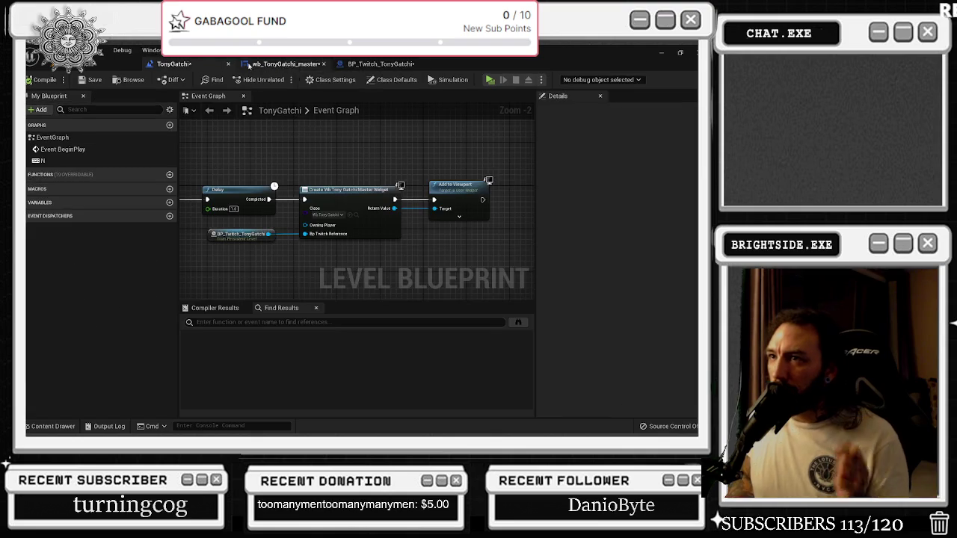
{"action": "left_click", "coordinate": [286, 65]}
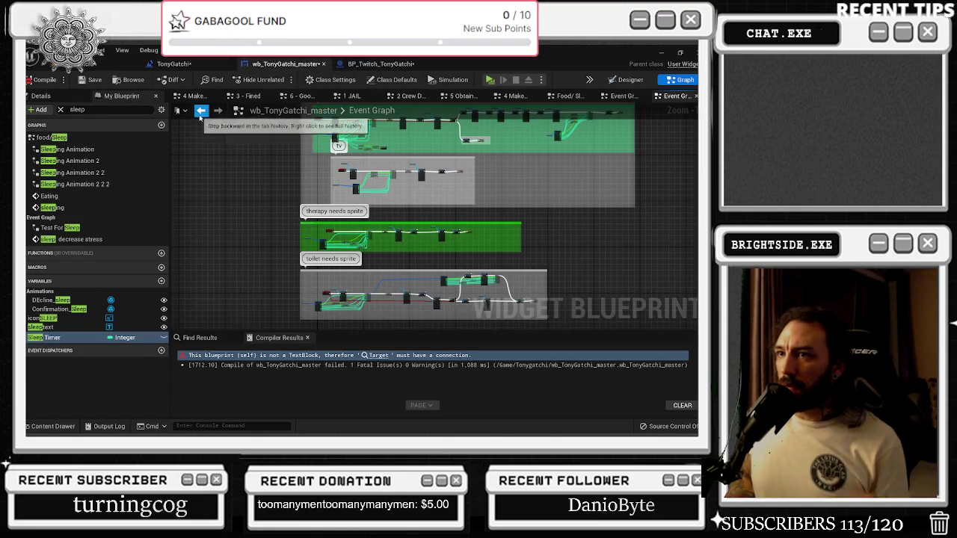
{"action": "left_click", "coordinate": [201, 110]}
{"action": "left_click", "coordinate": [200, 109]}
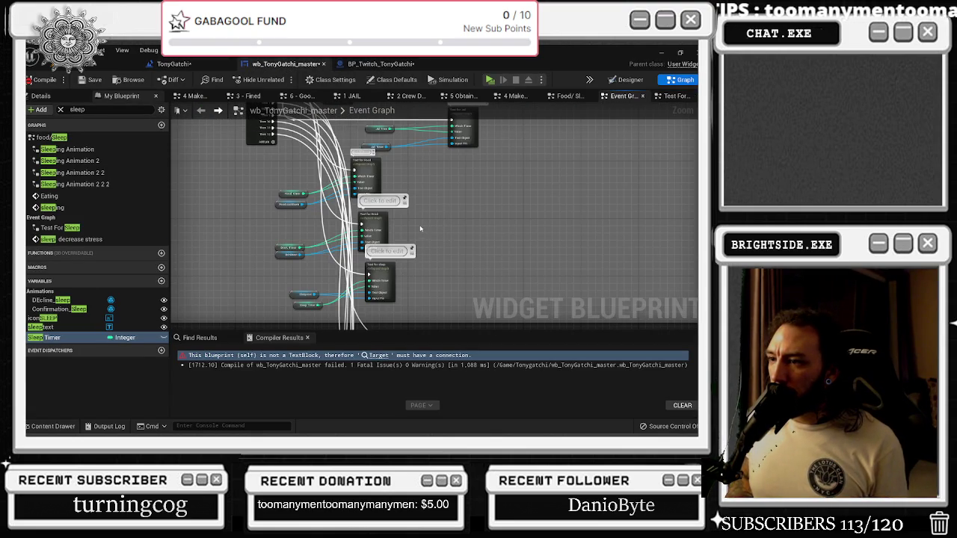
- Reposition the reroute point and Delay node, then drag the comment box's top edge upward
{"action": "scroll", "coordinate": [420, 229], "scroll_direction": "up", "scroll_amount": 3}
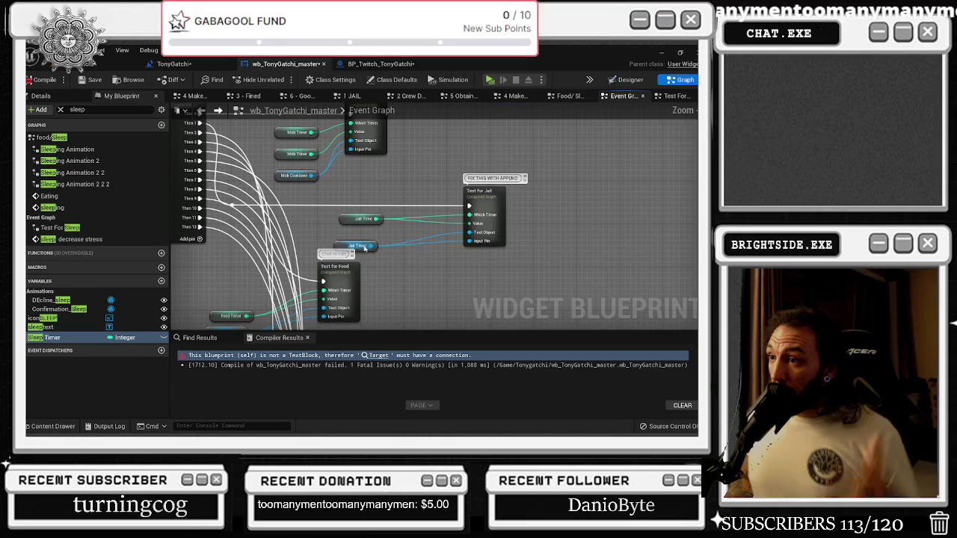
{"action": "left_click", "coordinate": [367, 247]}
{"action": "scroll", "coordinate": [330, 193], "scroll_direction": "down", "scroll_amount": 1}
{"action": "scroll", "coordinate": [448, 191], "scroll_direction": "down", "scroll_amount": 3}
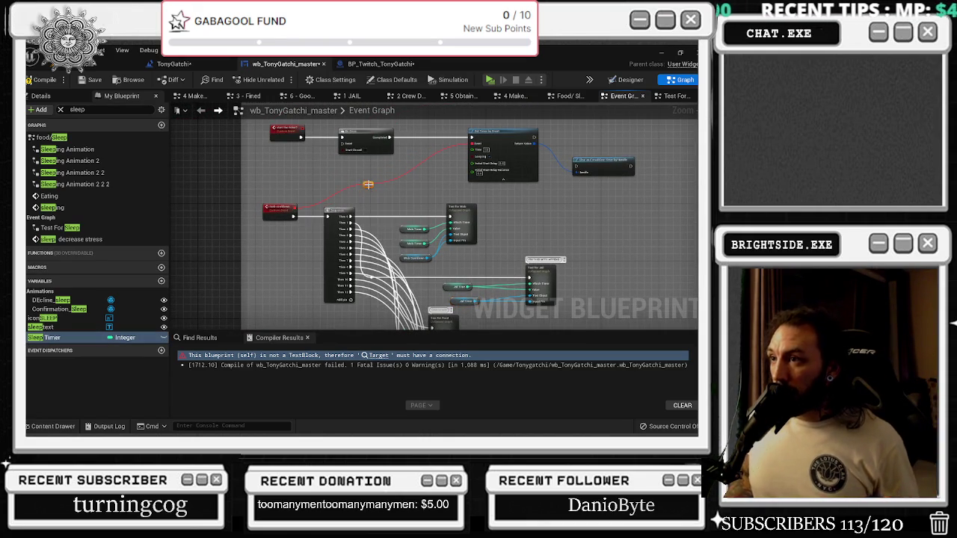
{"action": "left_click_drag", "start_coordinate": [368, 185], "coordinate": [313, 148]}
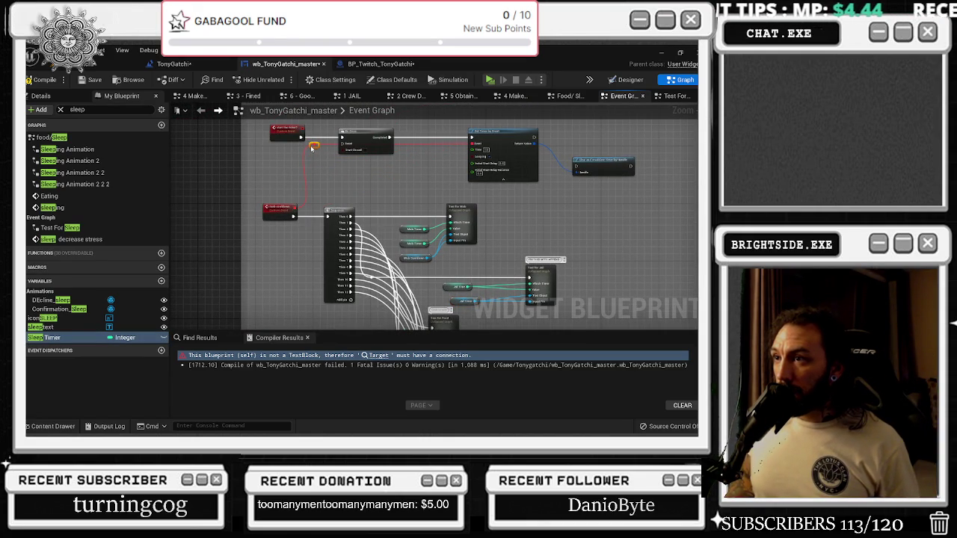
{"action": "left_click_drag", "start_coordinate": [374, 135], "coordinate": [384, 135]}
{"action": "mouse_move", "coordinate": [380, 173]}
{"action": "left_mouse_down"}
{"action": "mouse_move", "coordinate": [369, 237]}
{"action": "mouse_move", "coordinate": [375, 206]}
{"action": "left_mouse_up"}
{"action": "left_click_drag", "start_coordinate": [290, 199], "coordinate": [320, 212]}
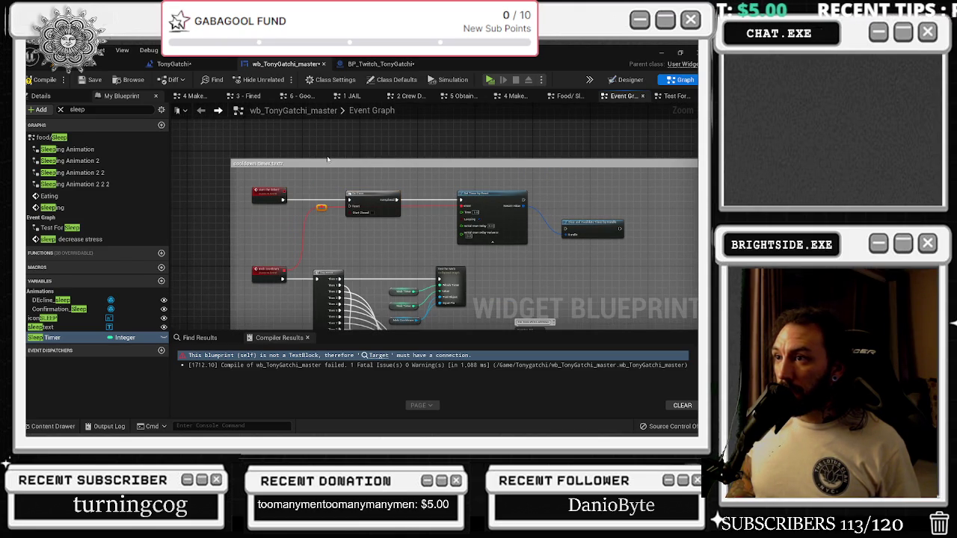
{"action": "left_click_drag", "start_coordinate": [326, 158], "coordinate": [332, 116]}
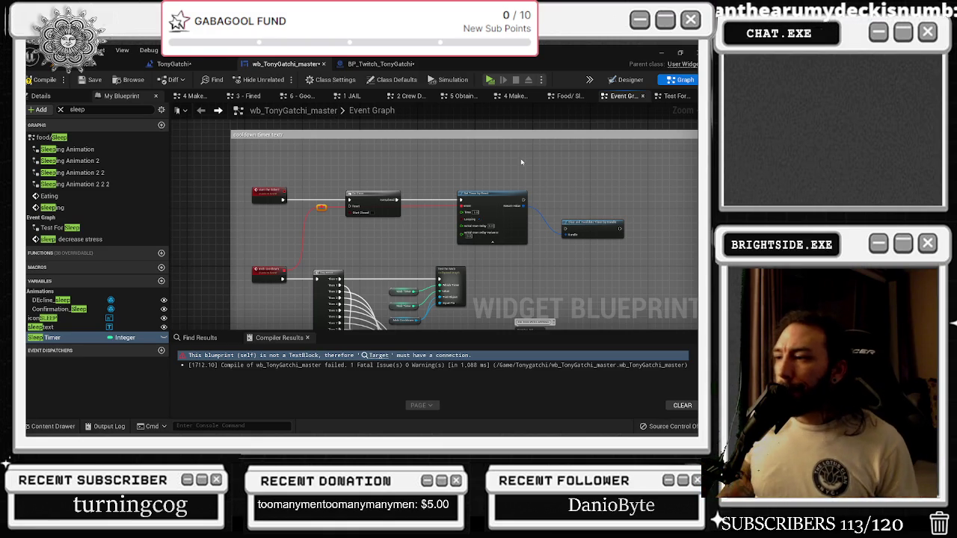
{"action": "mouse_move", "coordinate": [475, 173]}
{"action": "left_mouse_down"}
{"action": "mouse_move", "coordinate": [439, 174]}
{"action": "mouse_move", "coordinate": [432, 203]}
{"action": "left_mouse_up"}
- Open the Test for Toilet collapsed graph and return to the Event Graph
{"action": "left_click", "coordinate": [437, 173]}
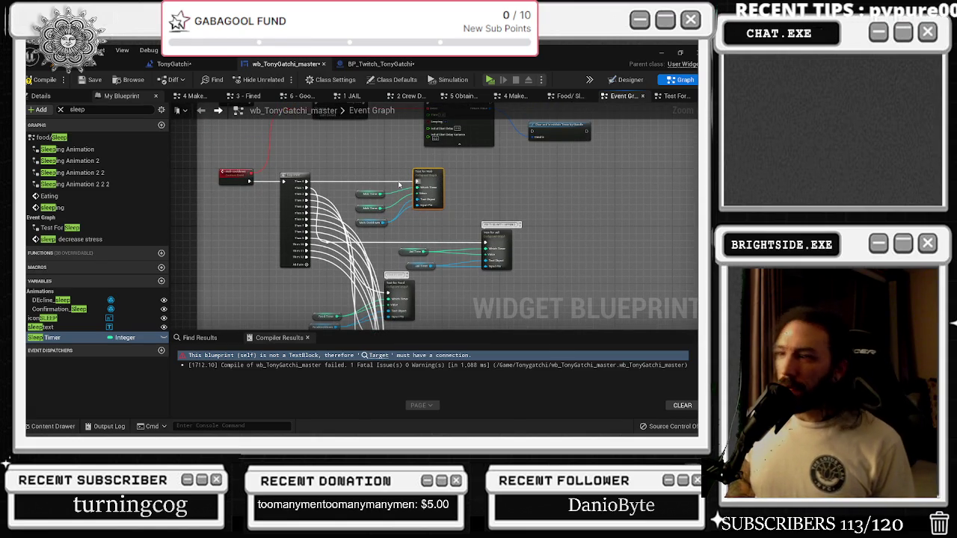
{"action": "scroll", "coordinate": [393, 186], "scroll_direction": "up", "scroll_amount": 3}
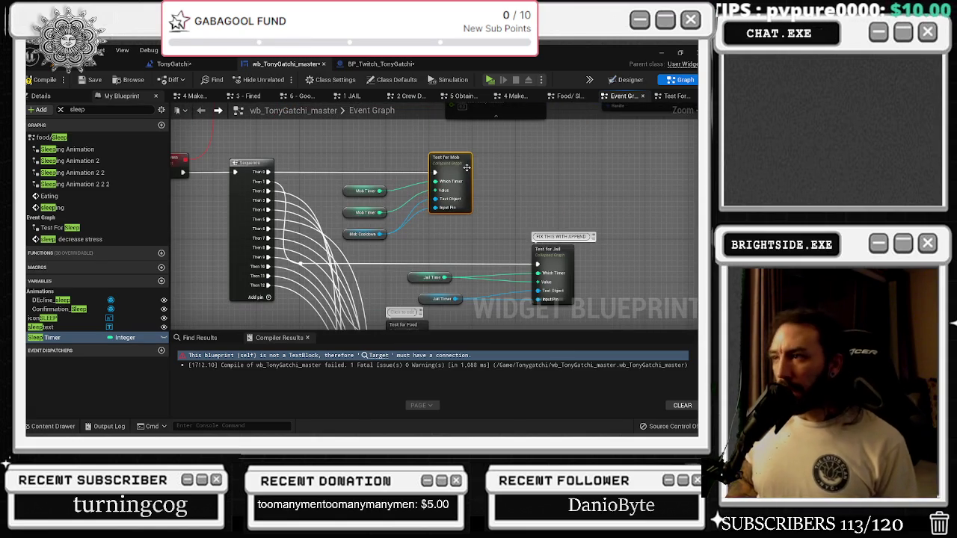
{"action": "left_click_drag", "start_coordinate": [505, 220], "coordinate": [467, 133]}
{"action": "left_click_drag", "start_coordinate": [496, 250], "coordinate": [409, 145]}
{"action": "double_click", "coordinate": [336, 173]}
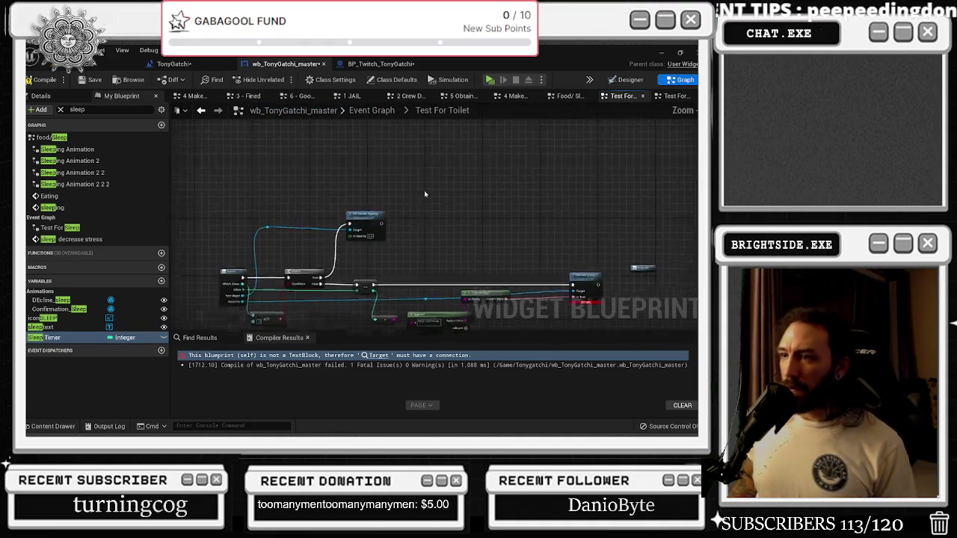
{"action": "left_click", "coordinate": [202, 111]}
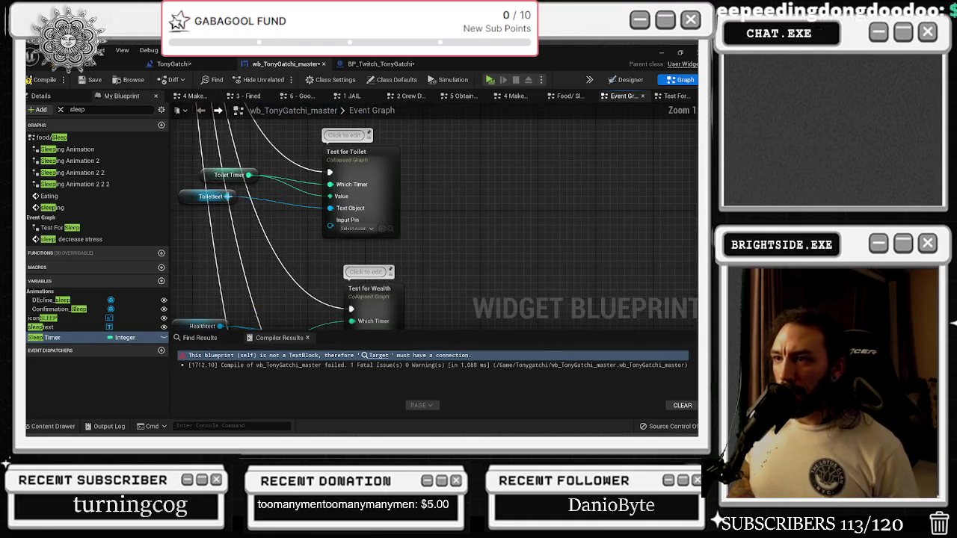
- Dismiss the compiler error results and pan to show the comment boxes
{"action": "scroll", "coordinate": [477, 193], "scroll_direction": "down", "scroll_amount": 5}
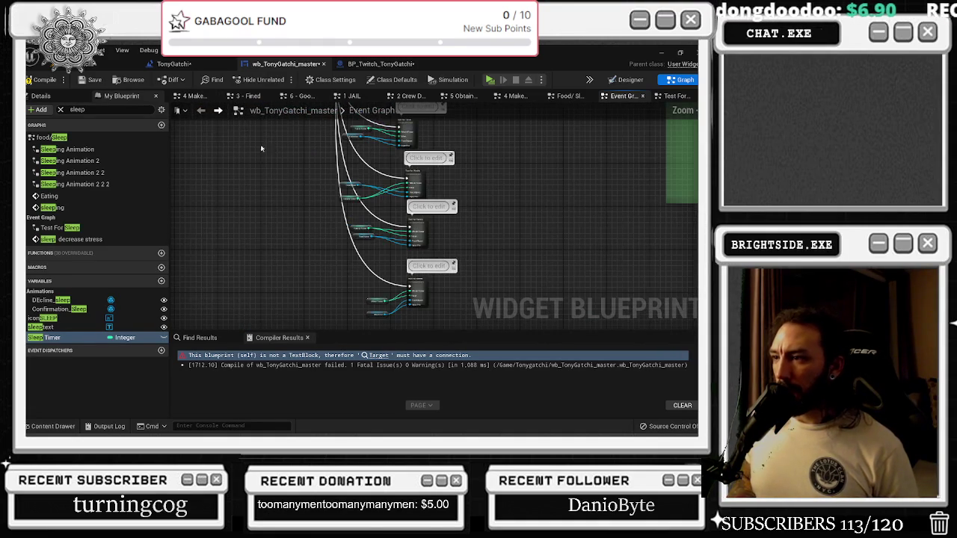
{"action": "key", "text": "F7"}
{"action": "mouse_move", "coordinate": [391, 187]}
{"action": "left_mouse_down"}
{"action": "mouse_move", "coordinate": [263, 172]}
{"action": "mouse_move", "coordinate": [380, 300]}
{"action": "left_mouse_up"}
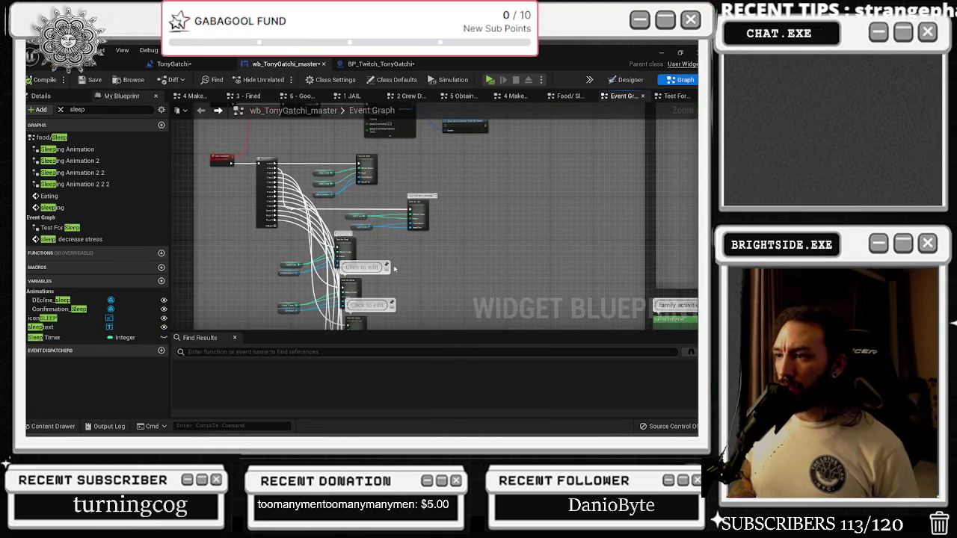
{"action": "scroll", "coordinate": [397, 267], "scroll_direction": "up", "scroll_amount": 3}
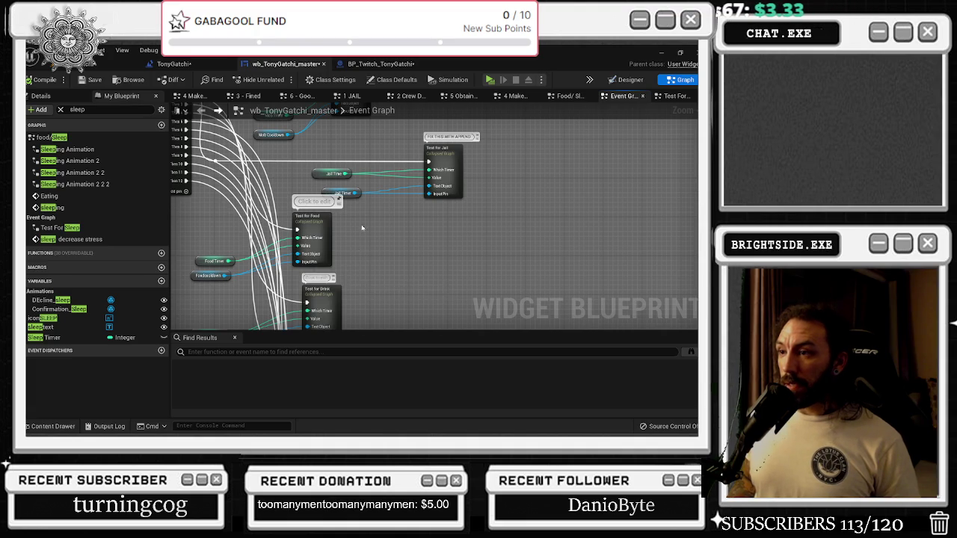
{"action": "scroll", "coordinate": [421, 255], "scroll_direction": "down", "scroll_amount": 5}
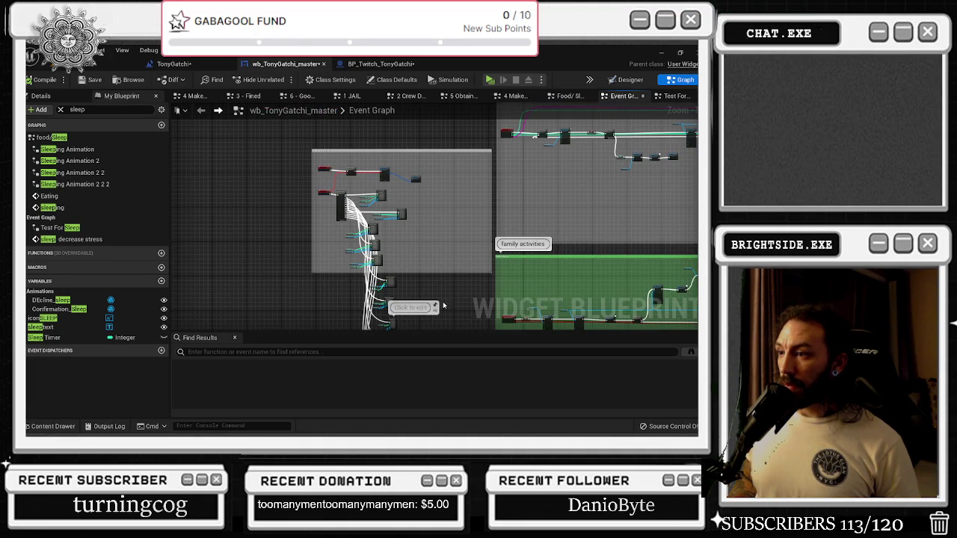
{"action": "left_click_drag", "start_coordinate": [441, 303], "coordinate": [433, 197]}
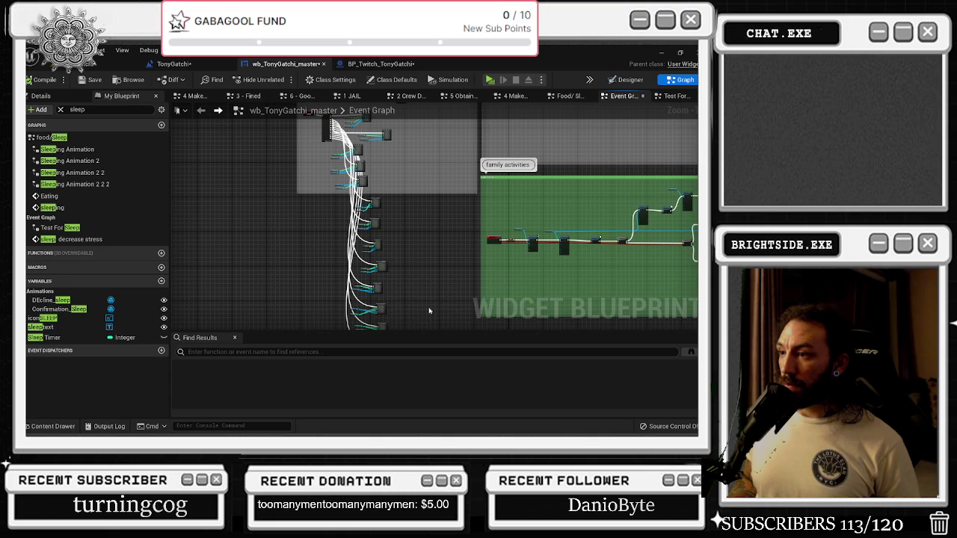
{"action": "left_click_drag", "start_coordinate": [424, 314], "coordinate": [436, 249]}
{"action": "mouse_move", "coordinate": [410, 159]}
{"action": "left_mouse_down"}
{"action": "mouse_move", "coordinate": [397, 328]}
{"action": "mouse_move", "coordinate": [404, 119]}
{"action": "mouse_move", "coordinate": [404, 301]}
{"action": "mouse_move", "coordinate": [404, 289]}
{"action": "left_mouse_up"}
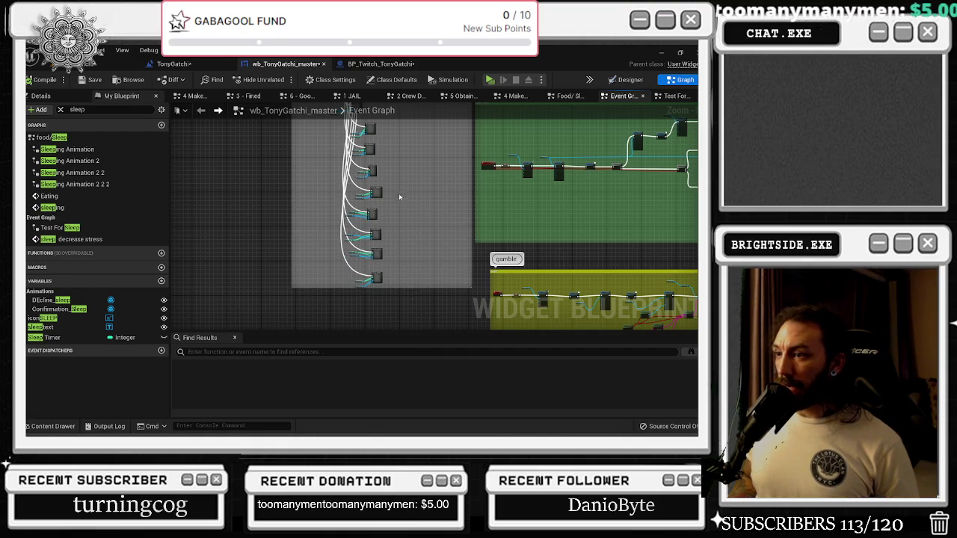
{"action": "scroll", "coordinate": [399, 210], "scroll_direction": "down", "scroll_amount": 5}
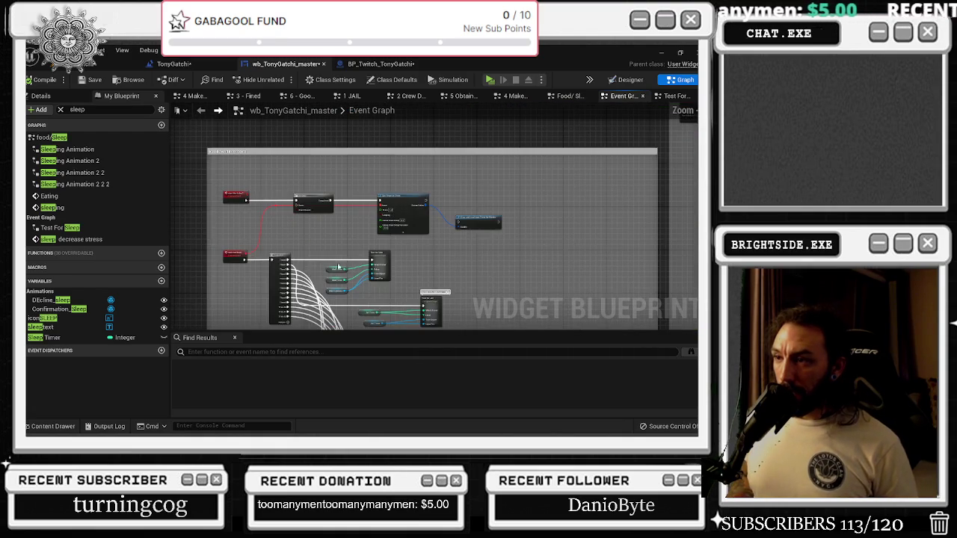
{"action": "scroll", "coordinate": [284, 260], "scroll_direction": "up", "scroll_amount": 2}
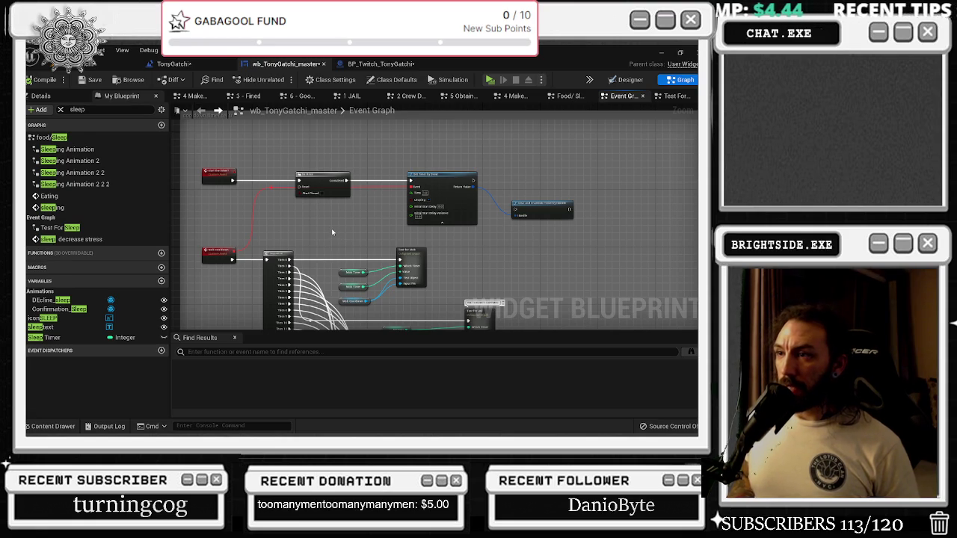
- Move the Test for Mob node and its Mob Timer/Mob Cooldown getters further right
{"action": "left_click_drag", "start_coordinate": [326, 226], "coordinate": [319, 135]}
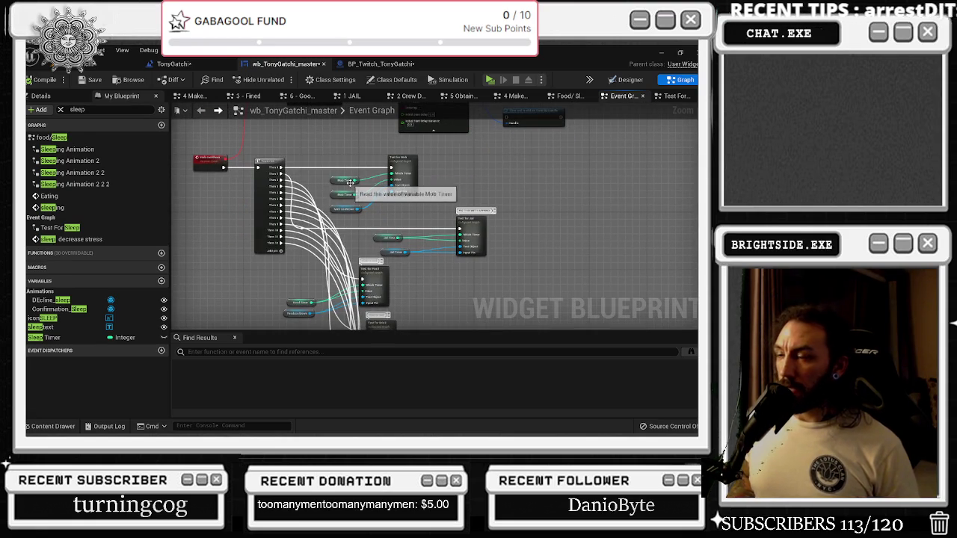
{"action": "left_click_drag", "start_coordinate": [413, 158], "coordinate": [441, 157]}
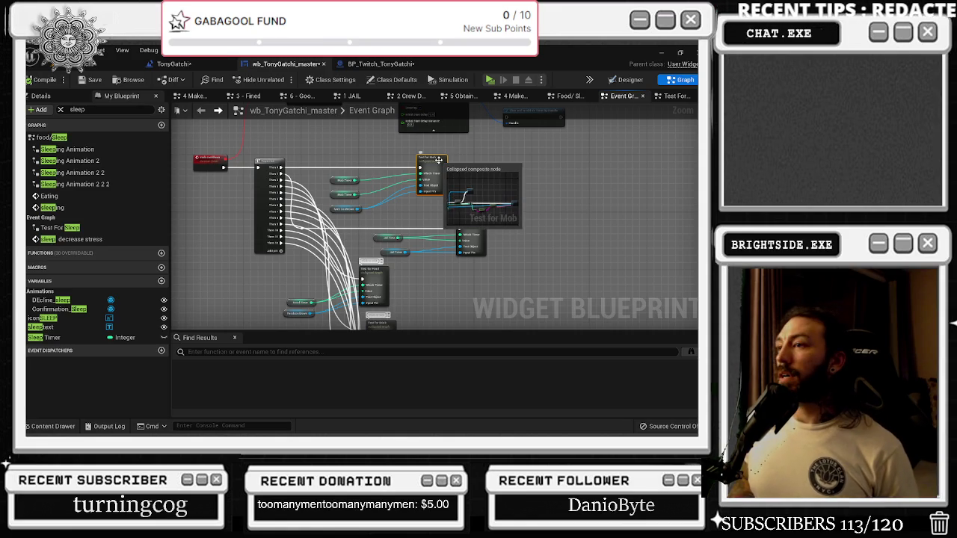
{"action": "mouse_move", "coordinate": [449, 153]}
{"action": "left_mouse_down"}
{"action": "mouse_move", "coordinate": [418, 187]}
{"action": "mouse_move", "coordinate": [332, 217]}
{"action": "mouse_move", "coordinate": [527, 170]}
{"action": "left_mouse_up"}
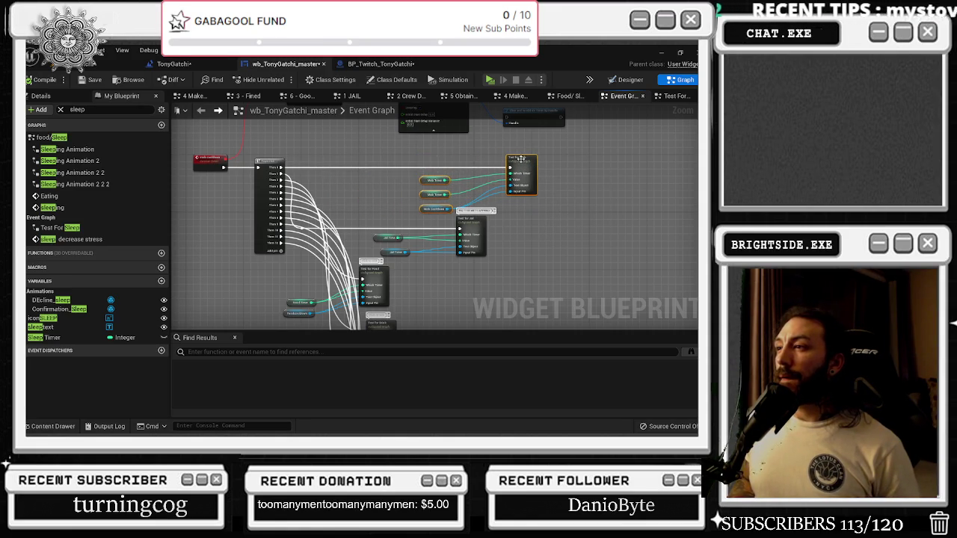
- Inside the Test For Mob graph, move the <= comparison node down-left, then go back
{"action": "double_click", "coordinate": [518, 160]}
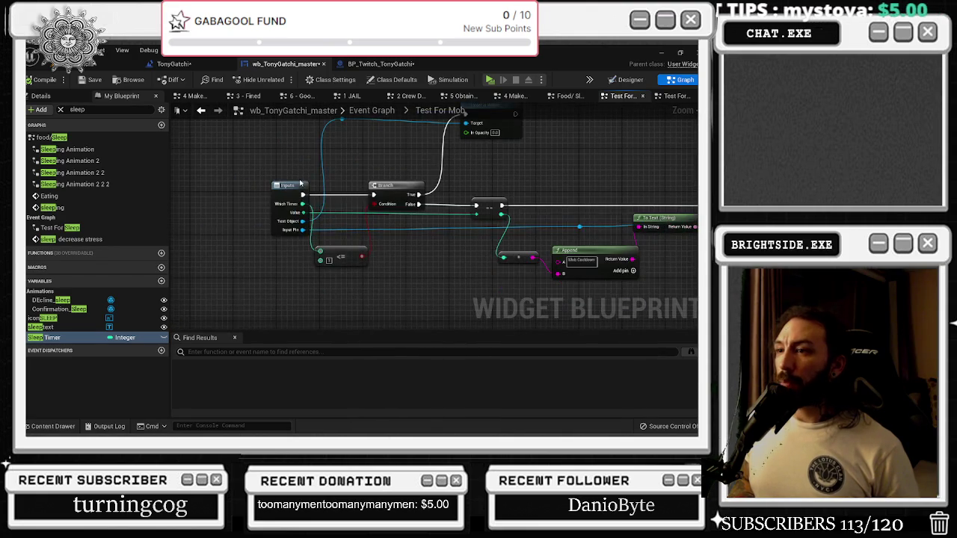
{"action": "left_click", "coordinate": [231, 190]}
{"action": "mouse_move", "coordinate": [341, 256]}
{"action": "left_mouse_down"}
{"action": "mouse_move", "coordinate": [288, 265]}
{"action": "mouse_move", "coordinate": [298, 272]}
{"action": "left_mouse_up"}
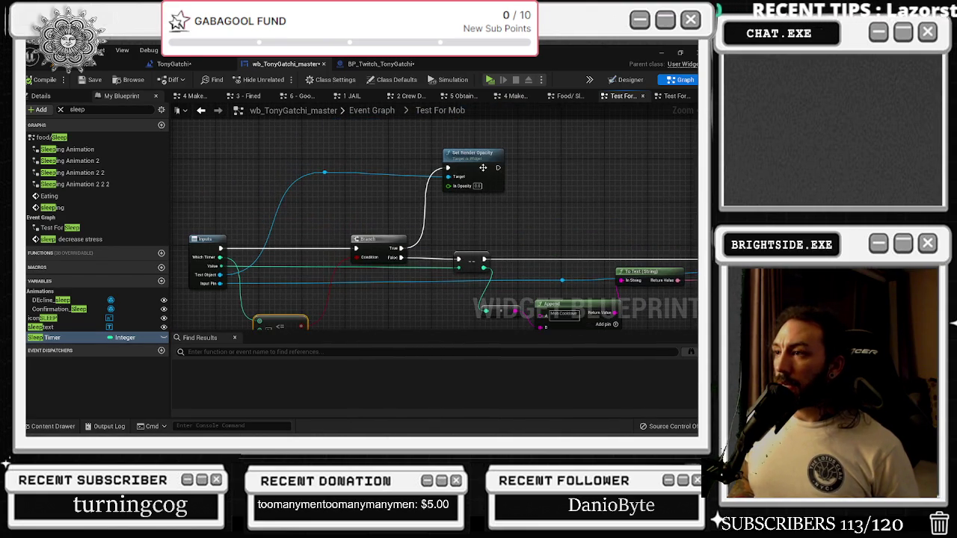
{"action": "left_click", "coordinate": [482, 166]}
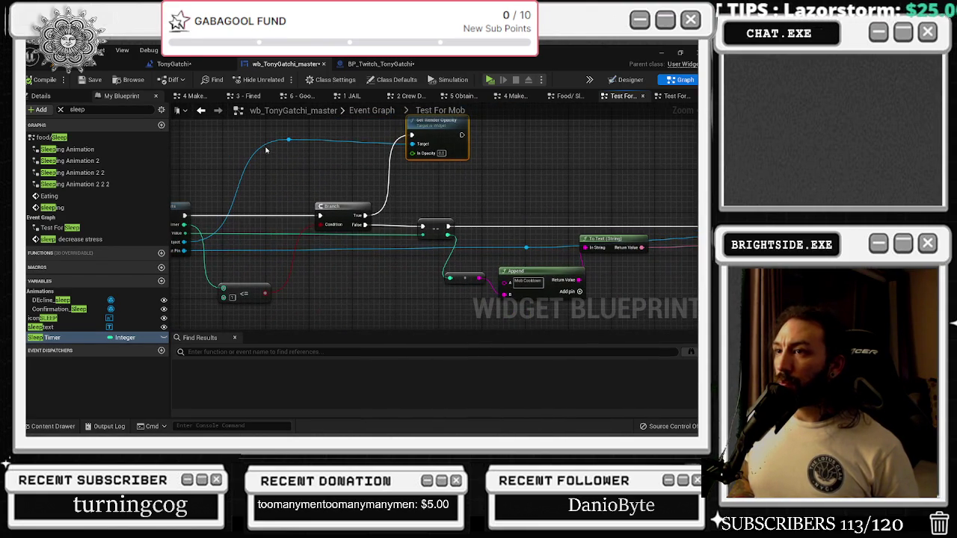
{"action": "left_click", "coordinate": [200, 110]}
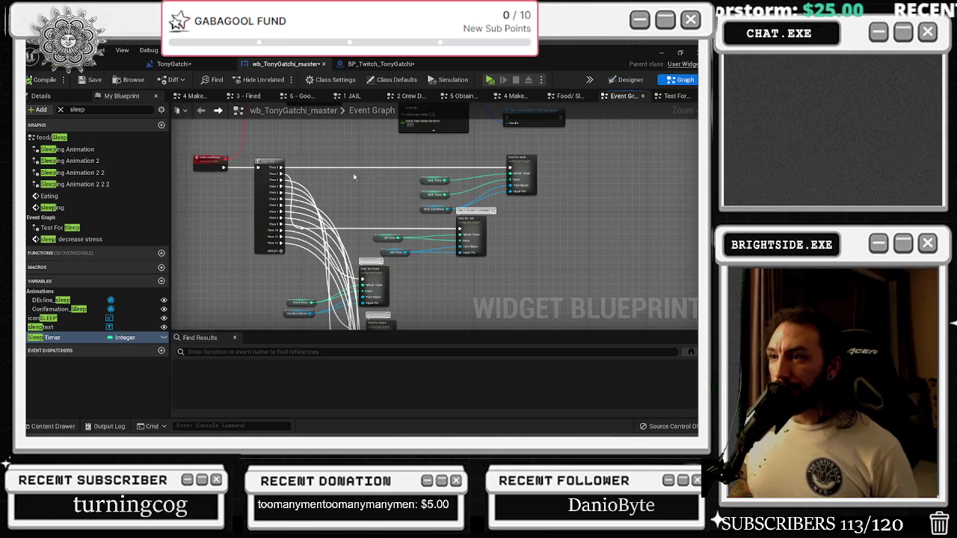
- Add a Branch node between Sequence Then 0 and Test for Mob
{"action": "scroll", "coordinate": [323, 163], "scroll_direction": "up", "scroll_amount": 3}
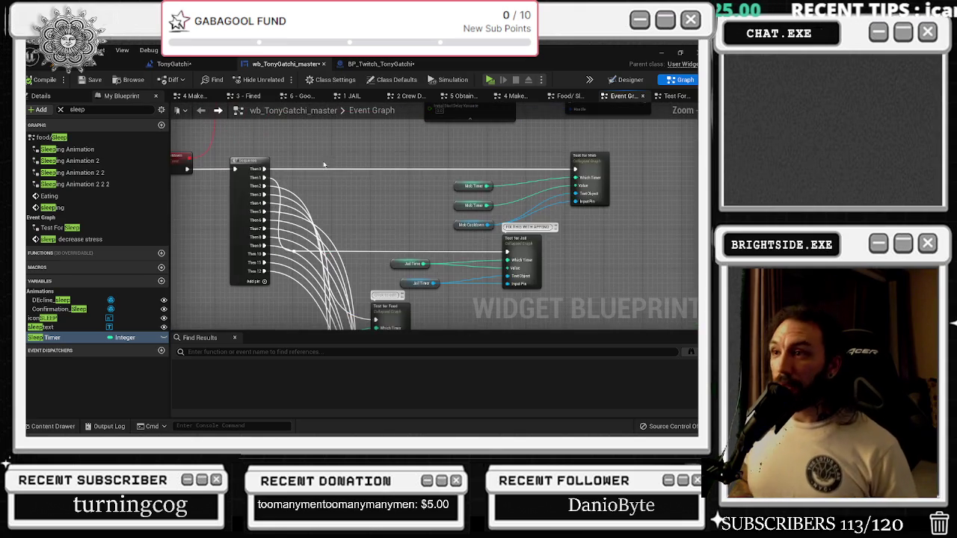
{"action": "left_click", "coordinate": [323, 163]}
{"action": "mouse_move", "coordinate": [575, 170]}
{"action": "left_mouse_down"}
{"action": "mouse_move", "coordinate": [393, 181]}
{"action": "mouse_move", "coordinate": [379, 170]}
{"action": "mouse_move", "coordinate": [267, 175]}
{"action": "left_mouse_up"}
{"action": "left_click", "coordinate": [321, 146]}
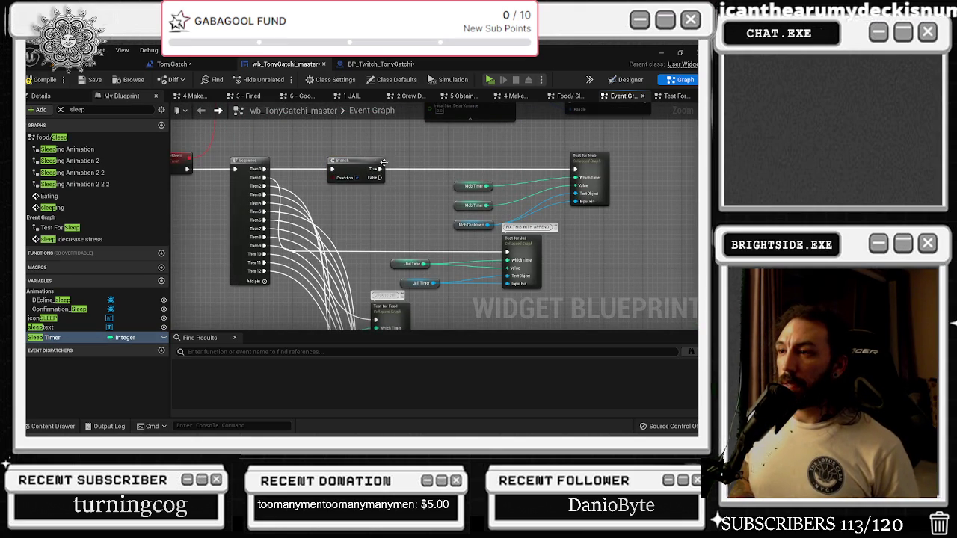
{"action": "left_click_drag", "start_coordinate": [370, 162], "coordinate": [412, 162]}
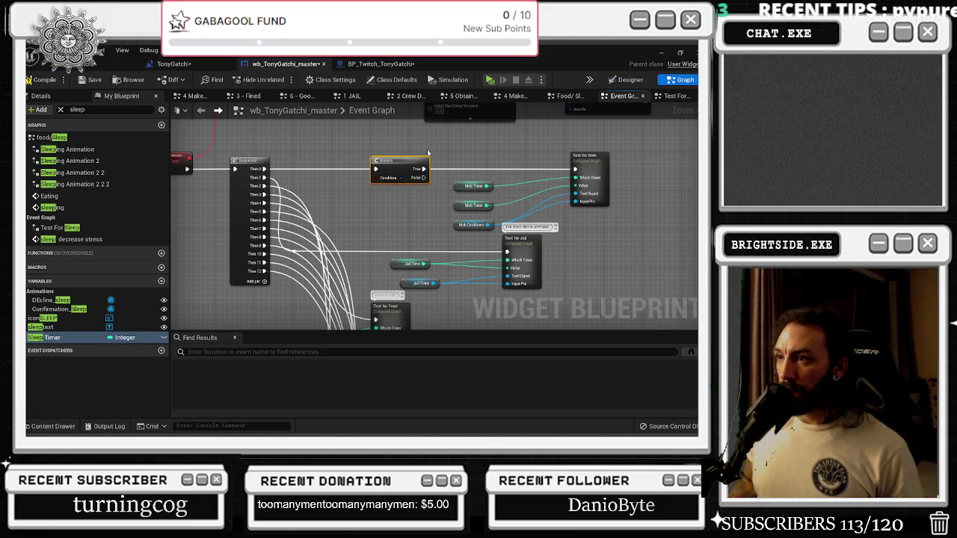
- Rearrange the Mob getters and Test for Mob beside the Branch, then open Test For Mob
{"action": "mouse_move", "coordinate": [460, 172]}
{"action": "left_mouse_down"}
{"action": "mouse_move", "coordinate": [495, 237]}
{"action": "mouse_move", "coordinate": [380, 236]}
{"action": "left_mouse_up"}
{"action": "left_click_drag", "start_coordinate": [596, 160], "coordinate": [473, 163]}
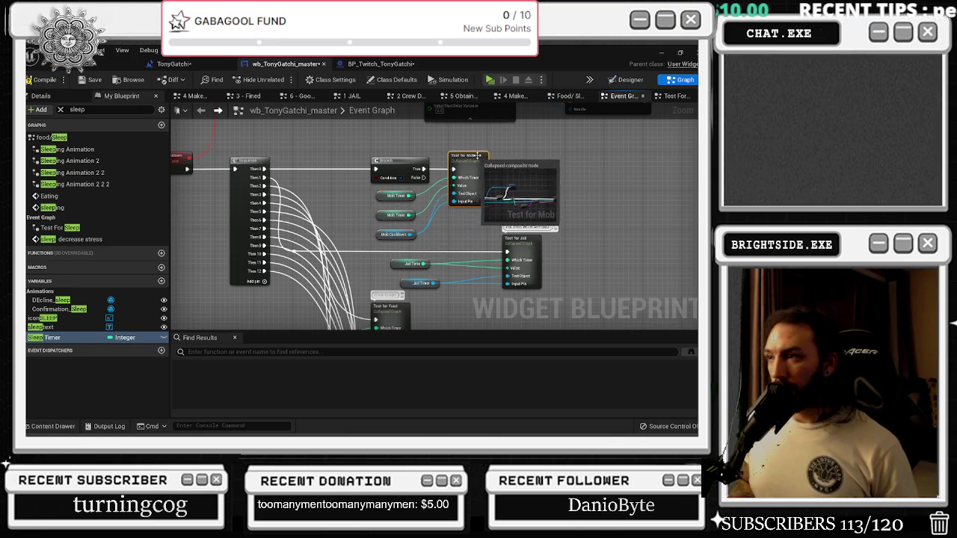
{"action": "mouse_move", "coordinate": [366, 192]}
{"action": "left_mouse_down"}
{"action": "mouse_move", "coordinate": [416, 240]}
{"action": "mouse_move", "coordinate": [401, 245]}
{"action": "left_mouse_up"}
{"action": "left_click", "coordinate": [478, 217]}
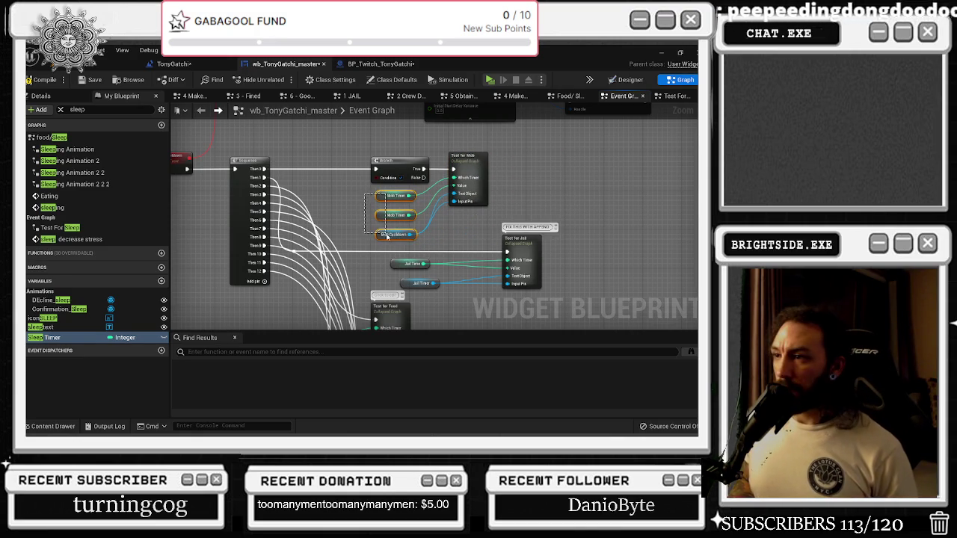
{"action": "double_click", "coordinate": [479, 169]}
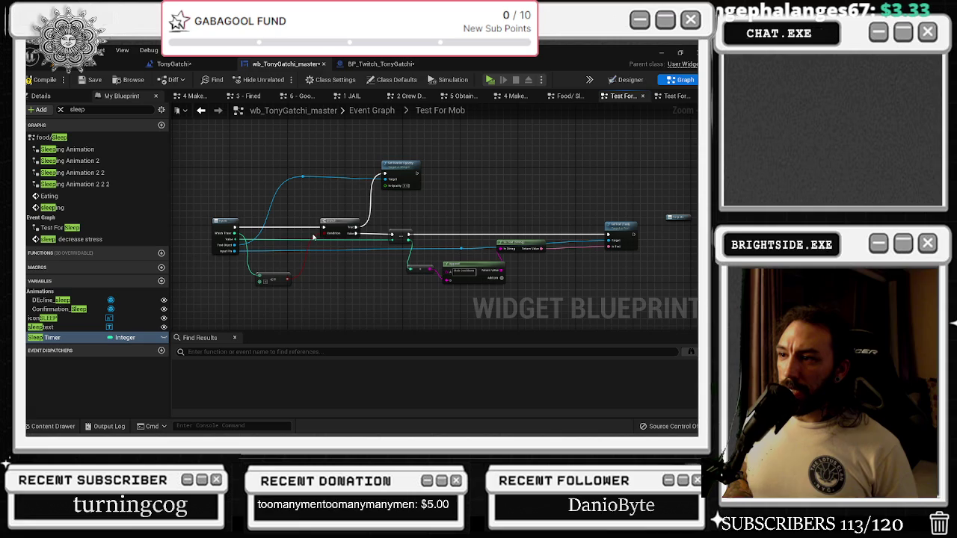
- Shift the reroute knot and Inputs node left and place the <= node below, ahead of the Branch
{"action": "left_click", "coordinate": [412, 169]}
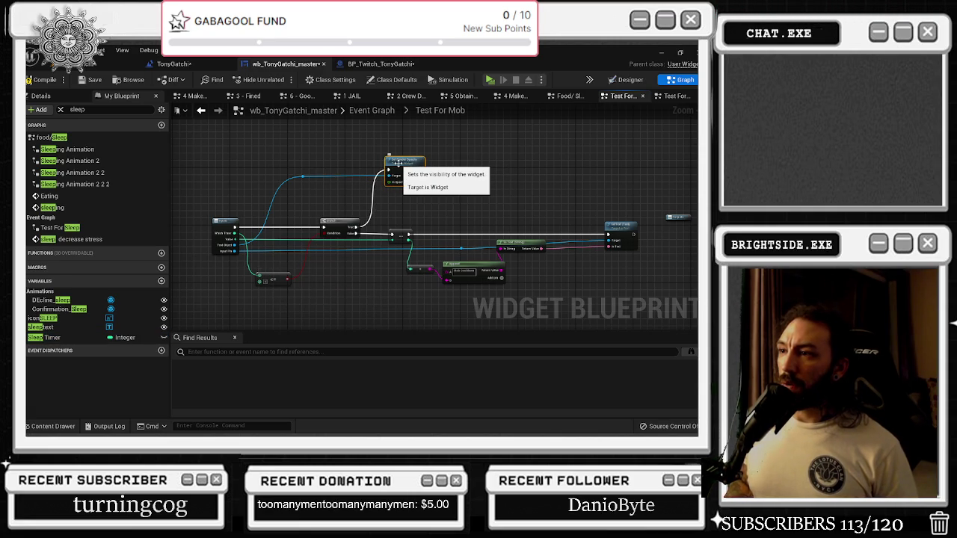
{"action": "left_click", "coordinate": [303, 178]}
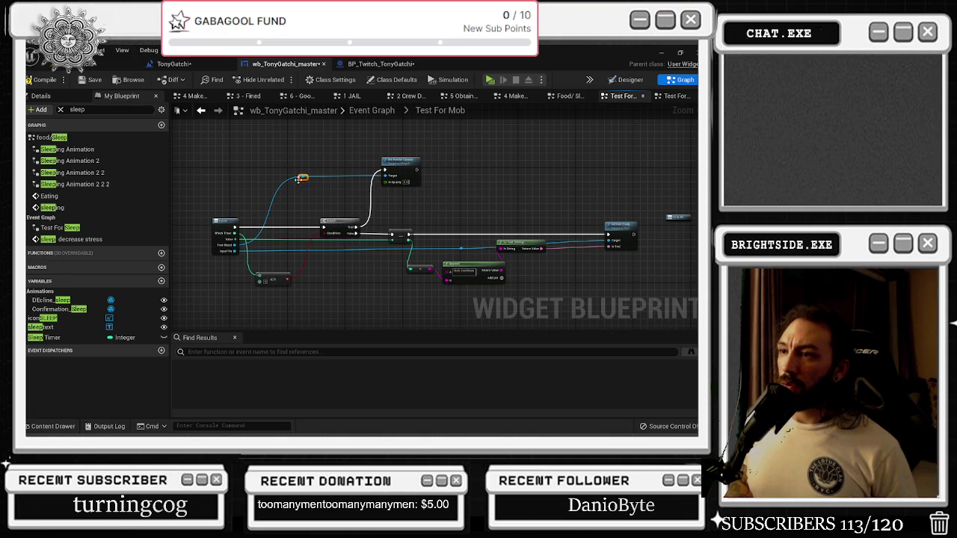
{"action": "left_click_drag", "start_coordinate": [299, 182], "coordinate": [268, 182]}
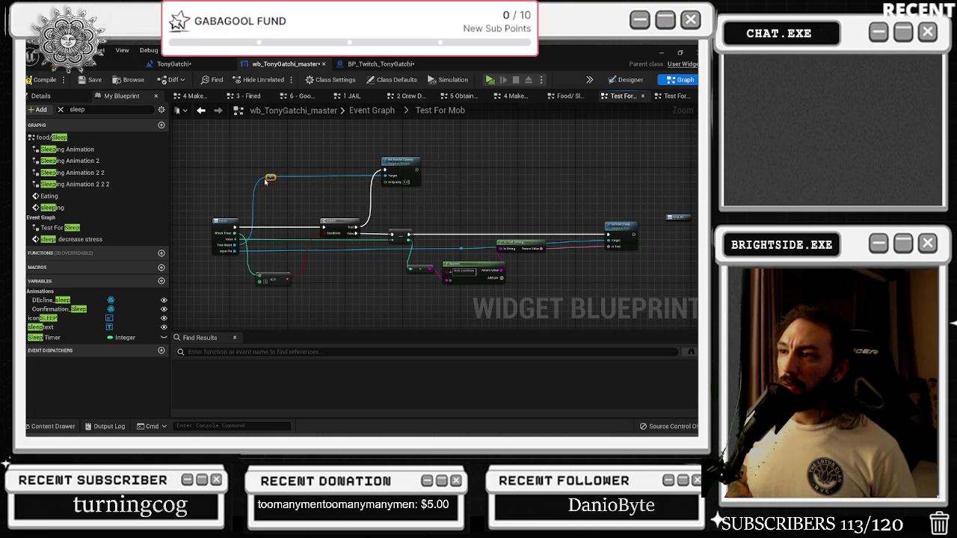
{"action": "left_click_drag", "start_coordinate": [283, 274], "coordinate": [296, 197]}
{"action": "left_click_drag", "start_coordinate": [223, 225], "coordinate": [213, 224]}
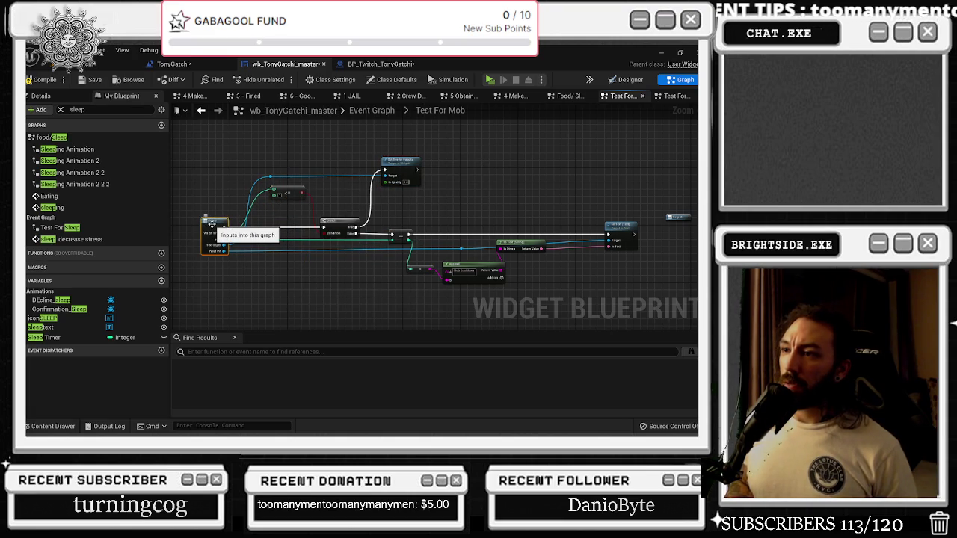
{"action": "left_click_drag", "start_coordinate": [288, 192], "coordinate": [287, 236]}
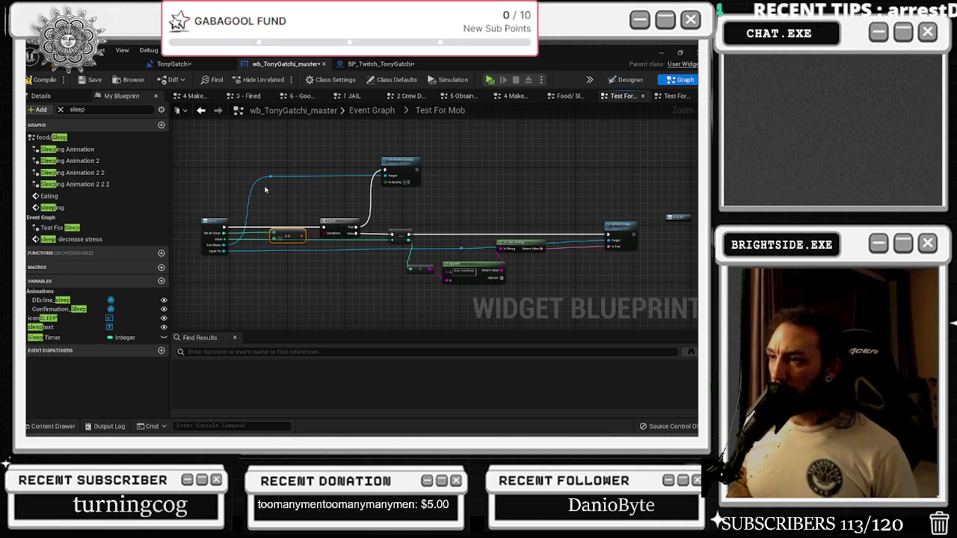
- Add a Do Once node from Branch True feeding the Set Render Opacity node
{"action": "left_click_drag", "start_coordinate": [400, 160], "coordinate": [436, 153]}
{"action": "left_click_drag", "start_coordinate": [357, 227], "coordinate": [374, 205]}
{"action": "type", "text": "do once"}
{"action": "key", "text": "Return"}
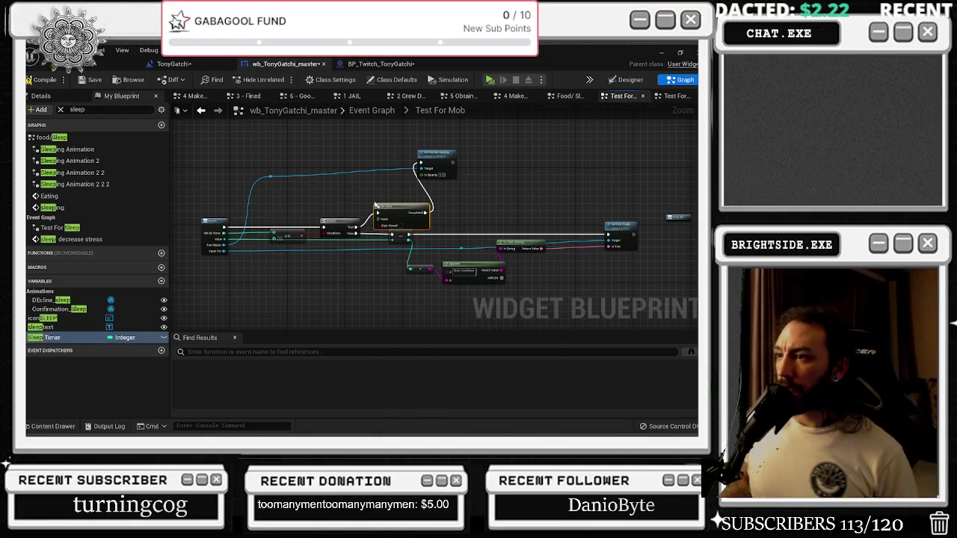
{"action": "left_click_drag", "start_coordinate": [393, 215], "coordinate": [382, 183]}
{"action": "left_click_drag", "start_coordinate": [436, 158], "coordinate": [450, 177]}
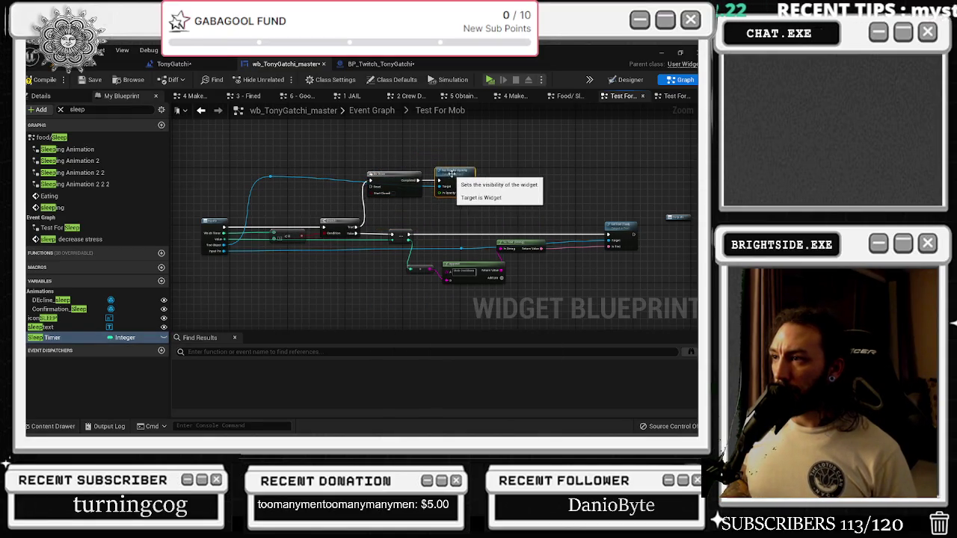
- Add a Sequence on Branch False with Then 1 resetting the Do Once, and shift nodes right
{"action": "scroll", "coordinate": [392, 212], "scroll_direction": "up", "scroll_amount": 1}
{"action": "left_click_drag", "start_coordinate": [410, 249], "coordinate": [387, 222]}
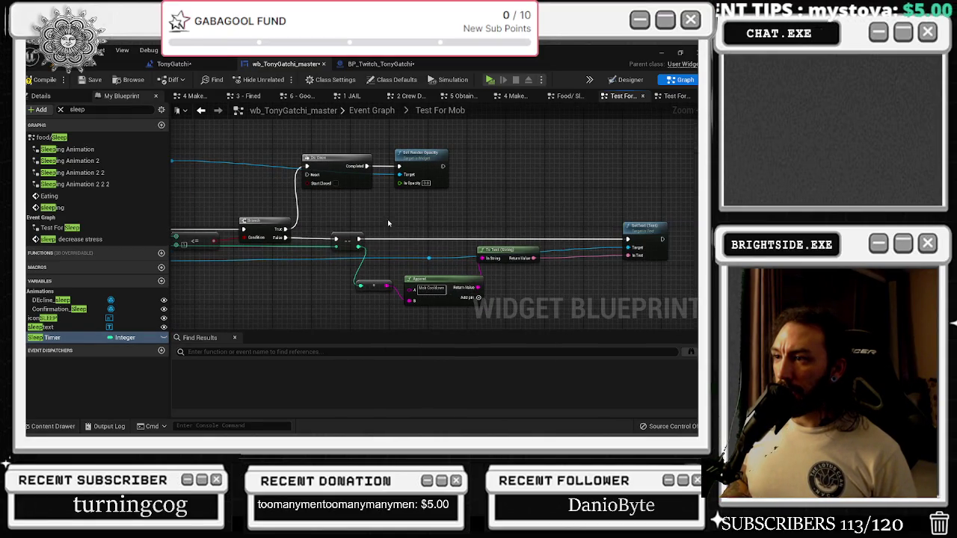
{"action": "left_click_drag", "start_coordinate": [322, 221], "coordinate": [670, 309]}
{"action": "left_click_drag", "start_coordinate": [343, 241], "coordinate": [432, 243]}
{"action": "left_click", "coordinate": [313, 234]}
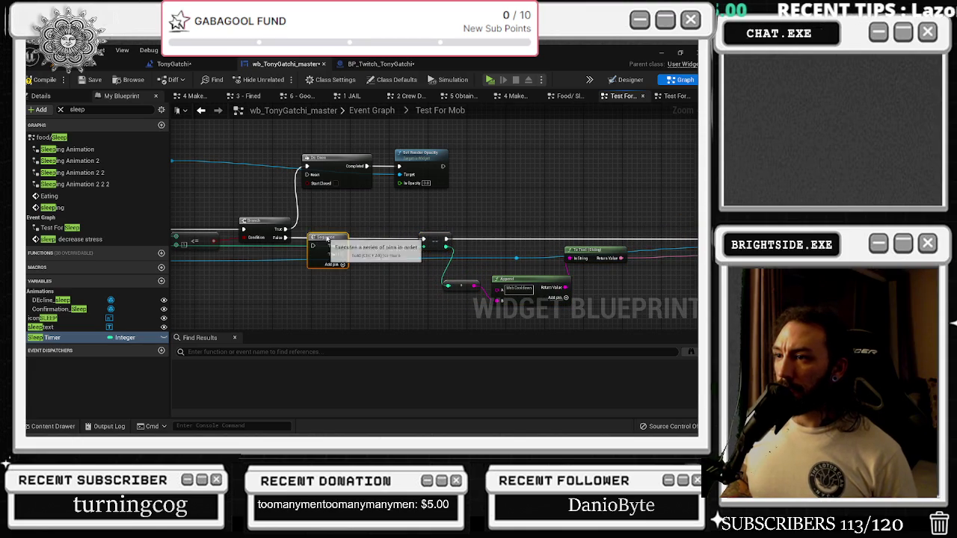
{"action": "mouse_move", "coordinate": [316, 236]}
{"action": "left_mouse_down"}
{"action": "mouse_move", "coordinate": [308, 240]}
{"action": "mouse_move", "coordinate": [316, 239]}
{"action": "mouse_move", "coordinate": [309, 177]}
{"action": "left_mouse_up"}
{"action": "left_click", "coordinate": [340, 258]}
{"action": "right_click", "coordinate": [327, 217]}
{"action": "left_click", "coordinate": [318, 158]}
{"action": "left_click", "coordinate": [420, 153], "text": "ctrl"}
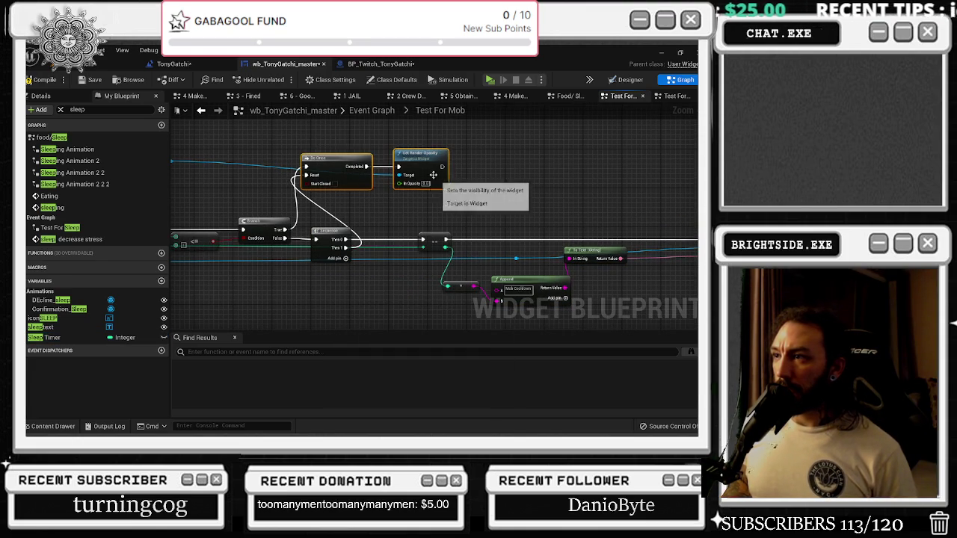
{"action": "left_click_drag", "start_coordinate": [420, 165], "coordinate": [468, 165]}
- Review the whole chain and return to the main Event Graph
{"action": "left_click_drag", "start_coordinate": [266, 227], "coordinate": [388, 256]}
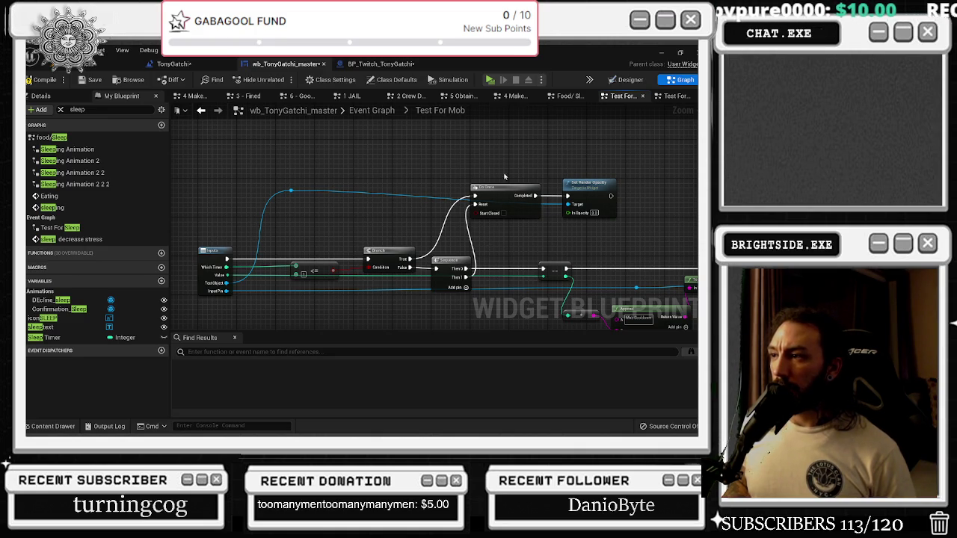
{"action": "scroll", "coordinate": [337, 155], "scroll_direction": "down", "scroll_amount": 3}
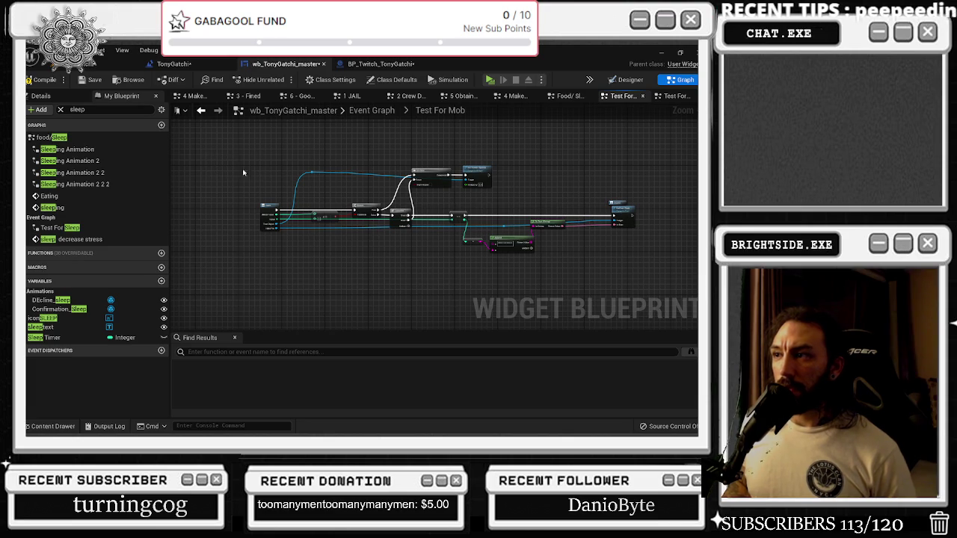
{"action": "left_click", "coordinate": [201, 111]}
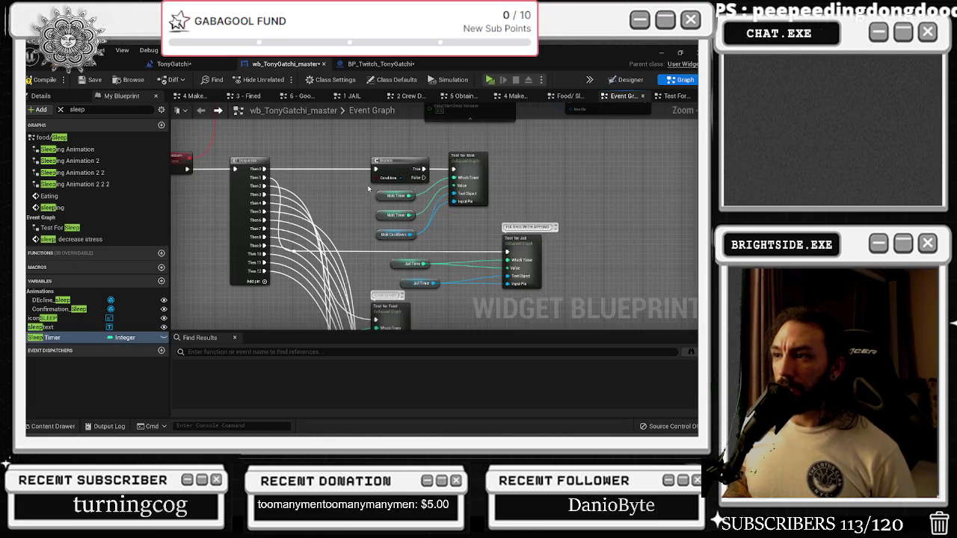
- Delete the Branch before Test for Mob and open the Test for Jail collapsed graph
{"action": "mouse_move", "coordinate": [263, 169]}
{"action": "left_mouse_down"}
{"action": "mouse_move", "coordinate": [284, 180]}
{"action": "mouse_move", "coordinate": [459, 177]}
{"action": "mouse_move", "coordinate": [421, 166]}
{"action": "left_mouse_up"}
{"action": "key", "text": "Delete"}
{"action": "left_click", "coordinate": [530, 247]}
{"action": "double_click", "coordinate": [529, 248]}
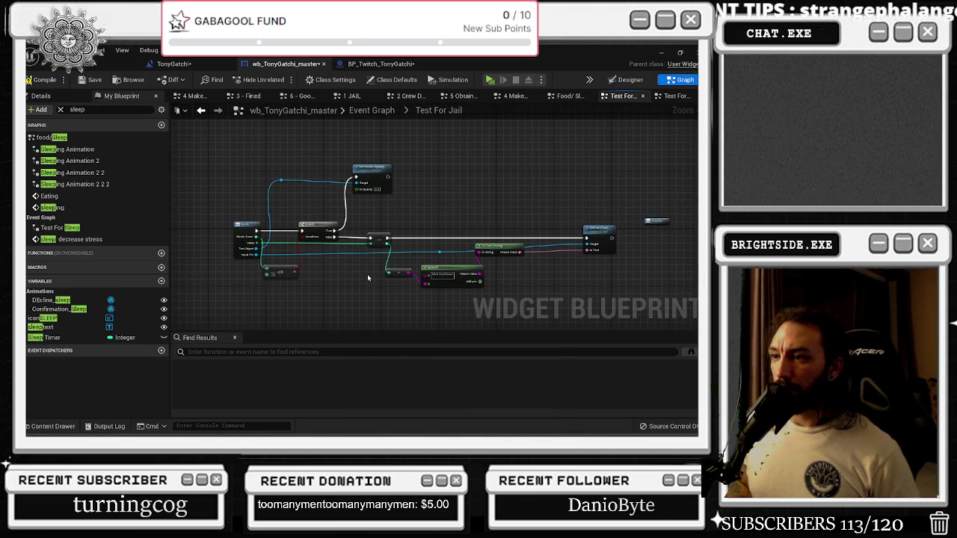
{"action": "key", "text": "alt+Tab"}
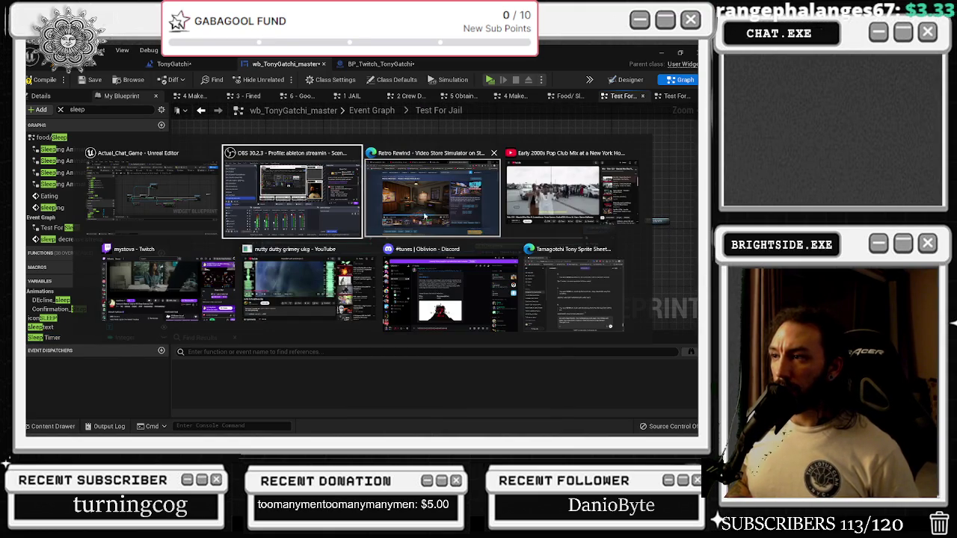
{"action": "key", "text": "Escape"}
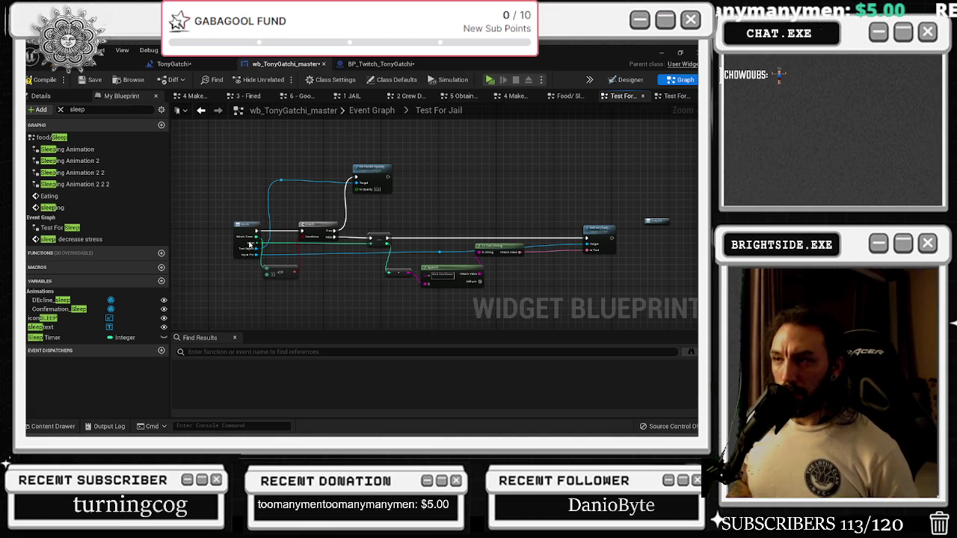
- Shift the nodes after the Branch right and add a Sequence node on Branch False
{"action": "left_click_drag", "start_coordinate": [375, 223], "coordinate": [589, 300]}
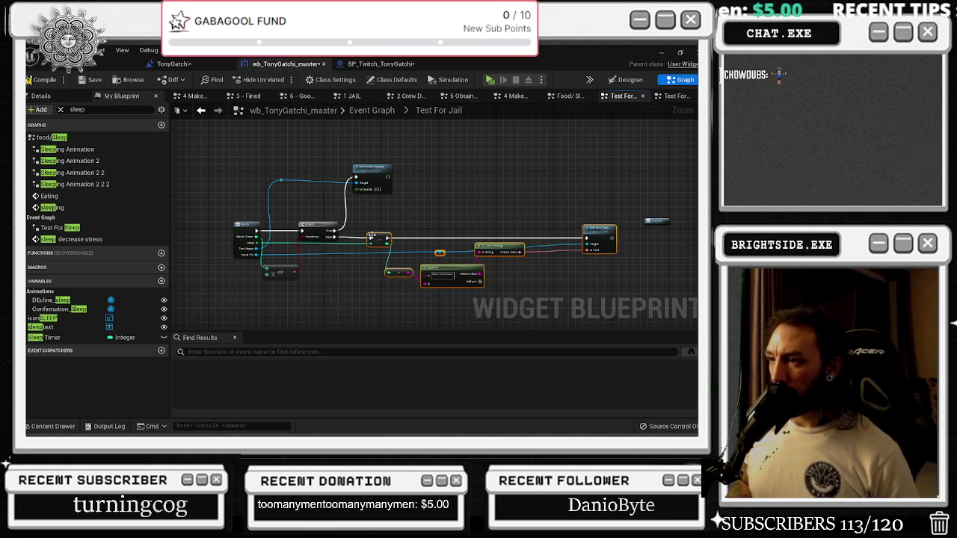
{"action": "left_click_drag", "start_coordinate": [372, 236], "coordinate": [419, 238]}
{"action": "left_click", "coordinate": [362, 235]}
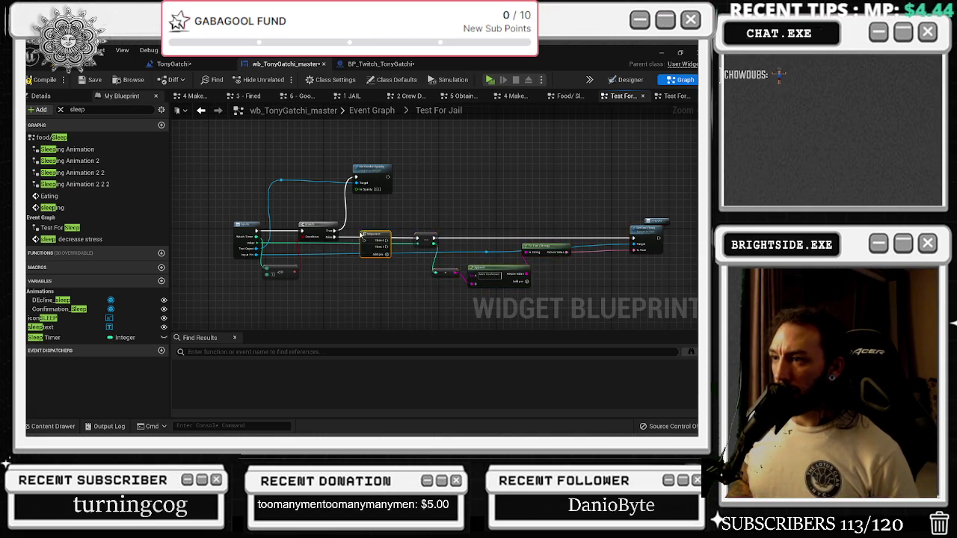
{"action": "scroll", "coordinate": [362, 234], "scroll_direction": "up", "scroll_amount": 2}
{"action": "left_click", "coordinate": [326, 245]}
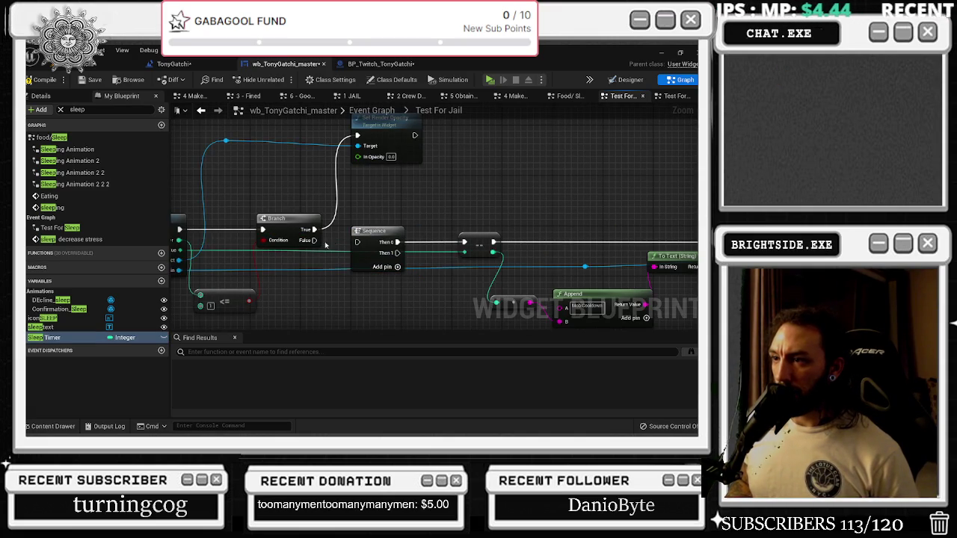
- Add a Do Once on Branch True, with Sequence Then 1 on Reset and Completed to Set Render Opacity
{"action": "left_click_drag", "start_coordinate": [374, 151], "coordinate": [460, 154]}
{"action": "left_click_drag", "start_coordinate": [298, 262], "coordinate": [360, 175]}
{"action": "type", "text": "do once"}
{"action": "key", "text": "Return"}
{"action": "left_click_drag", "start_coordinate": [383, 285], "coordinate": [334, 200]}
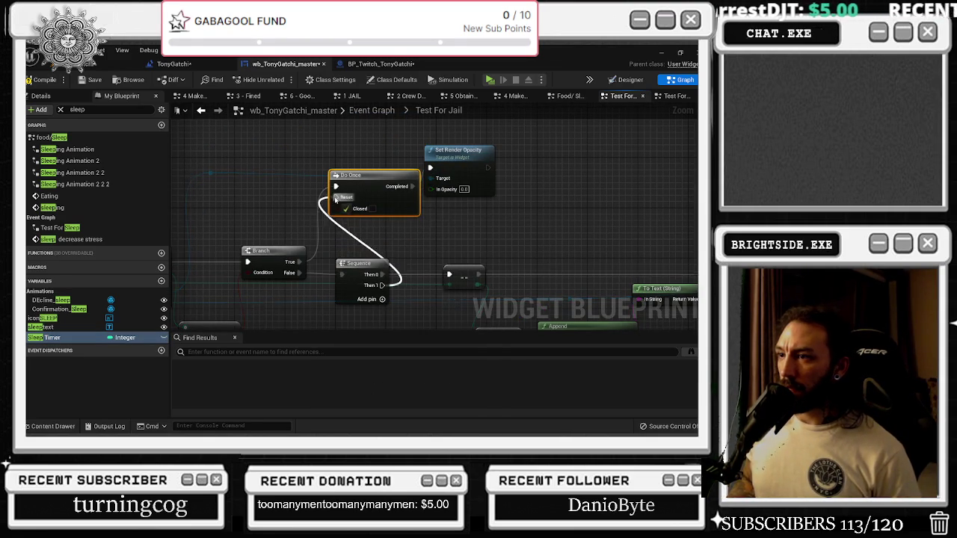
{"action": "left_click_drag", "start_coordinate": [459, 149], "coordinate": [596, 151]}
{"action": "left_click_drag", "start_coordinate": [412, 186], "coordinate": [562, 167]}
- Tidy the Do Once, Sequence and Branch layout, then go back to the main Event Graph
{"action": "left_click_drag", "start_coordinate": [378, 188], "coordinate": [480, 170]}
{"action": "left_click_drag", "start_coordinate": [357, 264], "coordinate": [387, 264]}
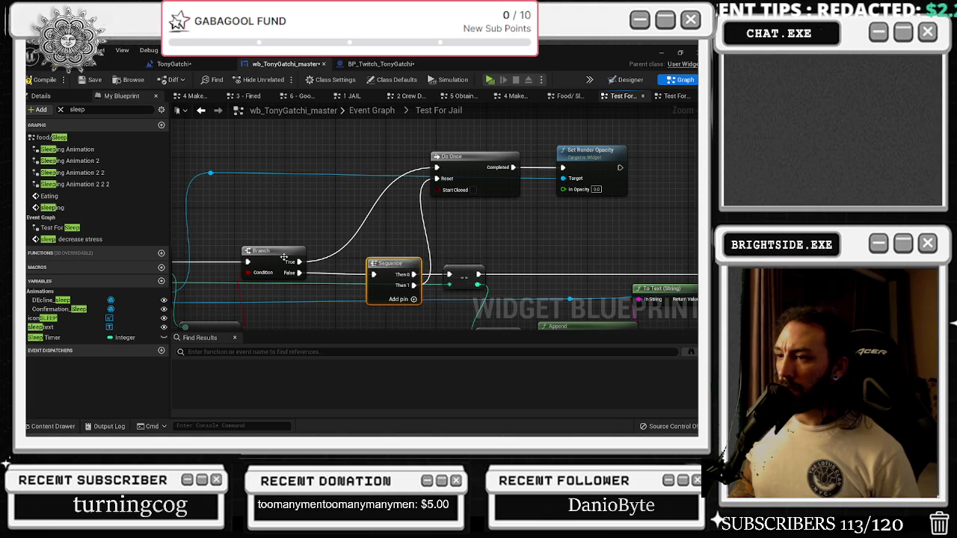
{"action": "left_click_drag", "start_coordinate": [284, 258], "coordinate": [279, 257]}
{"action": "left_click", "coordinate": [202, 111]}
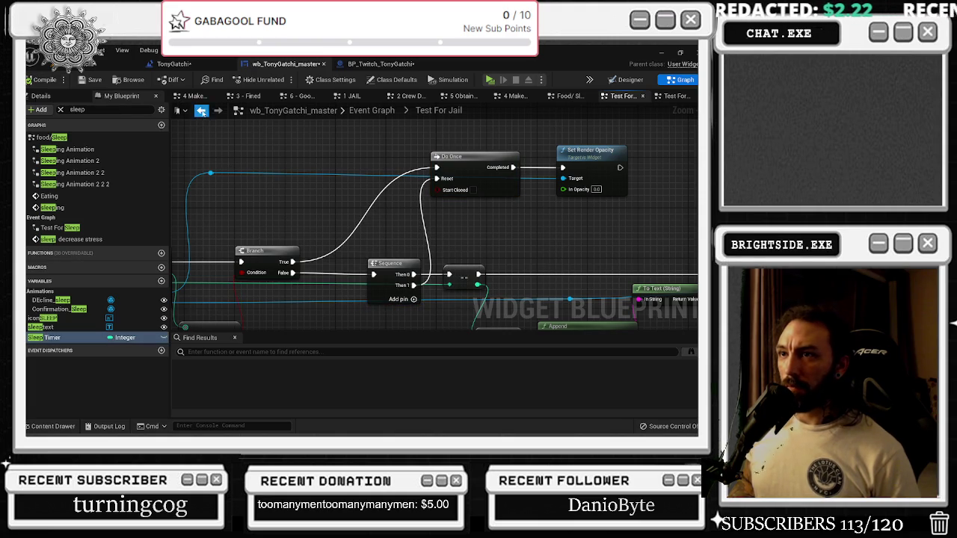
{"action": "left_click_drag", "start_coordinate": [494, 139], "coordinate": [408, 307]}
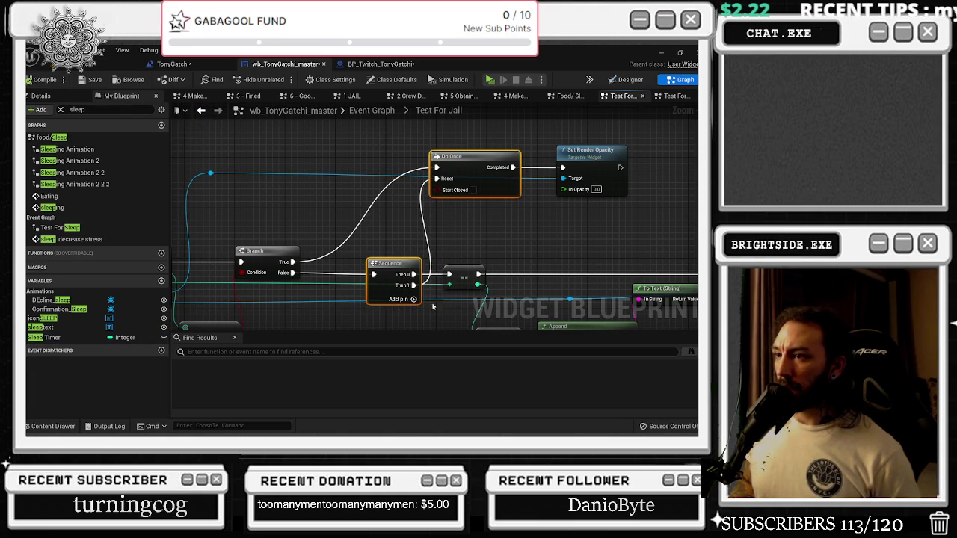
{"action": "left_click", "coordinate": [201, 110]}
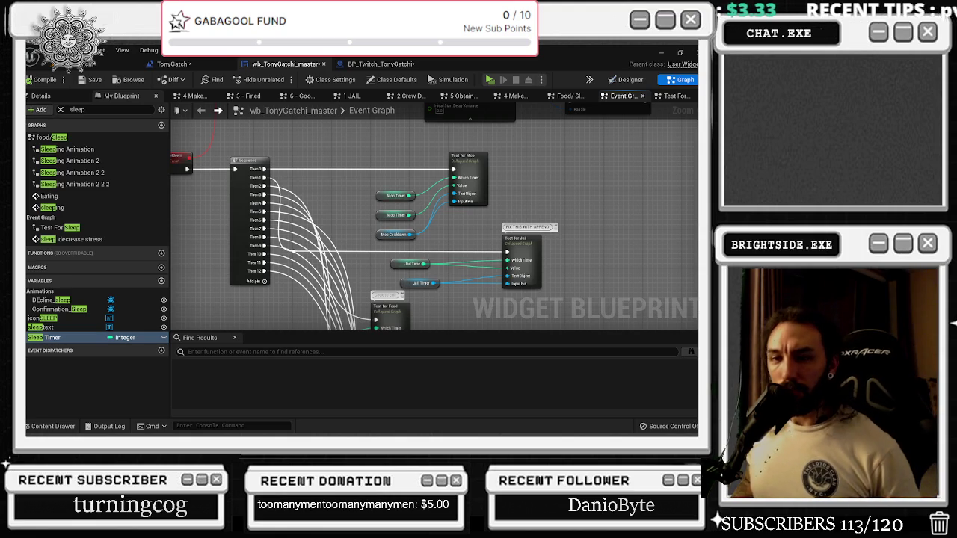
- Pan the Event Graph to the timer calls and open Test For Mob to review its gate
{"action": "left_click_drag", "start_coordinate": [340, 200], "coordinate": [309, 182]}
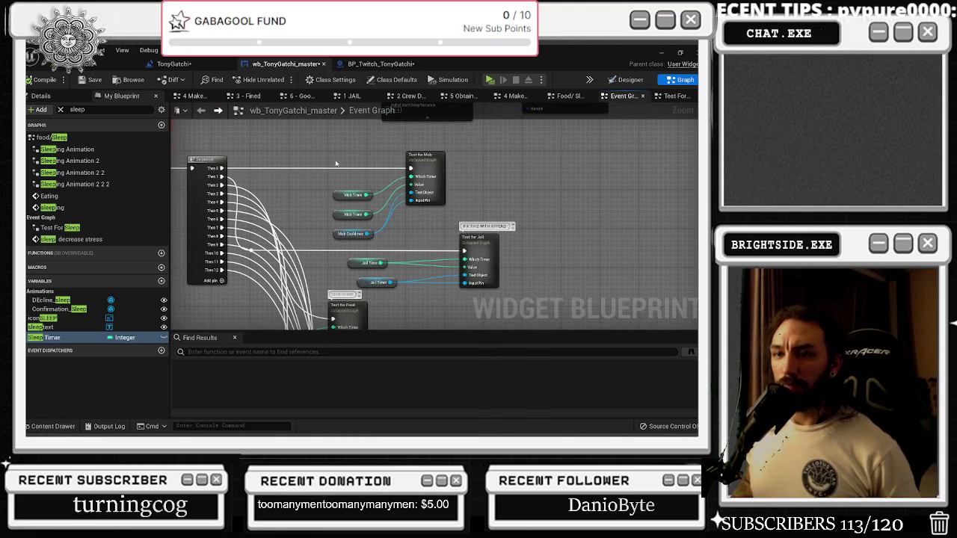
{"action": "scroll", "coordinate": [305, 175], "scroll_direction": "down", "scroll_amount": 1}
{"action": "scroll", "coordinate": [299, 176], "scroll_direction": "down", "scroll_amount": 1}
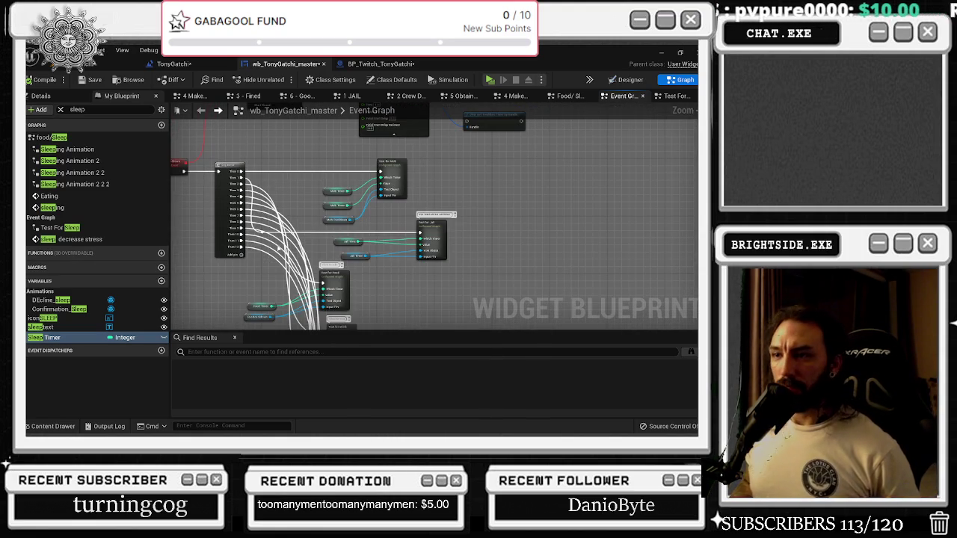
{"action": "left_click_drag", "start_coordinate": [259, 238], "coordinate": [322, 245]}
{"action": "left_click_drag", "start_coordinate": [278, 198], "coordinate": [260, 196]}
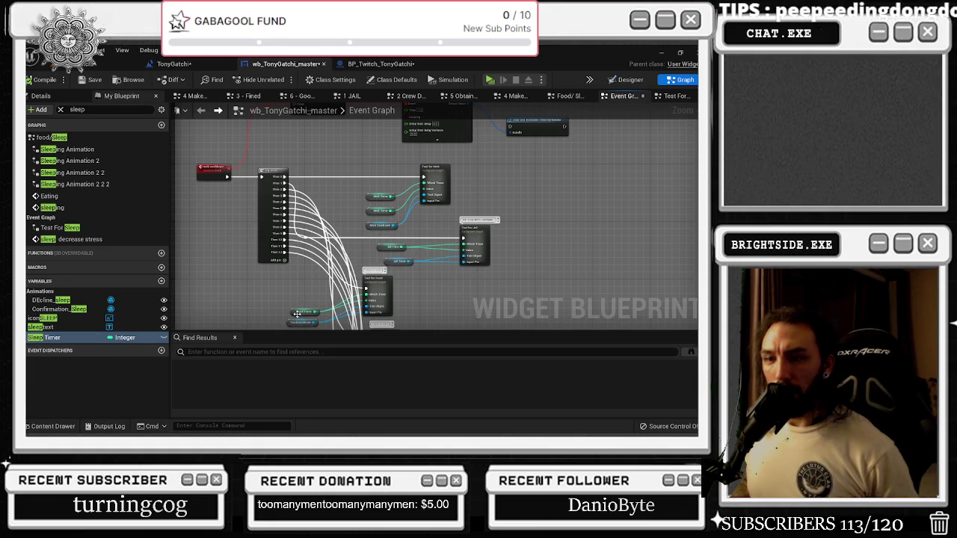
{"action": "left_click_drag", "start_coordinate": [296, 312], "coordinate": [273, 308]}
{"action": "double_click", "coordinate": [414, 181]}
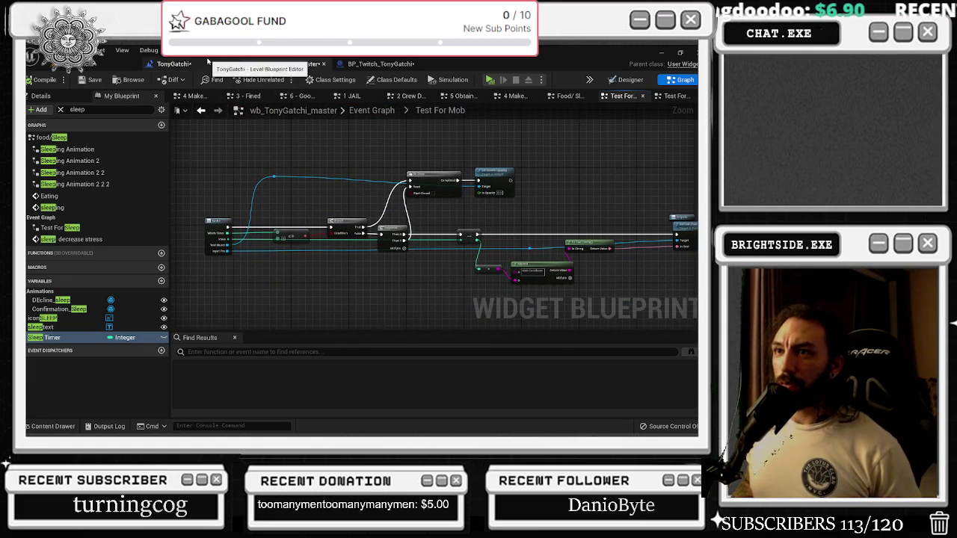
- Check the BP_Twitch_TonyGatchi blueprint, then return to wb_TonyGatchi_master and open Test For Food
{"action": "left_click", "coordinate": [388, 65]}
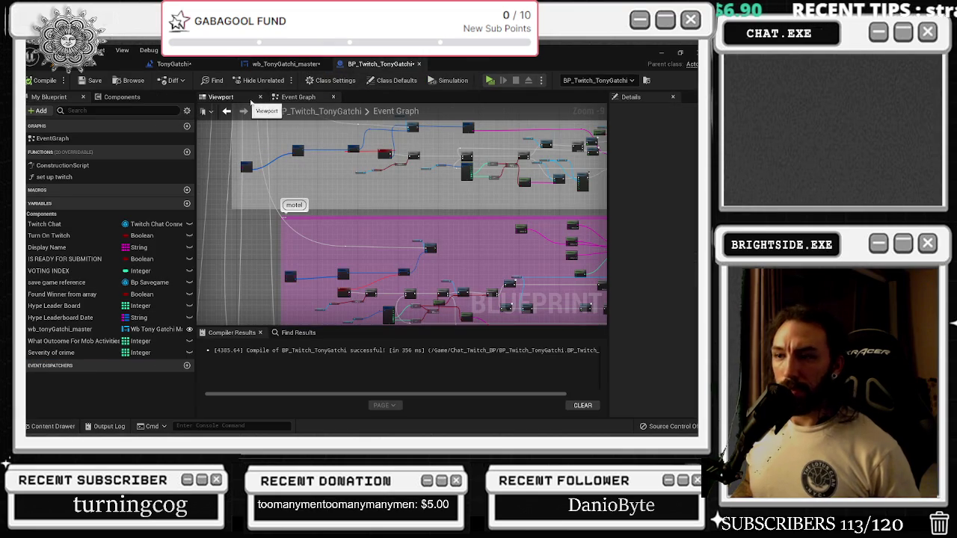
{"action": "left_click", "coordinate": [291, 64]}
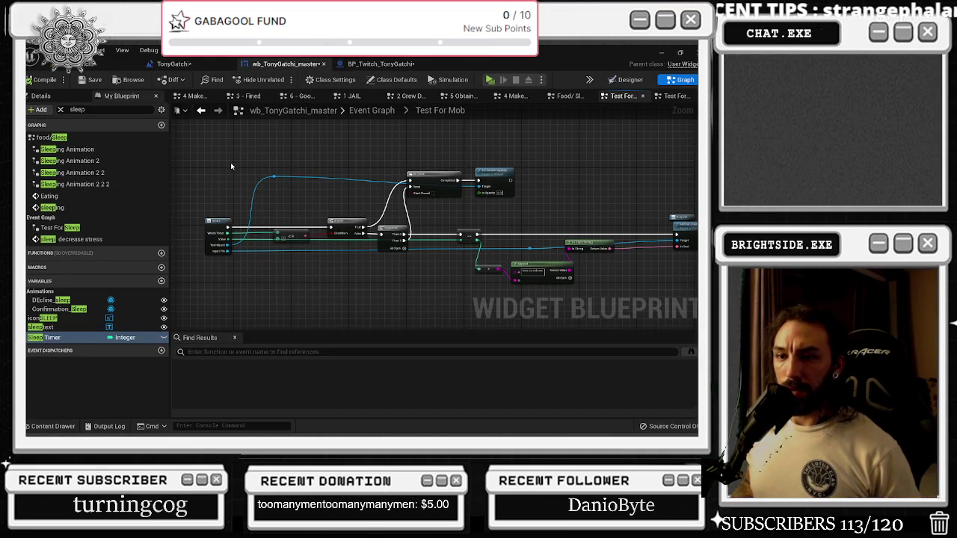
{"action": "left_click_drag", "start_coordinate": [387, 166], "coordinate": [430, 276]}
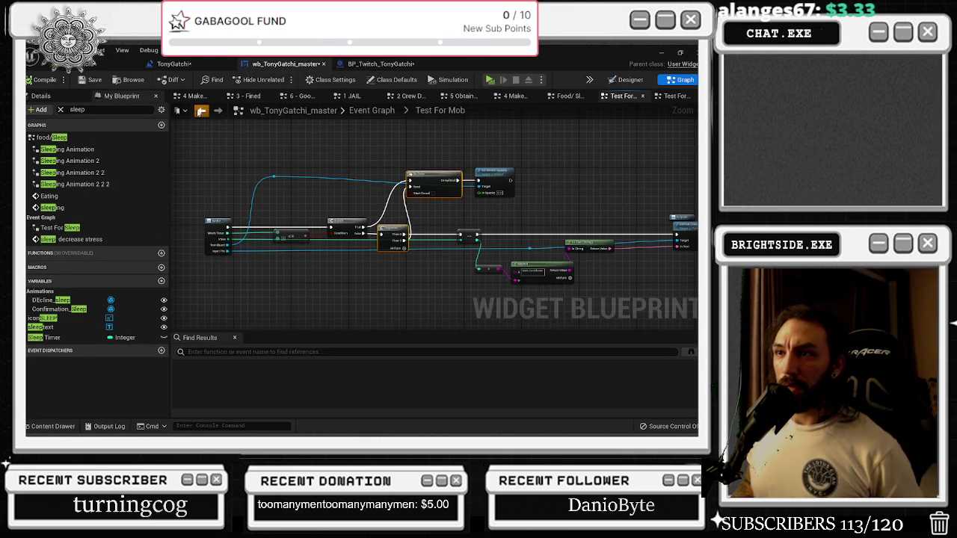
{"action": "double_click", "coordinate": [45, 337]}
{"action": "double_click", "coordinate": [302, 217]}
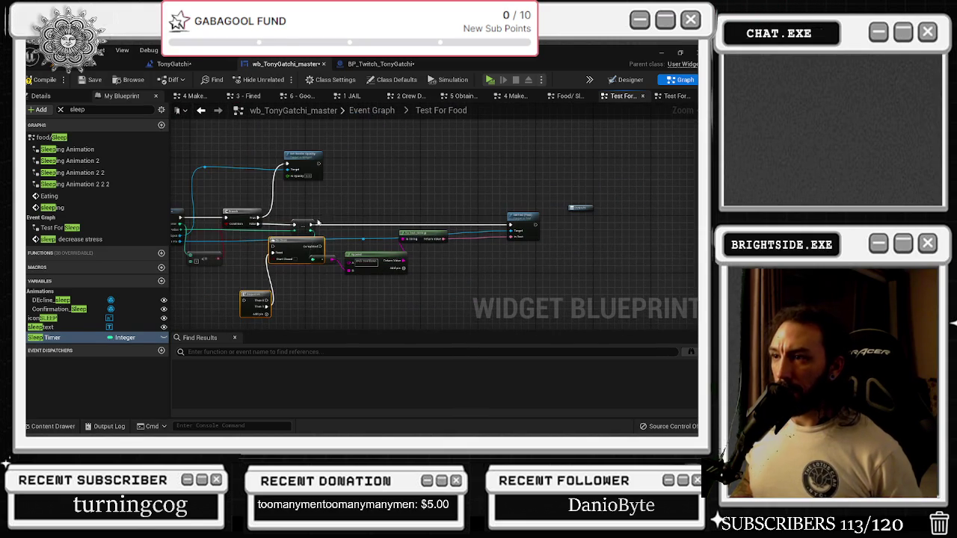
- Make room after the Branch, gate the top node with a Do Once and route through a Sequence
{"action": "left_click_drag", "start_coordinate": [305, 247], "coordinate": [256, 289]}
{"action": "mouse_move", "coordinate": [311, 202]}
{"action": "left_mouse_down"}
{"action": "mouse_move", "coordinate": [542, 258]}
{"action": "mouse_move", "coordinate": [567, 272]}
{"action": "left_mouse_up"}
{"action": "left_click_drag", "start_coordinate": [514, 217], "coordinate": [610, 217]}
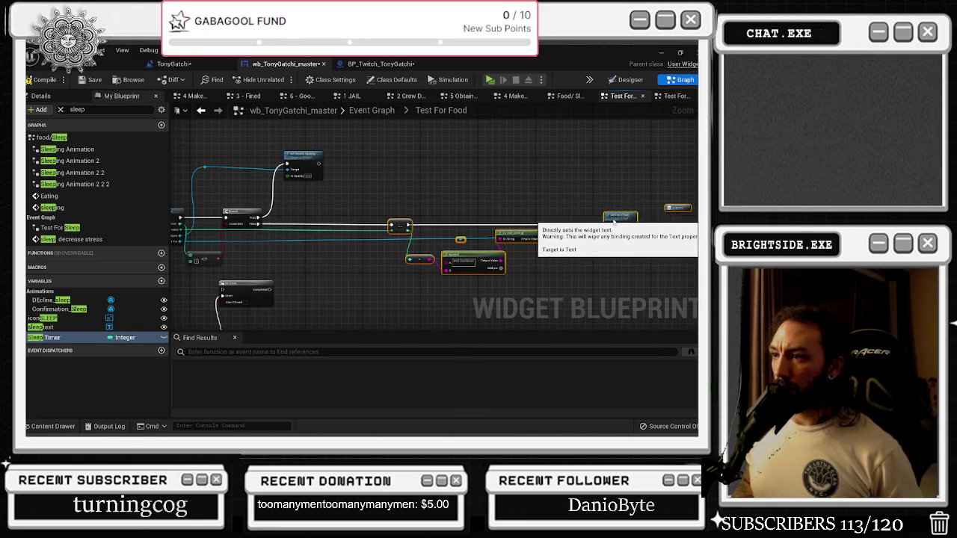
{"action": "mouse_move", "coordinate": [239, 287]}
{"action": "left_mouse_down"}
{"action": "mouse_move", "coordinate": [314, 219]}
{"action": "mouse_move", "coordinate": [301, 179]}
{"action": "mouse_move", "coordinate": [362, 160]}
{"action": "mouse_move", "coordinate": [349, 172]}
{"action": "left_mouse_up"}
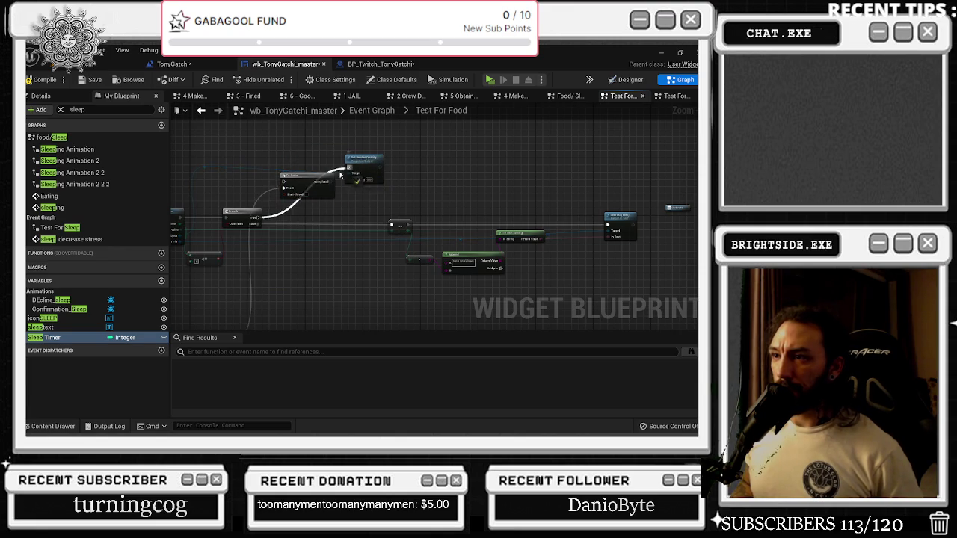
{"action": "mouse_move", "coordinate": [288, 188]}
{"action": "left_mouse_down"}
{"action": "mouse_move", "coordinate": [293, 176]}
{"action": "mouse_move", "coordinate": [349, 168]}
{"action": "left_mouse_up"}
{"action": "mouse_move", "coordinate": [225, 289]}
{"action": "left_mouse_down"}
{"action": "mouse_move", "coordinate": [352, 192]}
{"action": "mouse_move", "coordinate": [340, 238]}
{"action": "mouse_move", "coordinate": [265, 267]}
{"action": "mouse_move", "coordinate": [348, 172]}
{"action": "left_mouse_up"}
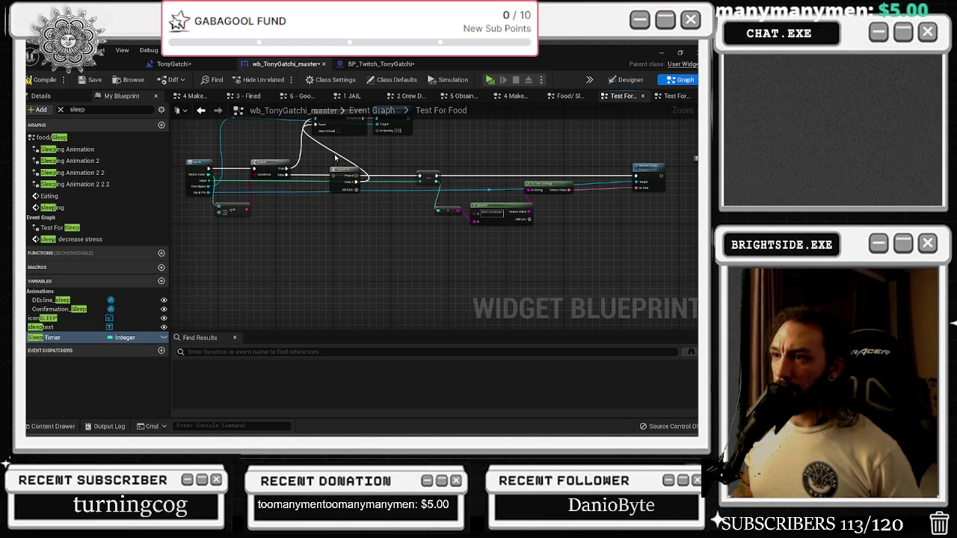
{"action": "mouse_move", "coordinate": [285, 174]}
{"action": "left_mouse_down"}
{"action": "mouse_move", "coordinate": [332, 175]}
{"action": "mouse_move", "coordinate": [306, 178]}
{"action": "mouse_move", "coordinate": [246, 224]}
{"action": "left_mouse_up"}
- Tidy the gate with a reroute point, compile and save, and return to the Event Graph
{"action": "left_click_drag", "start_coordinate": [256, 155], "coordinate": [314, 142]}
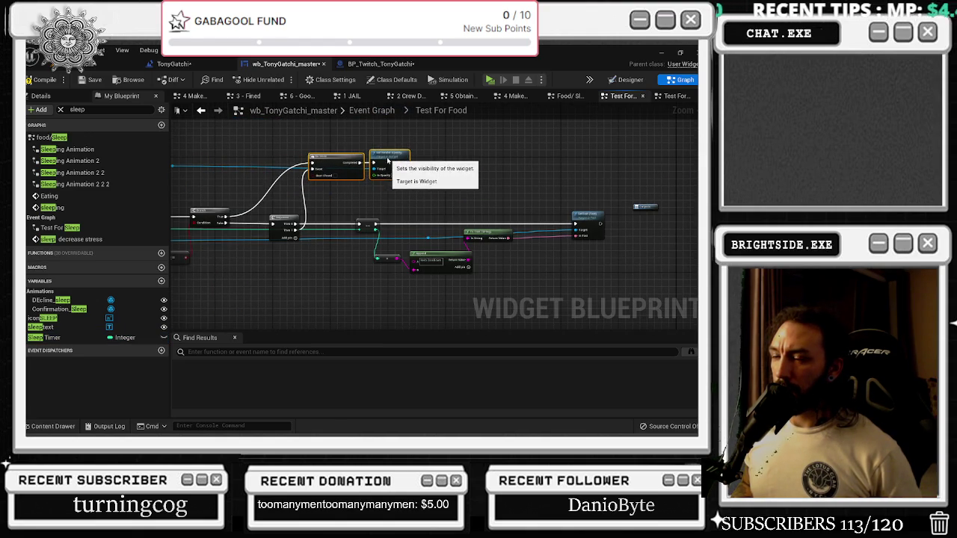
{"action": "double_click", "coordinate": [273, 179]}
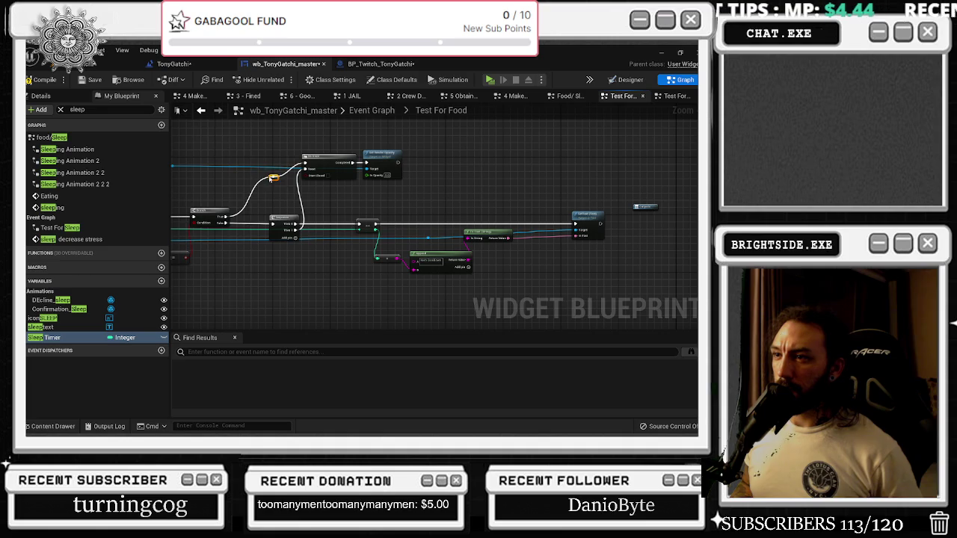
{"action": "left_click", "coordinate": [38, 80]}
{"action": "left_click", "coordinate": [91, 79]}
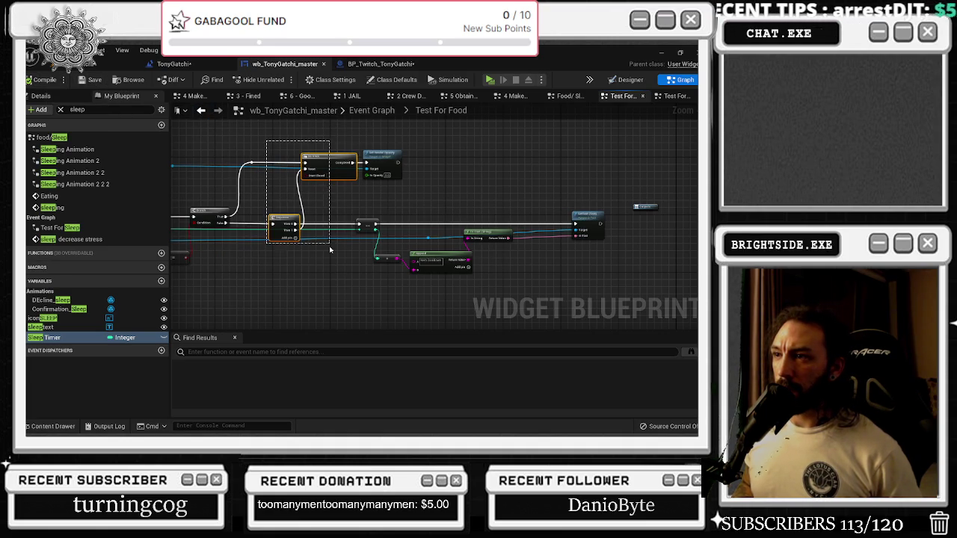
{"action": "left_click_drag", "start_coordinate": [333, 256], "coordinate": [333, 254]}
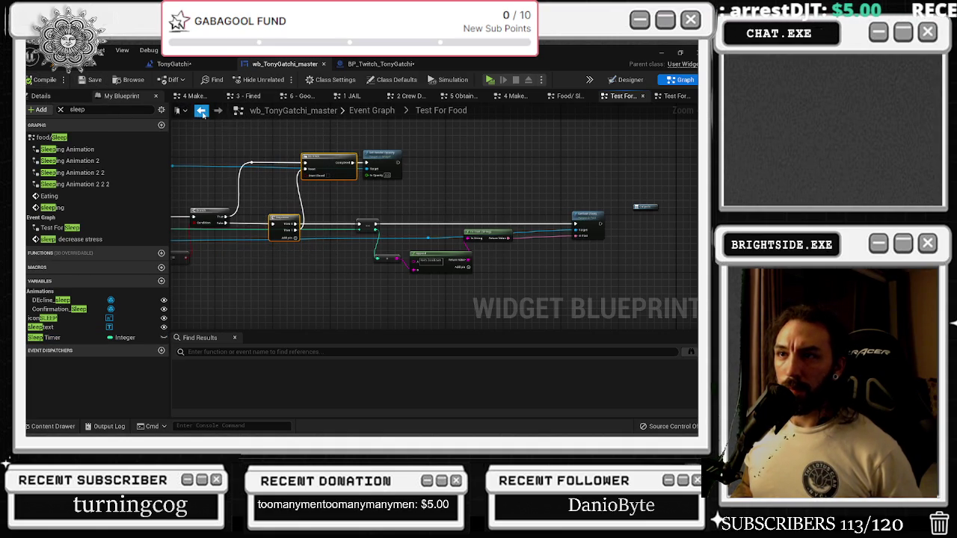
{"action": "left_click", "coordinate": [201, 110]}
- Open Test For Drink and insert a Do Once whose Completed output drives the top Set node
{"action": "double_click", "coordinate": [314, 224]}
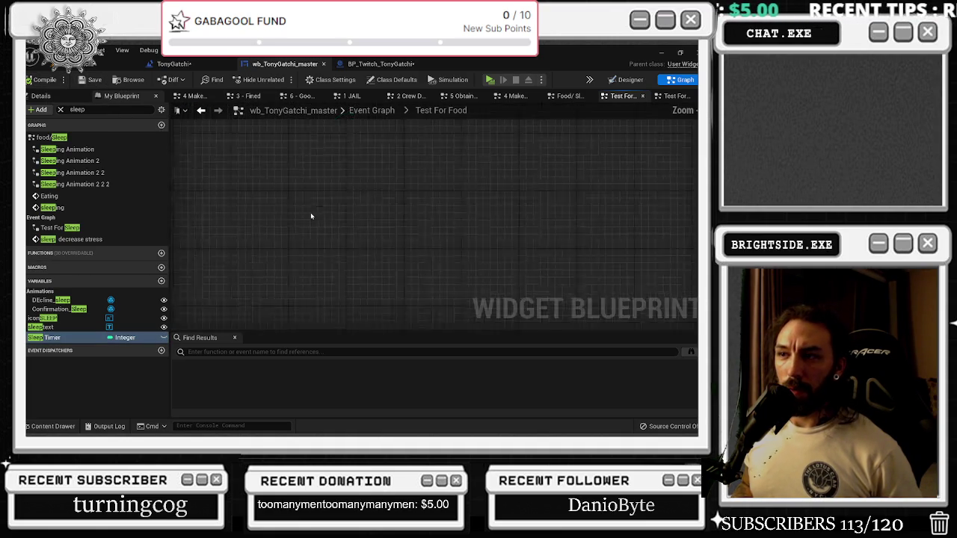
{"action": "left_click", "coordinate": [201, 111]}
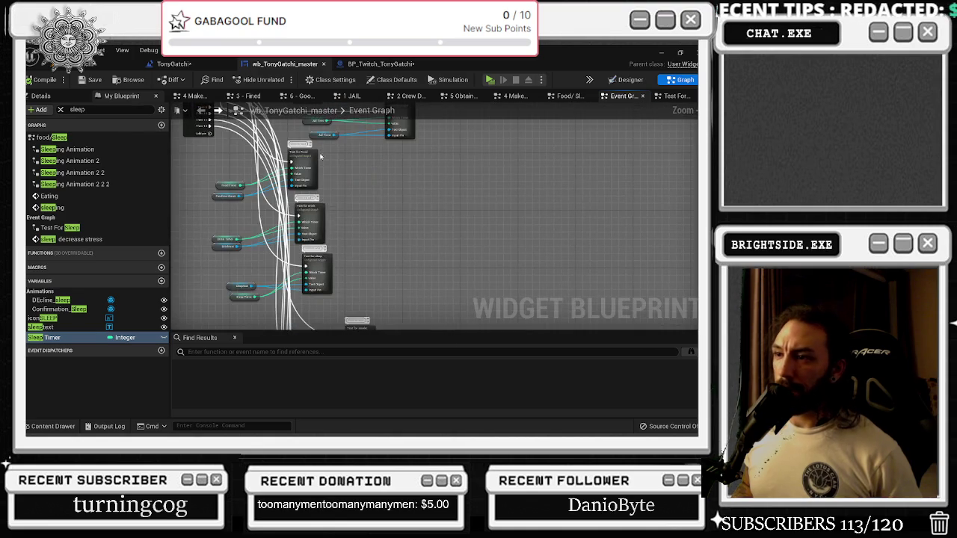
{"action": "double_click", "coordinate": [321, 213]}
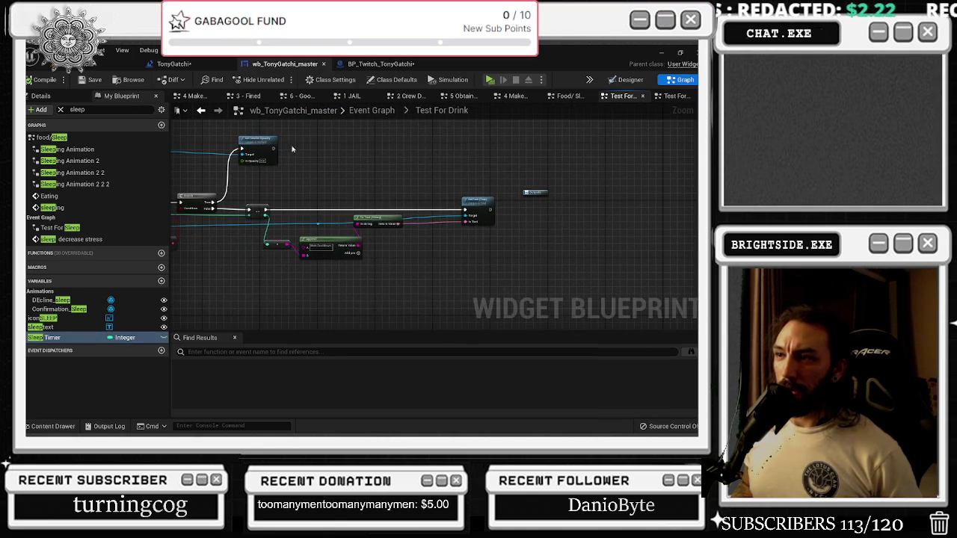
{"action": "left_click_drag", "start_coordinate": [353, 237], "coordinate": [545, 272]}
{"action": "mouse_move", "coordinate": [455, 211]}
{"action": "left_mouse_down"}
{"action": "mouse_move", "coordinate": [579, 238]}
{"action": "mouse_move", "coordinate": [480, 201]}
{"action": "left_mouse_up"}
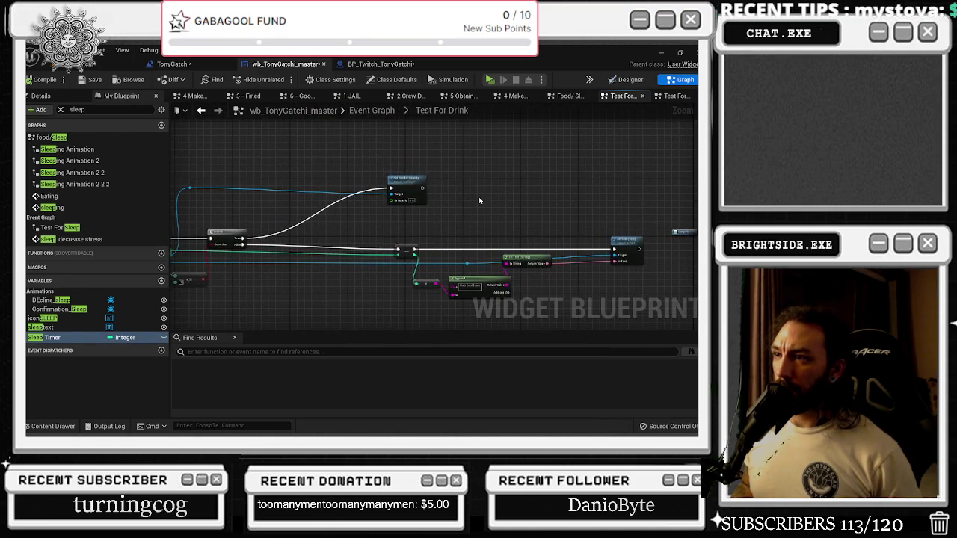
{"action": "left_click", "coordinate": [334, 214]}
{"action": "mouse_move", "coordinate": [335, 215]}
{"action": "left_mouse_down"}
{"action": "mouse_move", "coordinate": [338, 183]}
{"action": "mouse_move", "coordinate": [315, 178]}
{"action": "mouse_move", "coordinate": [415, 180]}
{"action": "mouse_move", "coordinate": [413, 187]}
{"action": "left_mouse_up"}
{"action": "left_click", "coordinate": [372, 158]}
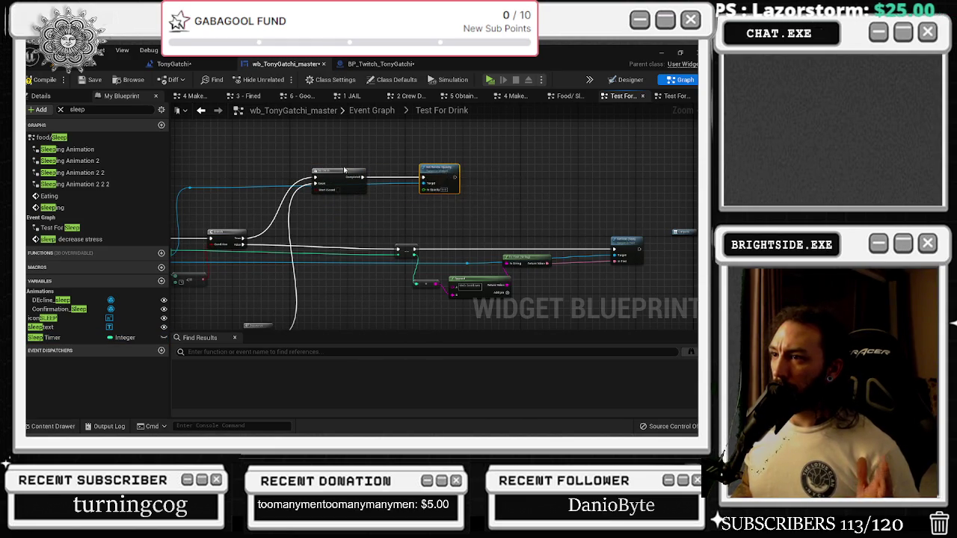
{"action": "left_click_drag", "start_coordinate": [336, 173], "coordinate": [364, 172]}
- Wire Branch False into a Sequence beside the Branch, save, and return to the Event Graph
{"action": "mouse_move", "coordinate": [284, 310]}
{"action": "left_mouse_down"}
{"action": "mouse_move", "coordinate": [315, 230]}
{"action": "mouse_move", "coordinate": [318, 236]}
{"action": "left_mouse_up"}
{"action": "left_click_drag", "start_coordinate": [260, 233], "coordinate": [296, 232]}
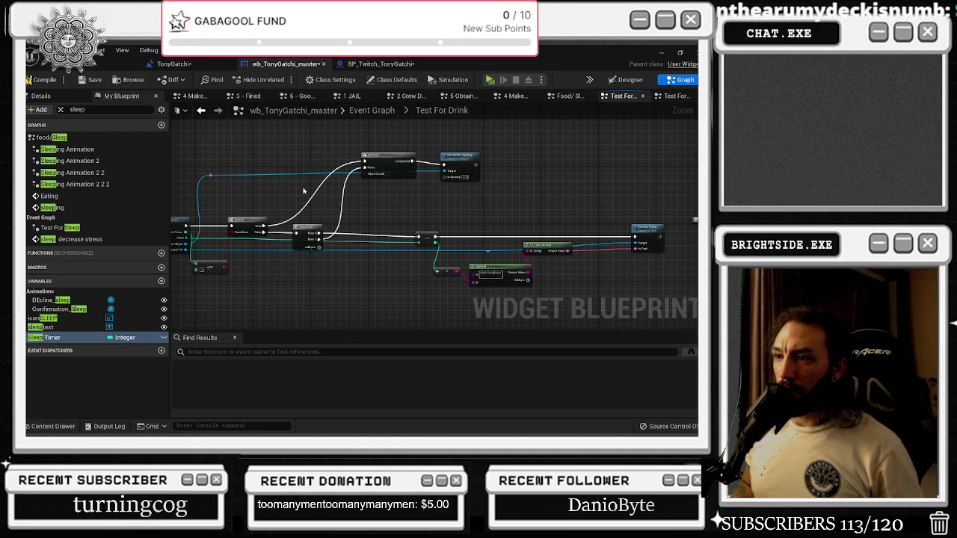
{"action": "left_click", "coordinate": [84, 80]}
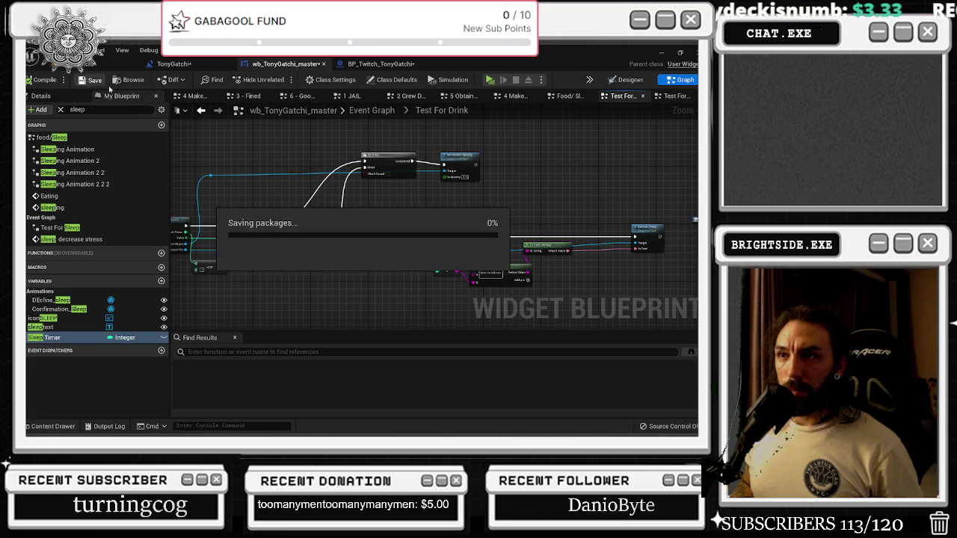
{"action": "left_click", "coordinate": [200, 110]}
{"action": "left_click_drag", "start_coordinate": [351, 264], "coordinate": [334, 246]}
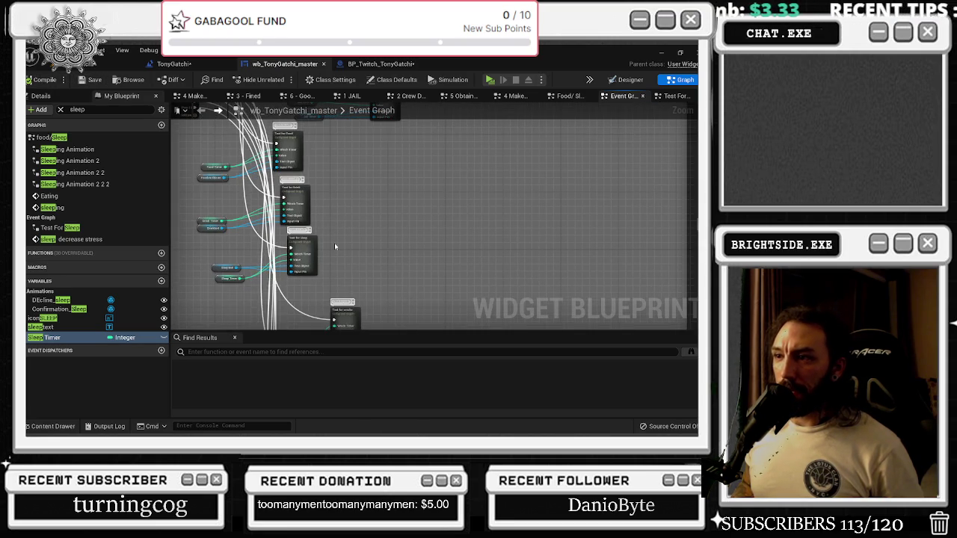
- Open Test For Sleep, shift its nodes right, and bring in the copied Do Once and Sequence
{"action": "double_click", "coordinate": [301, 250]}
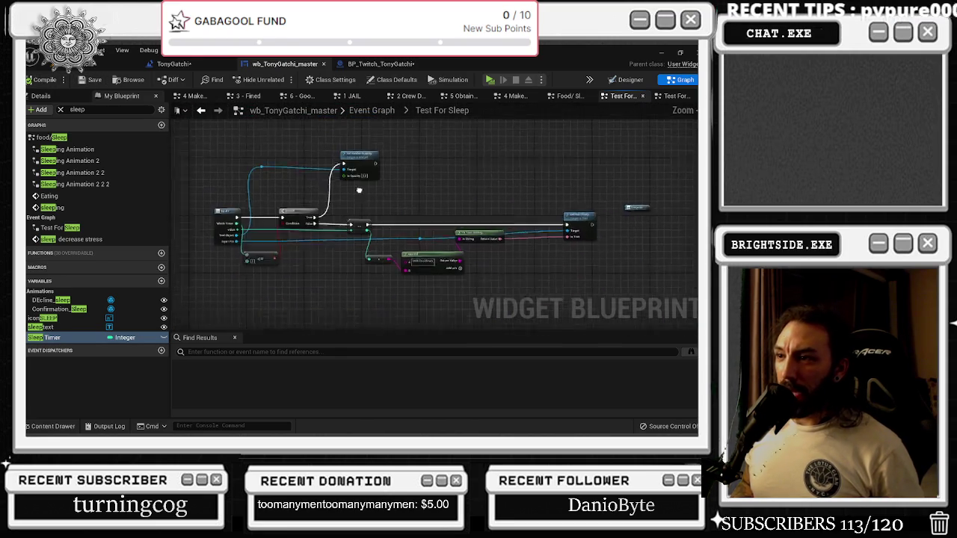
{"action": "mouse_move", "coordinate": [300, 128]}
{"action": "left_mouse_down"}
{"action": "mouse_move", "coordinate": [466, 230]}
{"action": "mouse_move", "coordinate": [621, 266]}
{"action": "left_mouse_up"}
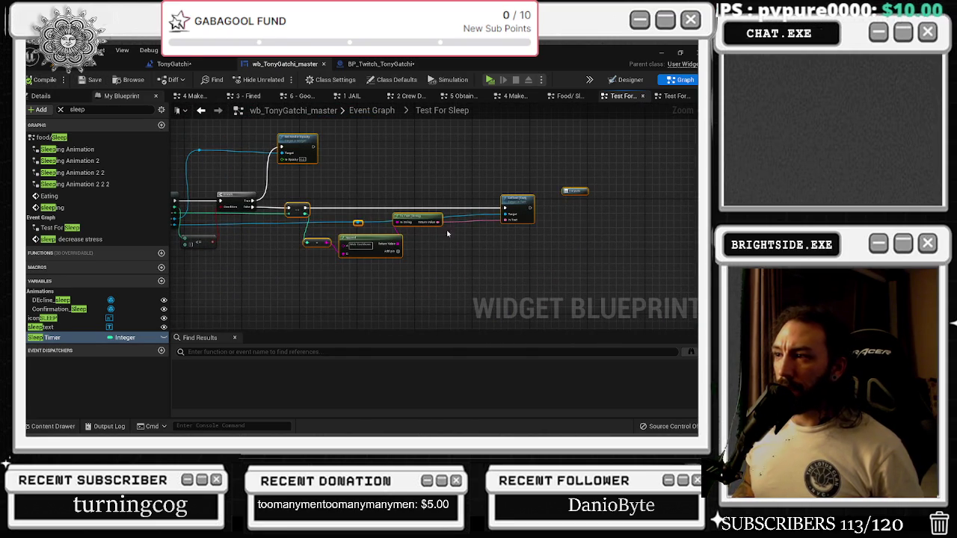
{"action": "left_click_drag", "start_coordinate": [302, 203], "coordinate": [408, 203]}
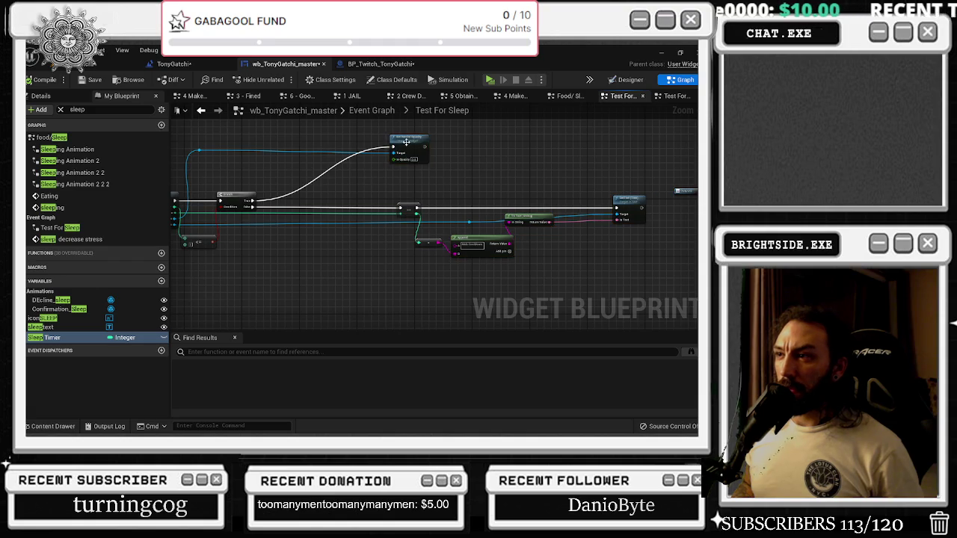
{"action": "key", "text": "ctrl+z"}
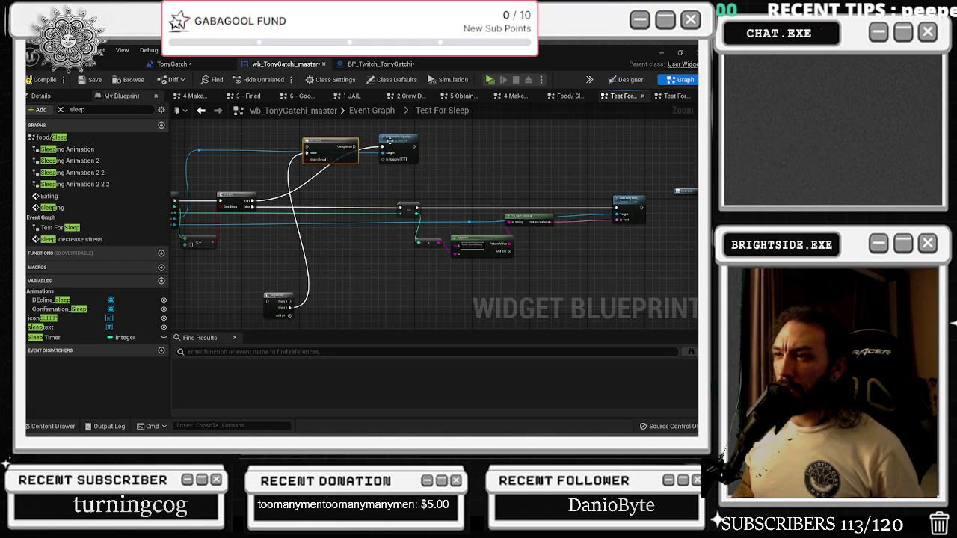
- Wire the Branch into the Do Once gate and place the Sequence next to the Branch
{"action": "left_click_drag", "start_coordinate": [353, 146], "coordinate": [311, 147]}
{"action": "key", "text": "Escape"}
{"action": "mouse_move", "coordinate": [254, 200]}
{"action": "left_mouse_down"}
{"action": "mouse_move", "coordinate": [282, 187]}
{"action": "mouse_move", "coordinate": [314, 147]}
{"action": "mouse_move", "coordinate": [382, 148]}
{"action": "left_mouse_up"}
{"action": "mouse_move", "coordinate": [278, 296]}
{"action": "left_mouse_down"}
{"action": "mouse_move", "coordinate": [296, 208]}
{"action": "mouse_move", "coordinate": [310, 211]}
{"action": "left_mouse_up"}
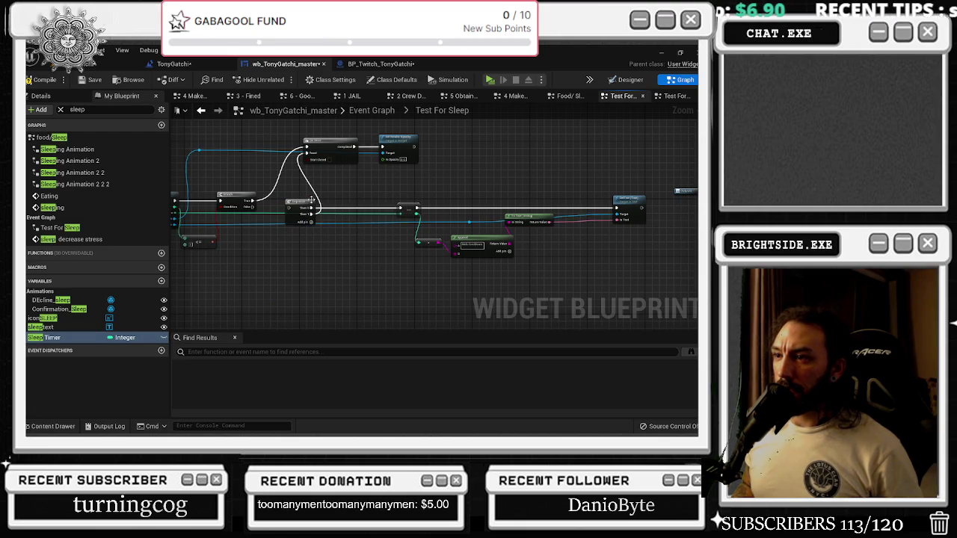
{"action": "mouse_move", "coordinate": [298, 171]}
{"action": "left_mouse_down"}
{"action": "mouse_move", "coordinate": [422, 131]}
{"action": "mouse_move", "coordinate": [434, 151]}
{"action": "left_mouse_up"}
{"action": "left_click", "coordinate": [334, 132]}
{"action": "left_click_drag", "start_coordinate": [301, 202], "coordinate": [317, 201]}
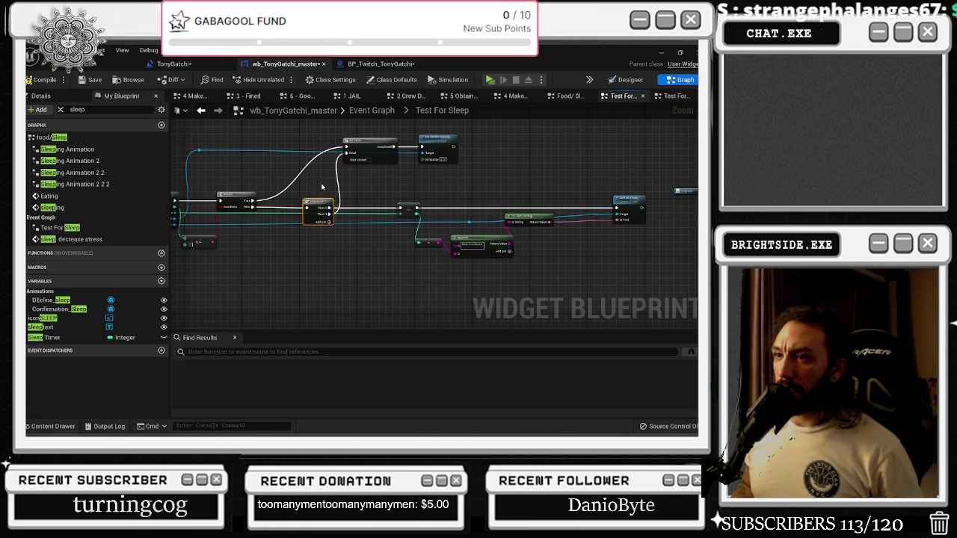
- Save the blueprint and return to the main Event Graph
{"action": "left_click", "coordinate": [93, 80]}
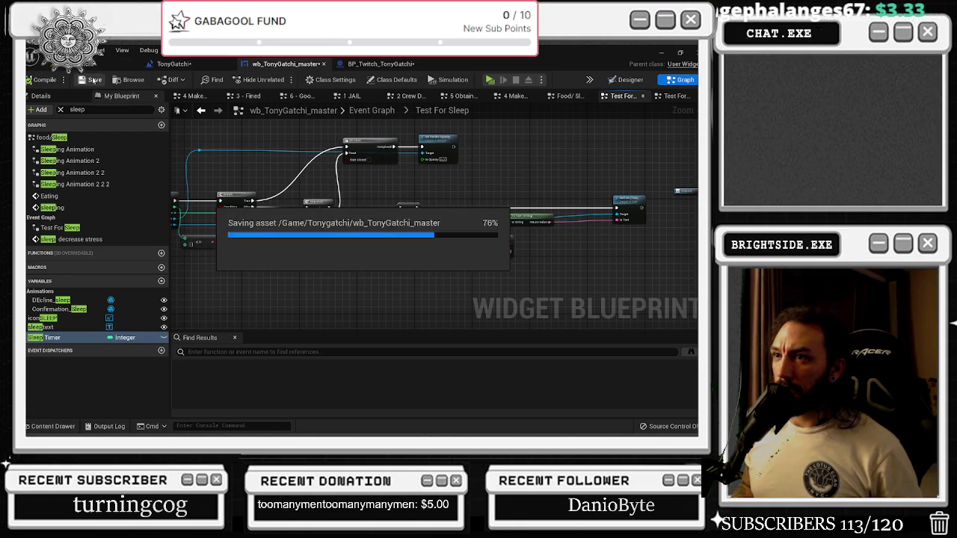
{"action": "left_click", "coordinate": [202, 111]}
{"action": "mouse_move", "coordinate": [340, 233]}
{"action": "left_mouse_down"}
{"action": "mouse_move", "coordinate": [342, 217]}
{"action": "mouse_move", "coordinate": [346, 226]}
{"action": "mouse_move", "coordinate": [371, 204]}
{"action": "left_mouse_up"}
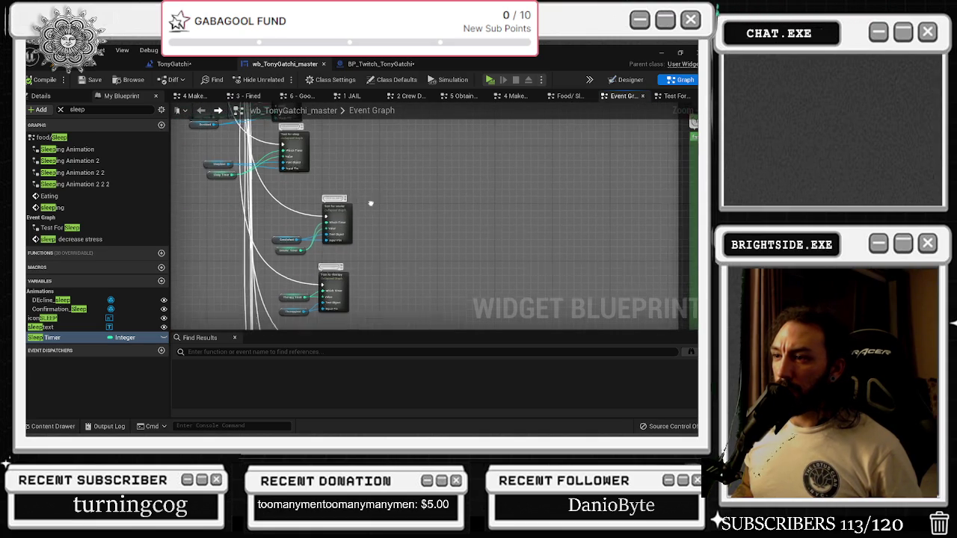
- In Test For Therapy, place the Do Once by the top node and route Branch execution through the Sequence
{"action": "double_click", "coordinate": [332, 275]}
{"action": "mouse_move", "coordinate": [555, 258]}
{"action": "left_mouse_down"}
{"action": "mouse_move", "coordinate": [475, 264]}
{"action": "mouse_move", "coordinate": [474, 239]}
{"action": "left_mouse_up"}
{"action": "key", "text": "ctrl+z"}
{"action": "key", "text": "ctrl+z"}
{"action": "key", "text": "ctrl+z"}
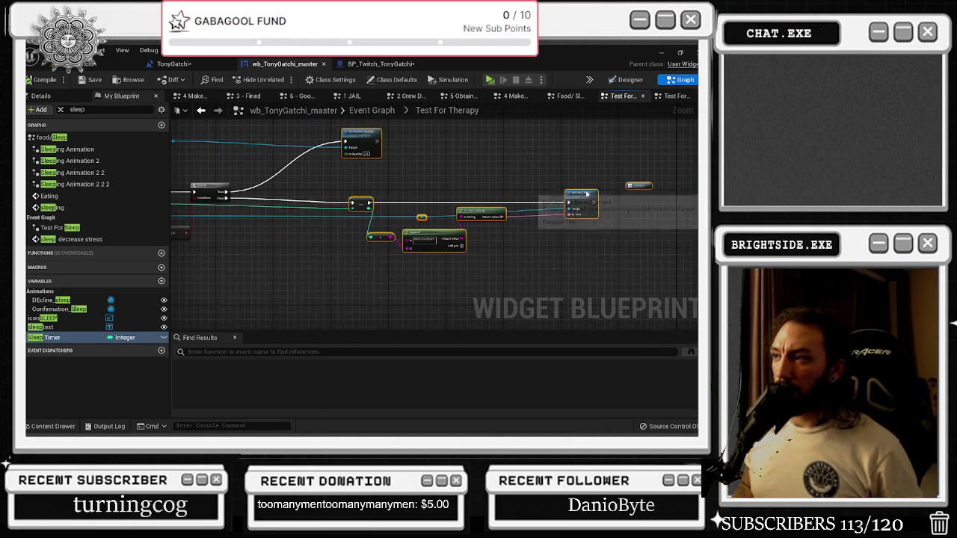
{"action": "mouse_move", "coordinate": [313, 232]}
{"action": "left_mouse_down"}
{"action": "mouse_move", "coordinate": [316, 145]}
{"action": "mouse_move", "coordinate": [287, 148]}
{"action": "mouse_move", "coordinate": [385, 136]}
{"action": "left_mouse_up"}
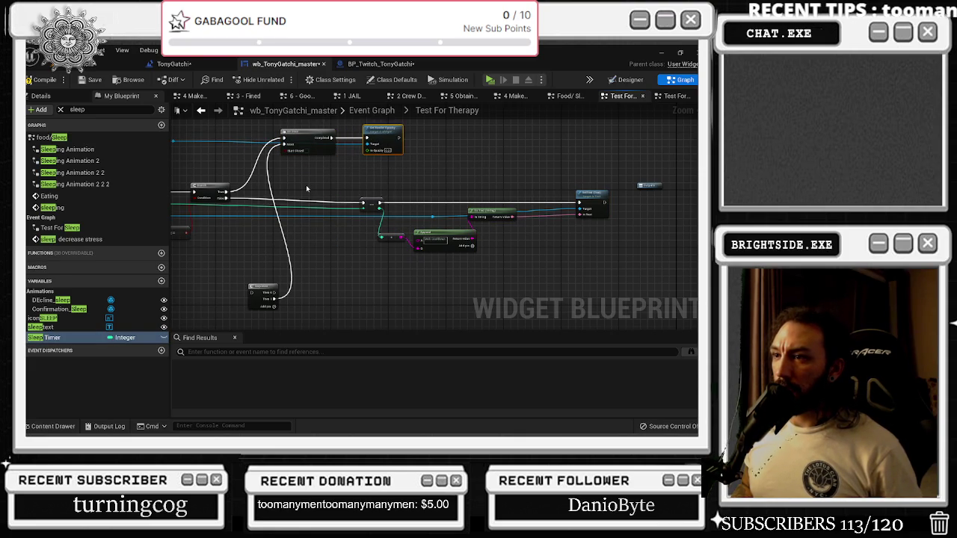
{"action": "mouse_move", "coordinate": [259, 290]}
{"action": "left_mouse_down"}
{"action": "mouse_move", "coordinate": [263, 196]}
{"action": "mouse_move", "coordinate": [297, 211]}
{"action": "mouse_move", "coordinate": [363, 204]}
{"action": "mouse_move", "coordinate": [660, 251]}
{"action": "left_mouse_up"}
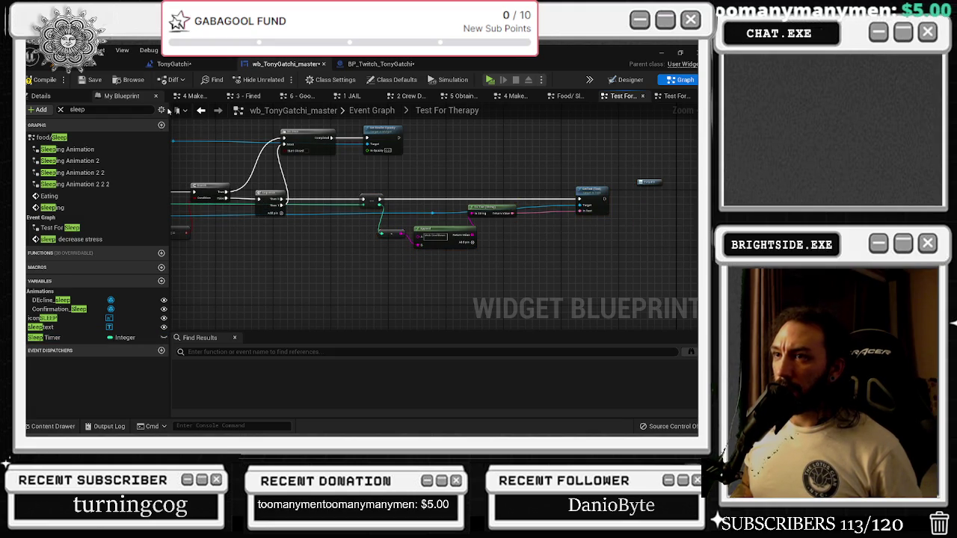
{"action": "left_click", "coordinate": [200, 110]}
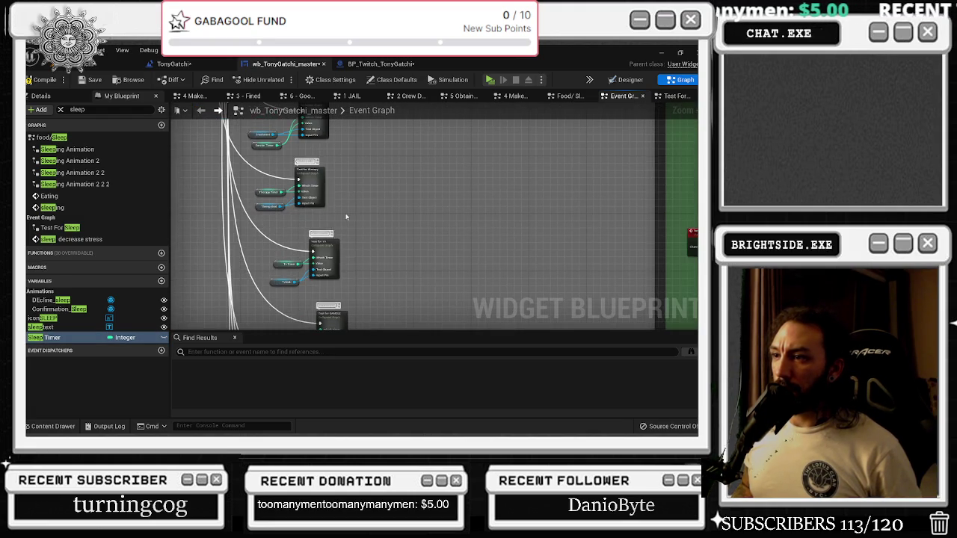
- Open Test For TV, shift its right-hand nodes over, and paste the Do Once and Sequence
{"action": "double_click", "coordinate": [336, 251]}
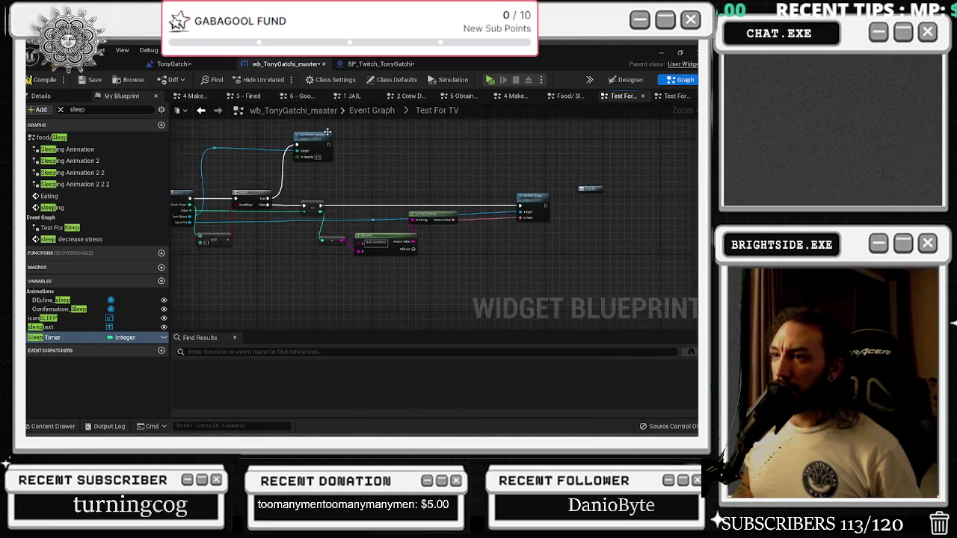
{"action": "left_click_drag", "start_coordinate": [311, 140], "coordinate": [639, 309]}
{"action": "left_click_drag", "start_coordinate": [298, 136], "coordinate": [410, 140]}
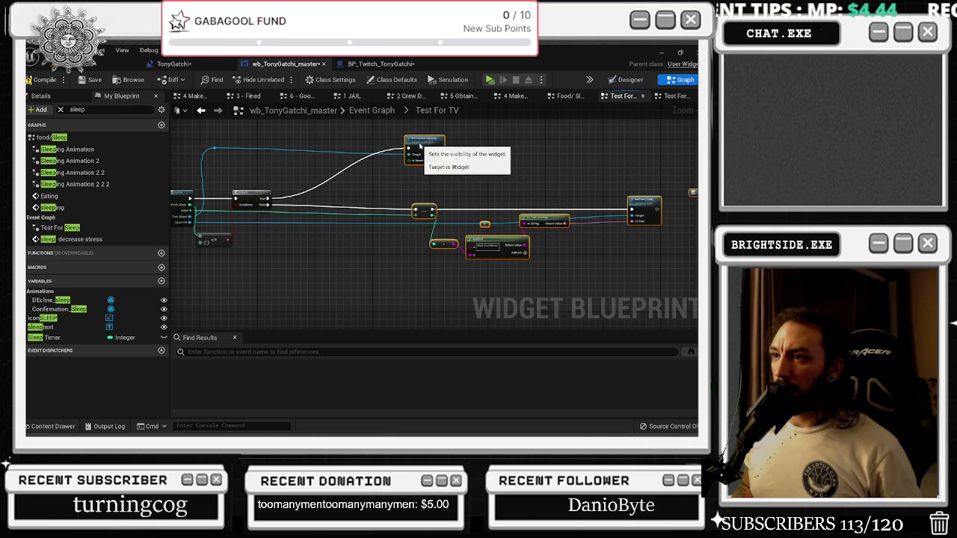
{"action": "key", "text": "ctrl+v"}
- Wire Branch True into the Do Once and False into the Sequence, then return to the Event Graph
{"action": "left_click_drag", "start_coordinate": [303, 233], "coordinate": [350, 145]}
{"action": "mouse_move", "coordinate": [409, 147]}
{"action": "left_mouse_down"}
{"action": "mouse_move", "coordinate": [333, 155]}
{"action": "mouse_move", "coordinate": [336, 145]}
{"action": "mouse_move", "coordinate": [325, 142]}
{"action": "left_mouse_up"}
{"action": "left_click", "coordinate": [346, 146]}
{"action": "mouse_move", "coordinate": [262, 288]}
{"action": "left_mouse_down"}
{"action": "mouse_move", "coordinate": [311, 196]}
{"action": "mouse_move", "coordinate": [295, 209]}
{"action": "mouse_move", "coordinate": [304, 208]}
{"action": "left_mouse_up"}
{"action": "left_click", "coordinate": [305, 209]}
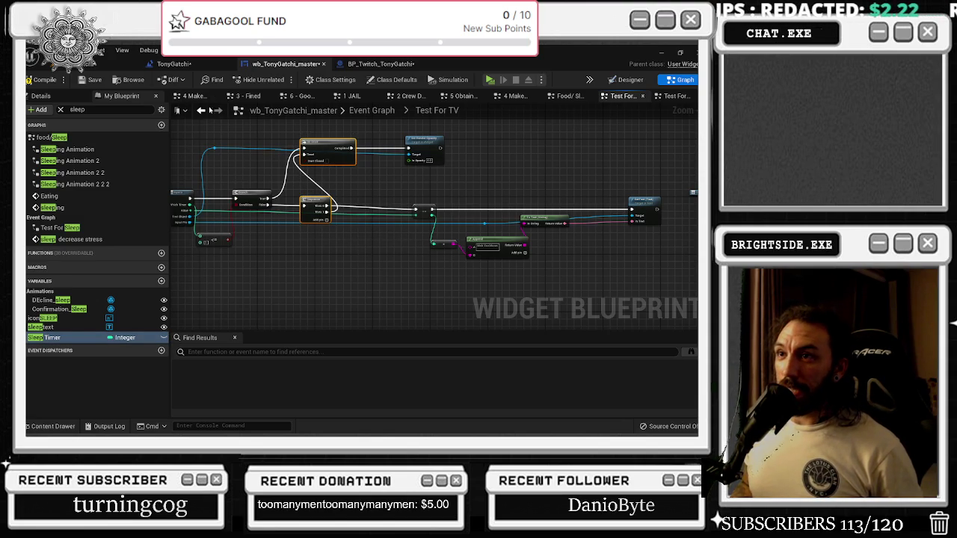
{"action": "left_click", "coordinate": [201, 110]}
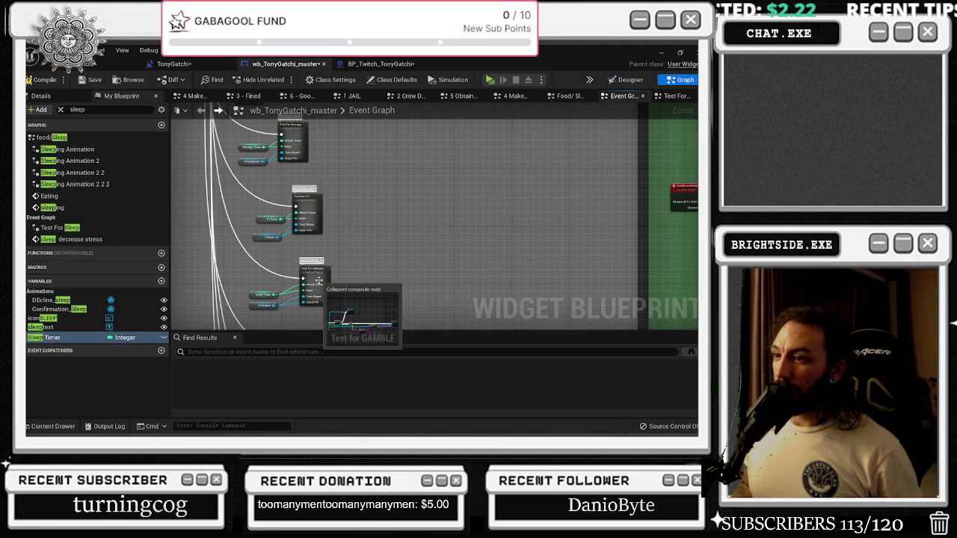
- In Test For GAMBLE, put the Do Once ahead of Set Render Opacity and the Sequence after the Branch
{"action": "double_click", "coordinate": [319, 283]}
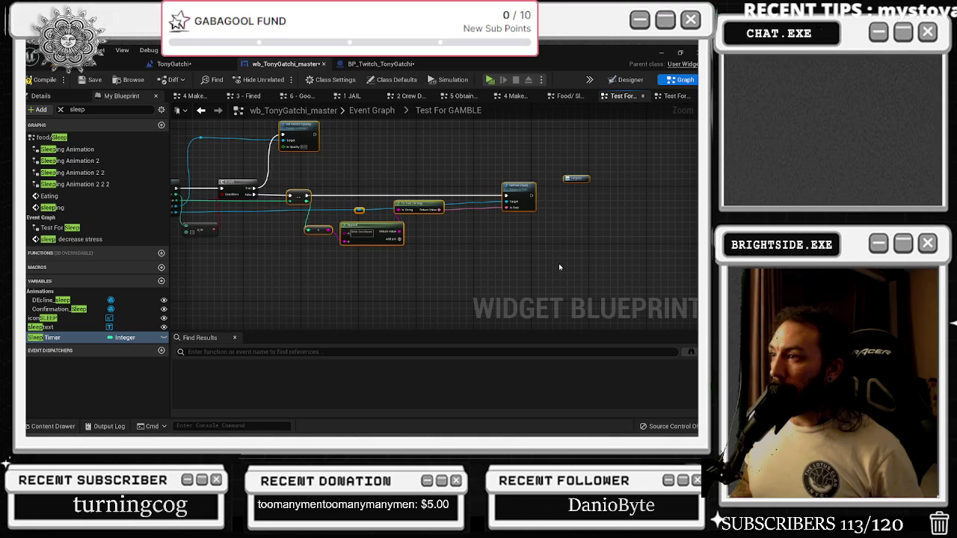
{"action": "key", "text": "ctrl+z"}
{"action": "key", "text": "ctrl+z"}
{"action": "key", "text": "ctrl+z"}
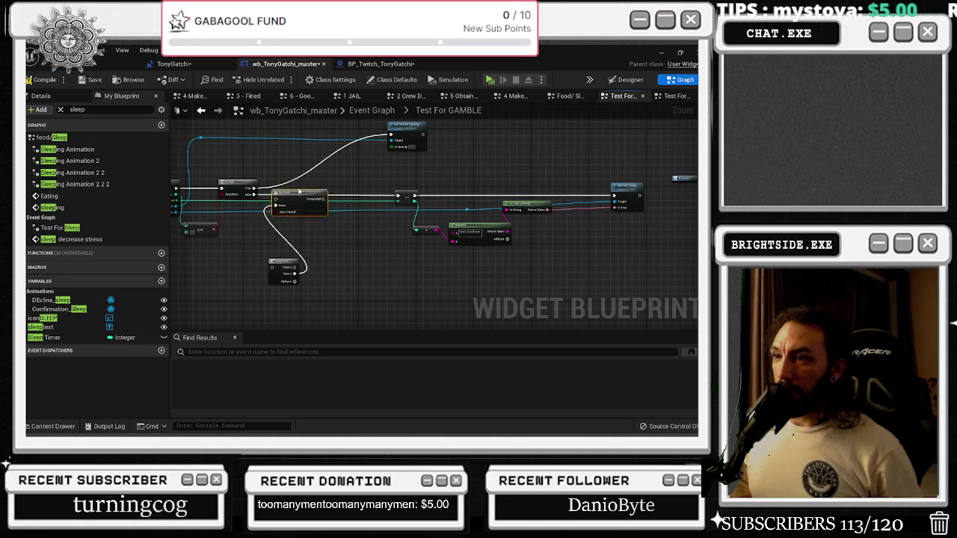
{"action": "left_click_drag", "start_coordinate": [294, 200], "coordinate": [328, 133]}
{"action": "mouse_move", "coordinate": [392, 137]}
{"action": "left_mouse_down"}
{"action": "mouse_move", "coordinate": [308, 146]}
{"action": "mouse_move", "coordinate": [404, 144]}
{"action": "mouse_move", "coordinate": [423, 130]}
{"action": "left_mouse_up"}
{"action": "mouse_move", "coordinate": [286, 264]}
{"action": "left_mouse_down"}
{"action": "mouse_move", "coordinate": [303, 188]}
{"action": "mouse_move", "coordinate": [280, 199]}
{"action": "mouse_move", "coordinate": [310, 200]}
{"action": "mouse_move", "coordinate": [288, 195]}
{"action": "mouse_move", "coordinate": [307, 178]}
{"action": "mouse_move", "coordinate": [457, 215]}
{"action": "left_mouse_up"}
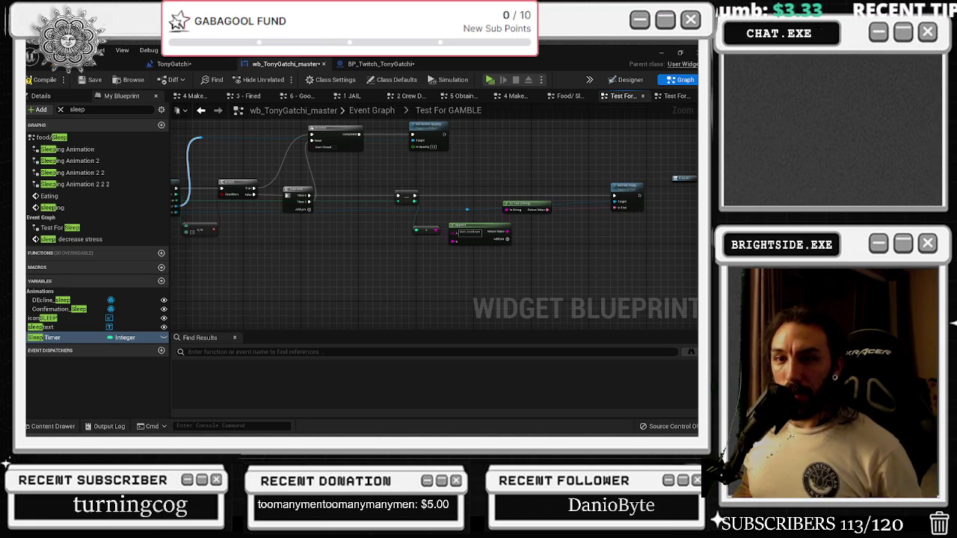
{"action": "left_click_drag", "start_coordinate": [466, 209], "coordinate": [432, 215]}
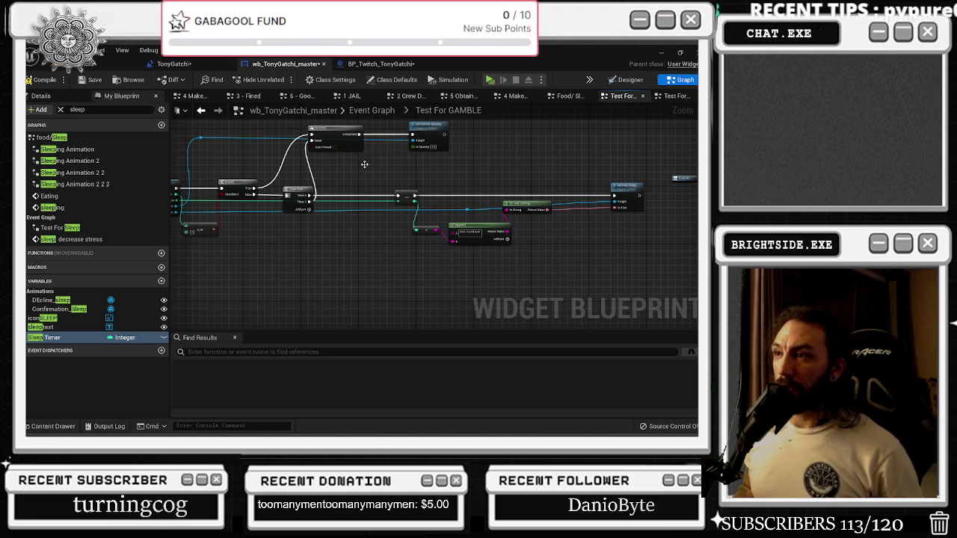
{"action": "left_click", "coordinate": [201, 110]}
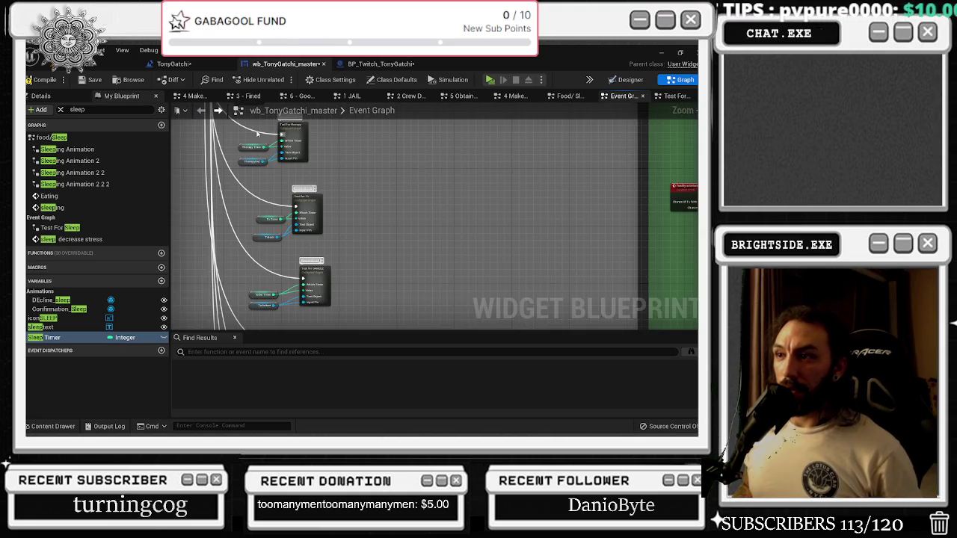
{"action": "mouse_move", "coordinate": [364, 198]}
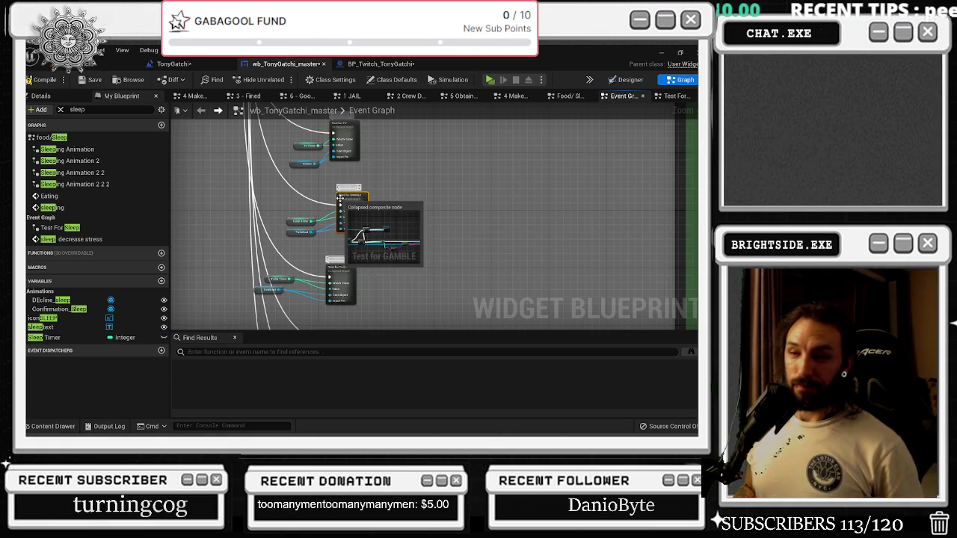
- Recheck Test For GAMBLE, then open Test For Toilet and shift its nodes right to make room
{"action": "double_click", "coordinate": [357, 201]}
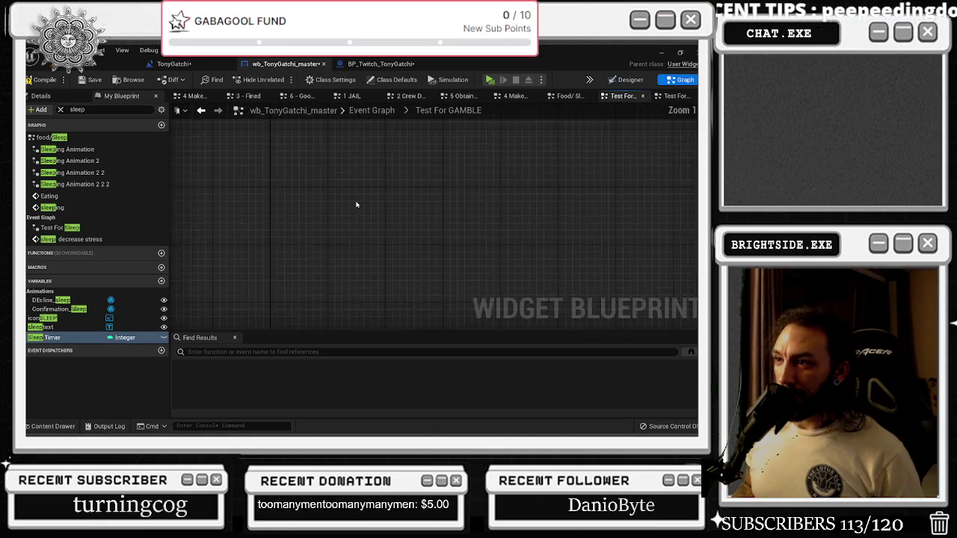
{"action": "key", "text": "alt+Left"}
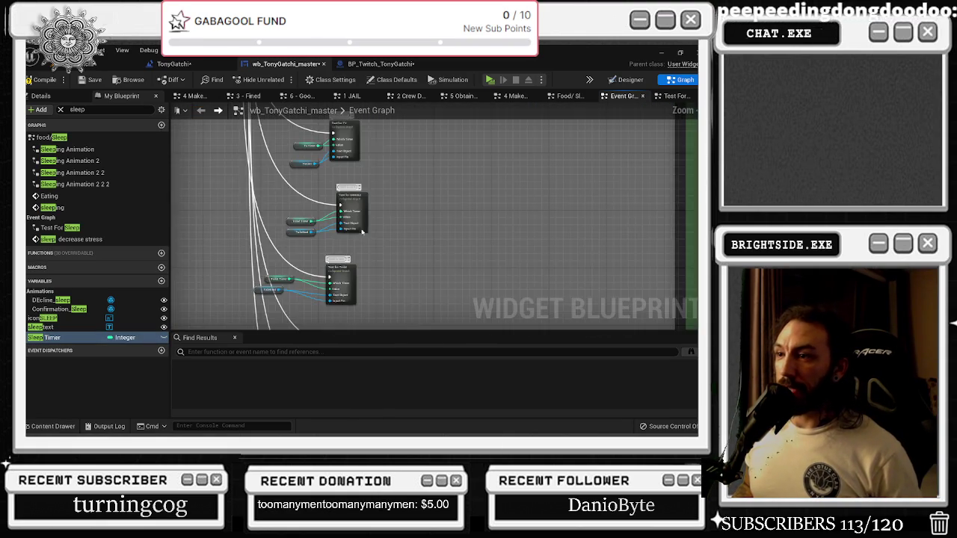
{"action": "double_click", "coordinate": [344, 216]}
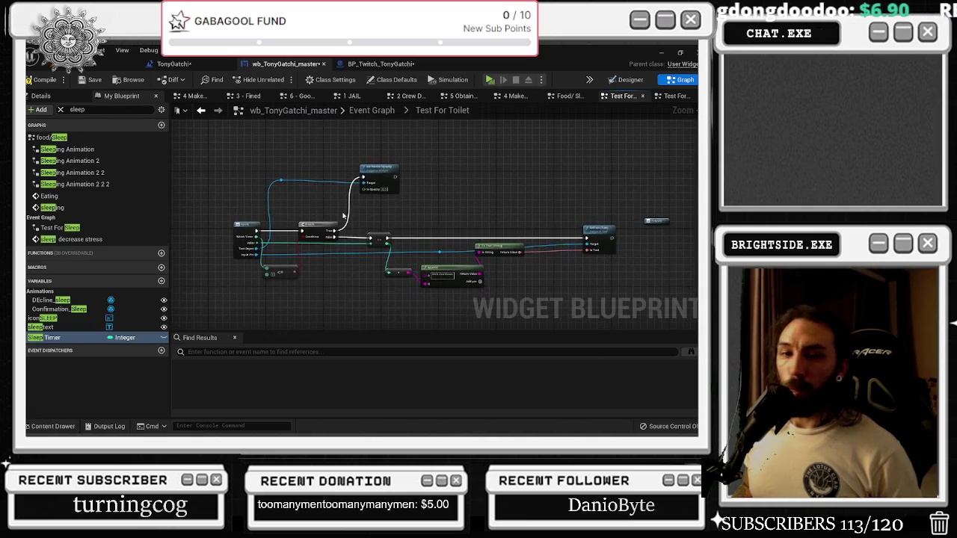
{"action": "mouse_move", "coordinate": [364, 167]}
{"action": "left_mouse_down"}
{"action": "mouse_move", "coordinate": [630, 325]}
{"action": "mouse_move", "coordinate": [677, 267]}
{"action": "left_mouse_up"}
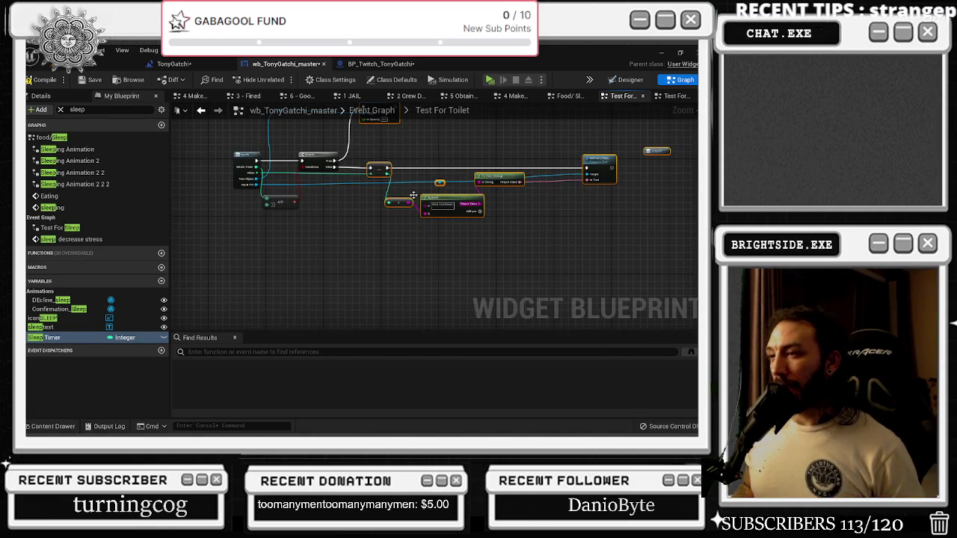
{"action": "left_click_drag", "start_coordinate": [439, 196], "coordinate": [490, 202]}
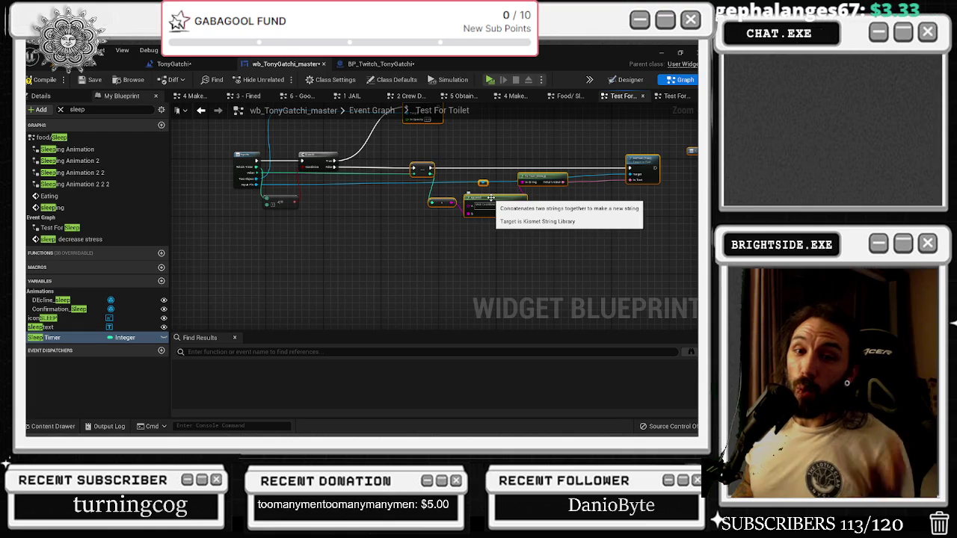
{"action": "left_click_drag", "start_coordinate": [433, 217], "coordinate": [413, 327]}
{"action": "mouse_move", "coordinate": [401, 207]}
{"action": "left_mouse_down"}
{"action": "mouse_move", "coordinate": [357, 210]}
{"action": "mouse_move", "coordinate": [572, 316]}
{"action": "left_mouse_up"}
{"action": "scroll", "coordinate": [572, 317], "scroll_direction": "up", "scroll_amount": 2}
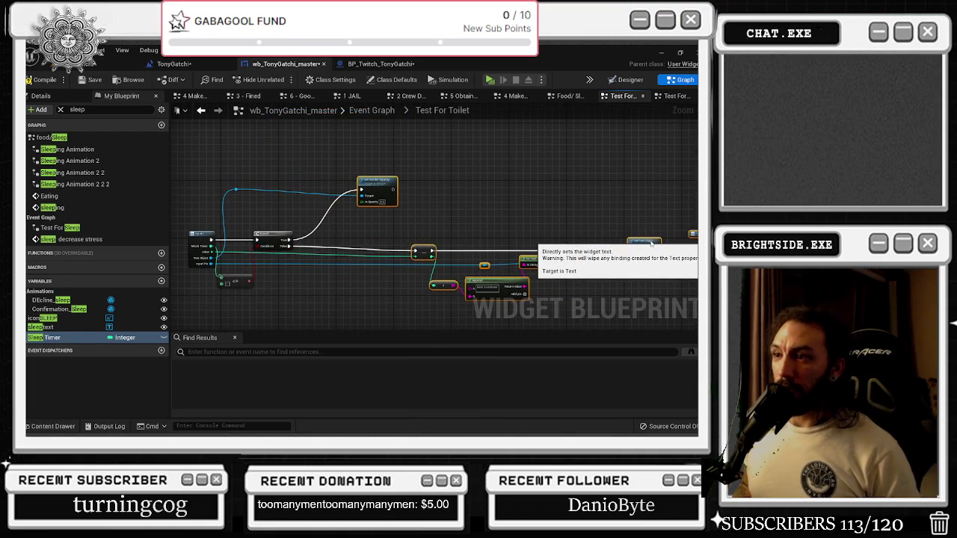
{"action": "left_click", "coordinate": [458, 192]}
{"action": "left_click_drag", "start_coordinate": [387, 187], "coordinate": [451, 187]}
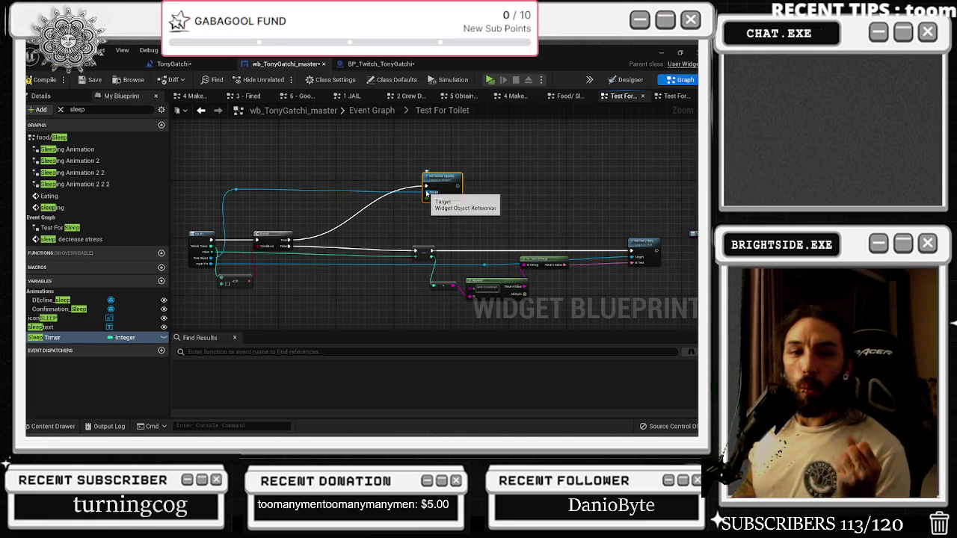
{"action": "mouse_move", "coordinate": [426, 192]}
{"action": "left_mouse_down"}
{"action": "mouse_move", "coordinate": [224, 269]}
{"action": "mouse_move", "coordinate": [416, 202]}
{"action": "left_mouse_up"}
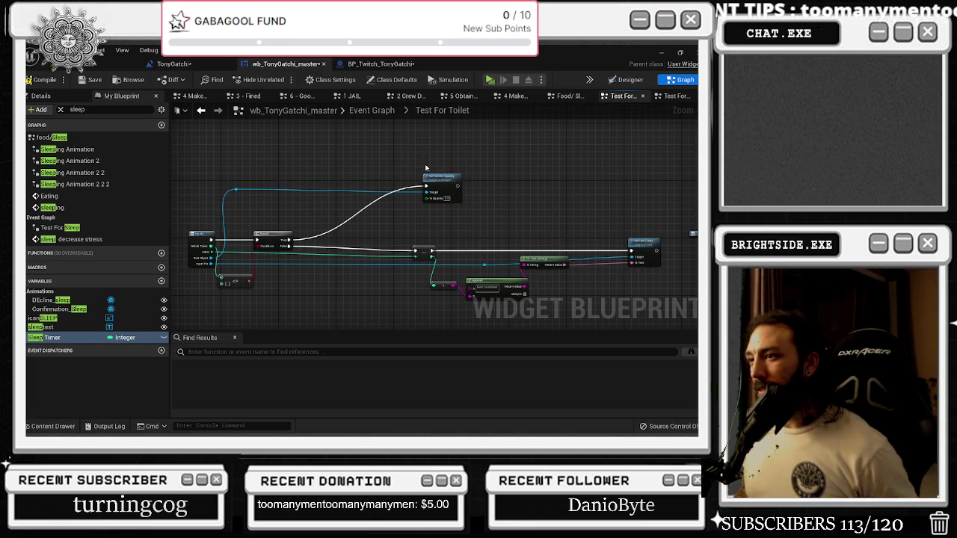
- Paste Do Once and Sequence, linking Do Once to Set Render Opacity and Branch False to Sequence
{"action": "key", "text": "ctrl+v"}
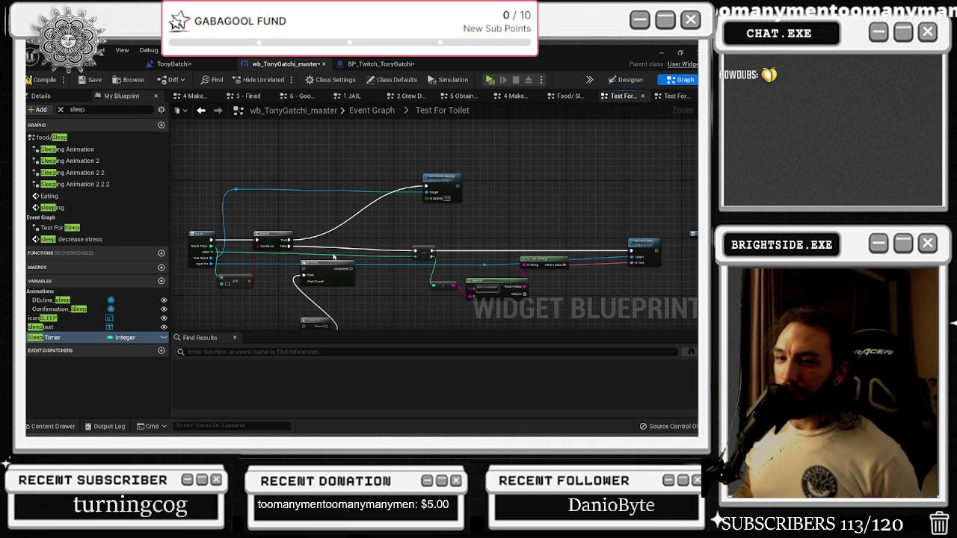
{"action": "left_click_drag", "start_coordinate": [316, 274], "coordinate": [347, 202]}
{"action": "mouse_move", "coordinate": [430, 187]}
{"action": "left_mouse_down"}
{"action": "mouse_move", "coordinate": [337, 208]}
{"action": "mouse_move", "coordinate": [379, 181]}
{"action": "mouse_move", "coordinate": [434, 189]}
{"action": "left_mouse_up"}
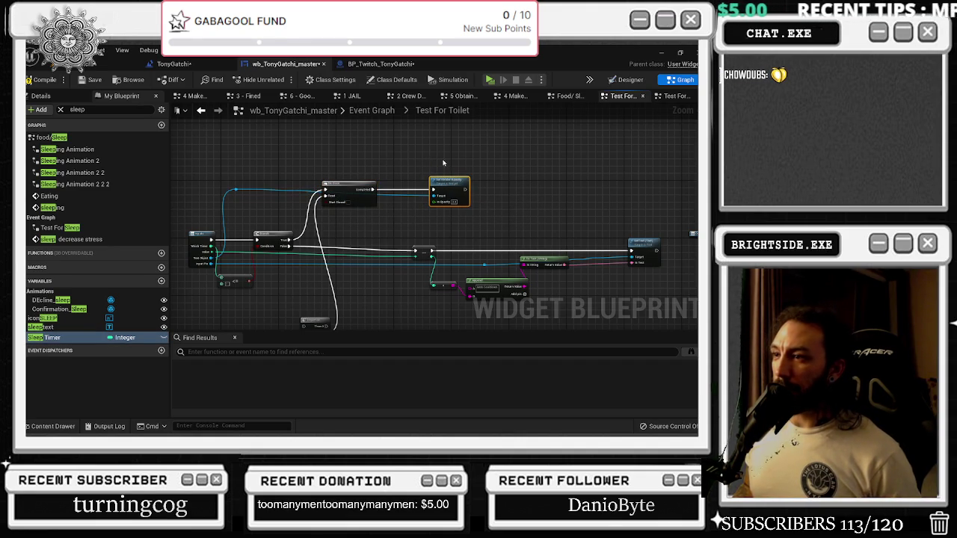
{"action": "left_click_drag", "start_coordinate": [314, 320], "coordinate": [323, 230]}
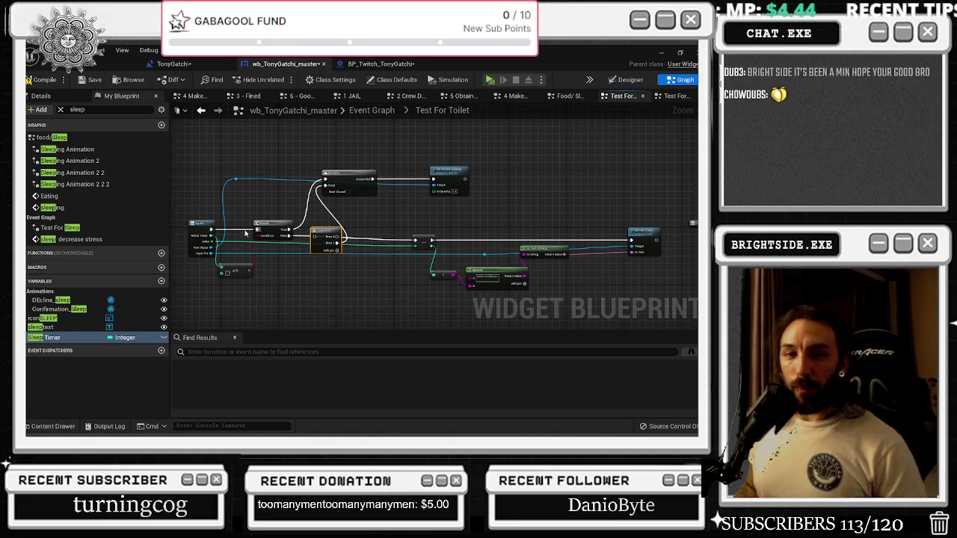
{"action": "left_click_drag", "start_coordinate": [290, 236], "coordinate": [337, 236]}
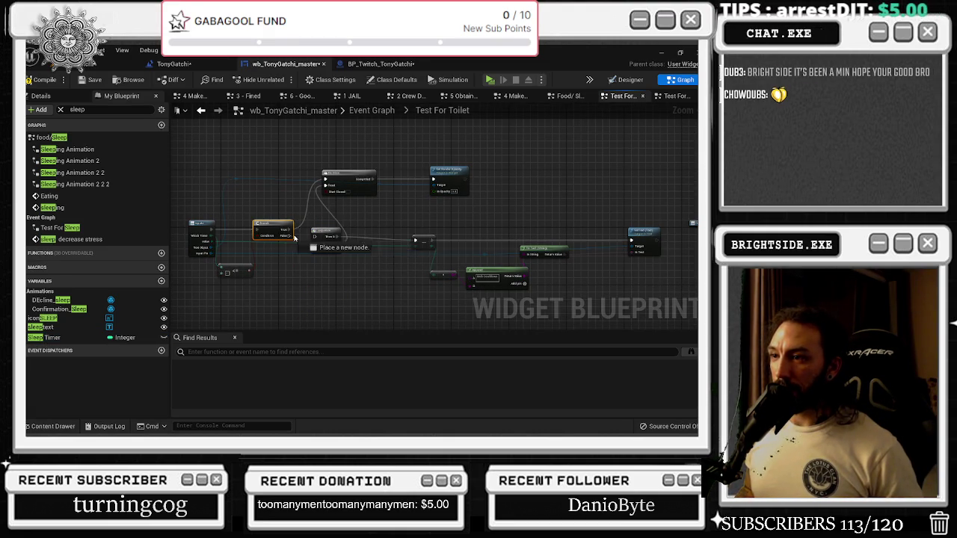
{"action": "left_click_drag", "start_coordinate": [340, 185], "coordinate": [369, 183]}
{"action": "left_click", "coordinate": [329, 158]}
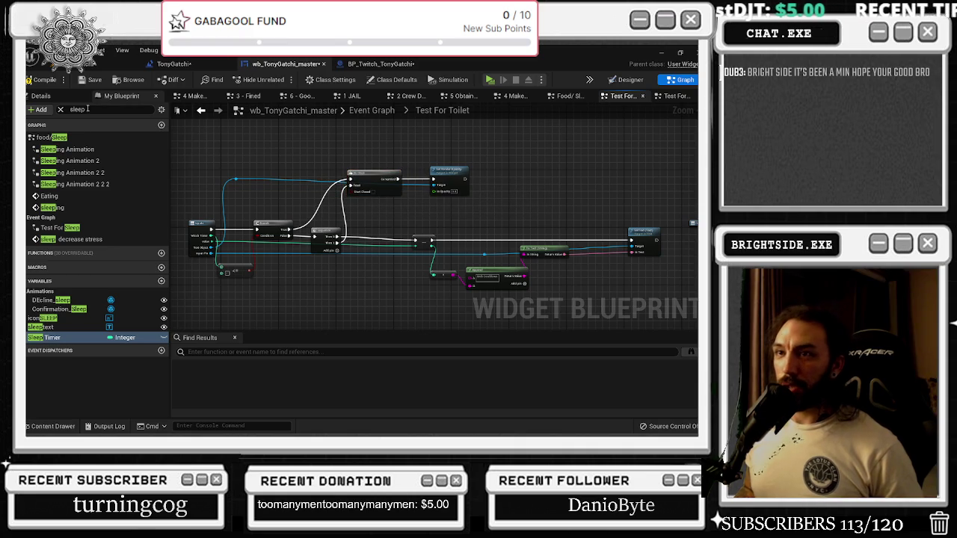
{"action": "left_click", "coordinate": [202, 111]}
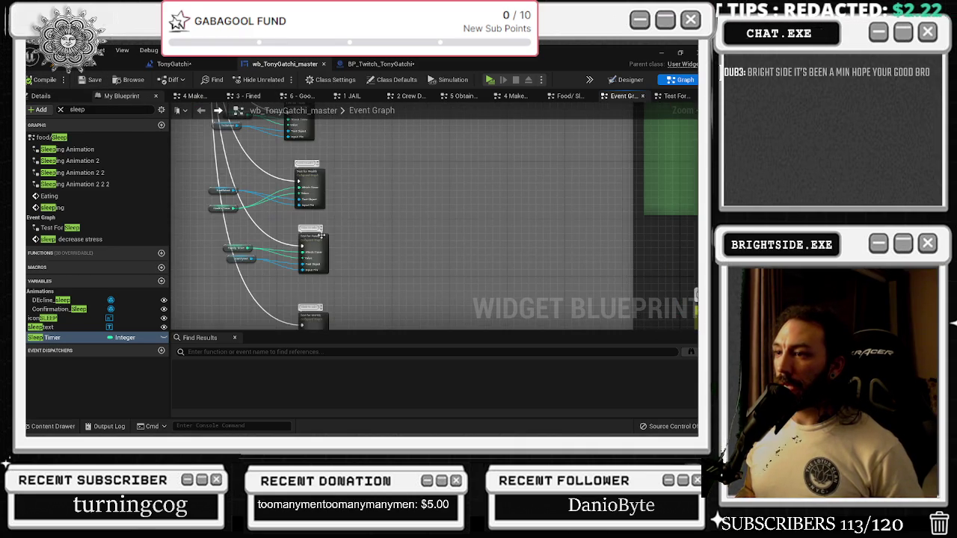
{"action": "double_click", "coordinate": [320, 235]}
{"action": "left_click_drag", "start_coordinate": [307, 123], "coordinate": [598, 245]}
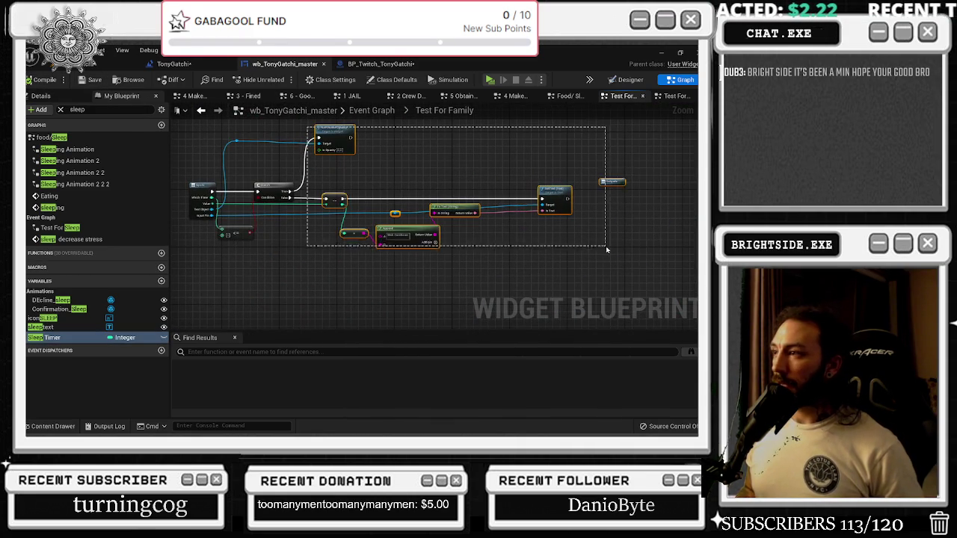
{"action": "left_click_drag", "start_coordinate": [495, 205], "coordinate": [577, 205]}
{"action": "left_click", "coordinate": [286, 260]}
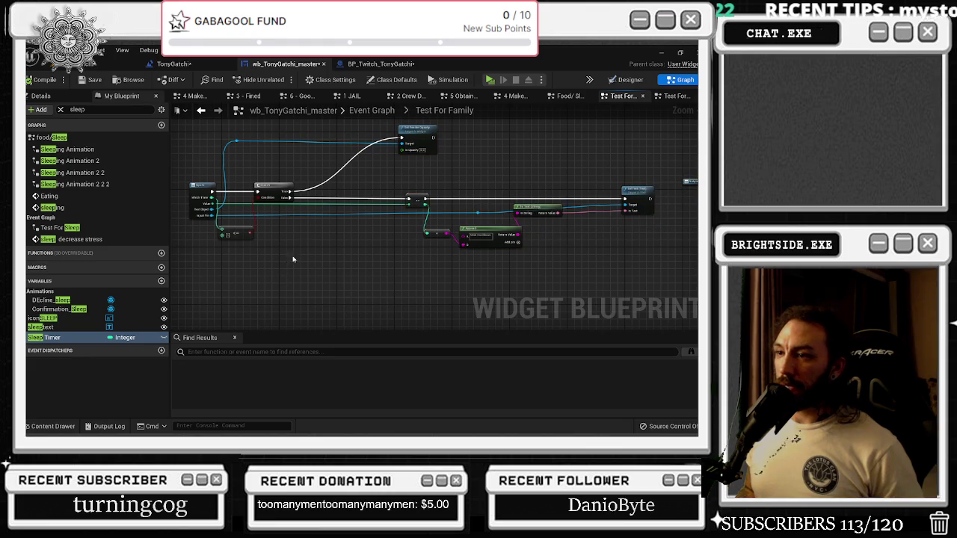
{"action": "left_click", "coordinate": [295, 286]}
{"action": "mouse_move", "coordinate": [320, 298]}
{"action": "left_mouse_down"}
{"action": "mouse_move", "coordinate": [329, 187]}
{"action": "mouse_move", "coordinate": [378, 136]}
{"action": "left_mouse_up"}
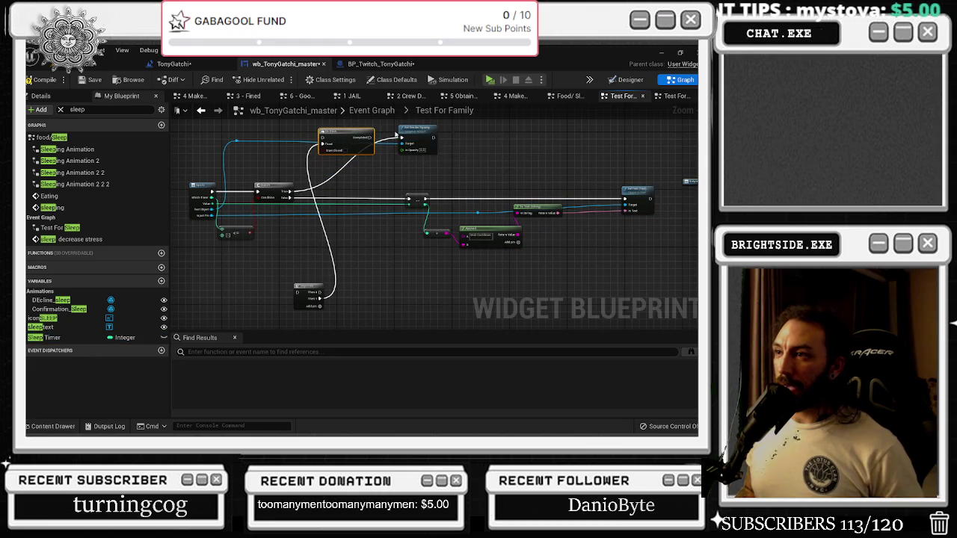
{"action": "mouse_move", "coordinate": [293, 192]}
{"action": "left_mouse_down"}
{"action": "mouse_move", "coordinate": [324, 139]}
{"action": "mouse_move", "coordinate": [404, 138]}
{"action": "left_mouse_up"}
{"action": "left_click", "coordinate": [344, 140]}
{"action": "mouse_move", "coordinate": [306, 285]}
{"action": "left_mouse_down"}
{"action": "mouse_move", "coordinate": [333, 195]}
{"action": "mouse_move", "coordinate": [323, 205]}
{"action": "mouse_move", "coordinate": [325, 193]}
{"action": "left_mouse_up"}
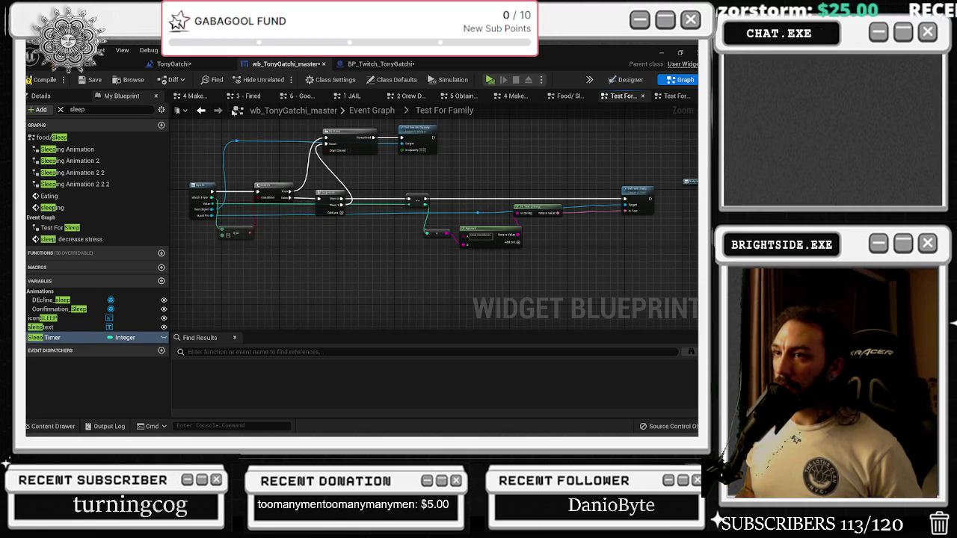
{"action": "left_click", "coordinate": [201, 110]}
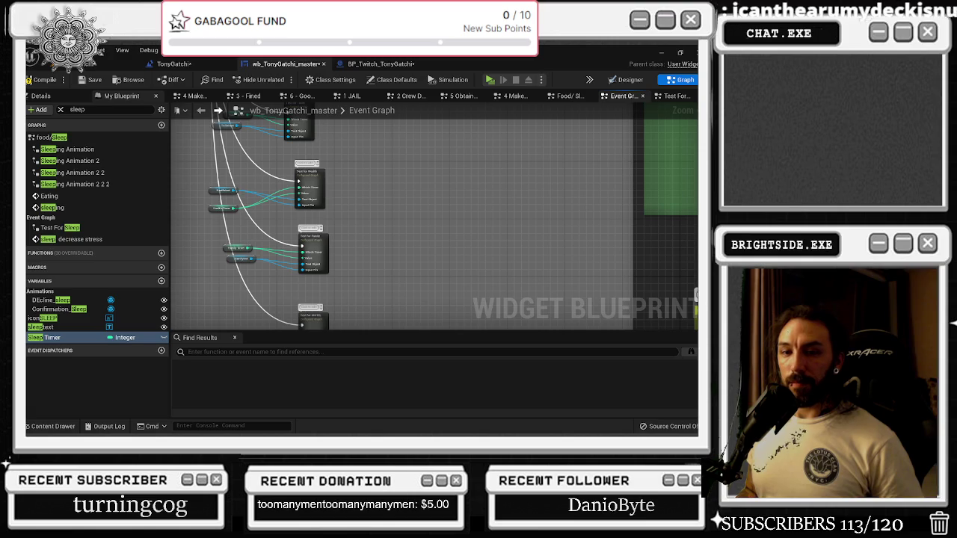
{"action": "left_click_drag", "start_coordinate": [364, 236], "coordinate": [345, 212]}
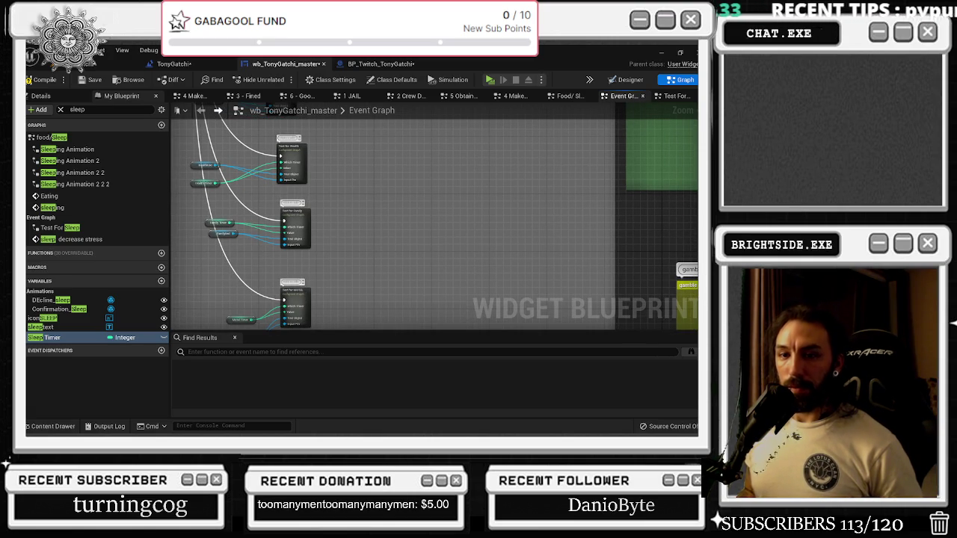
{"action": "left_click_drag", "start_coordinate": [302, 229], "coordinate": [307, 206]}
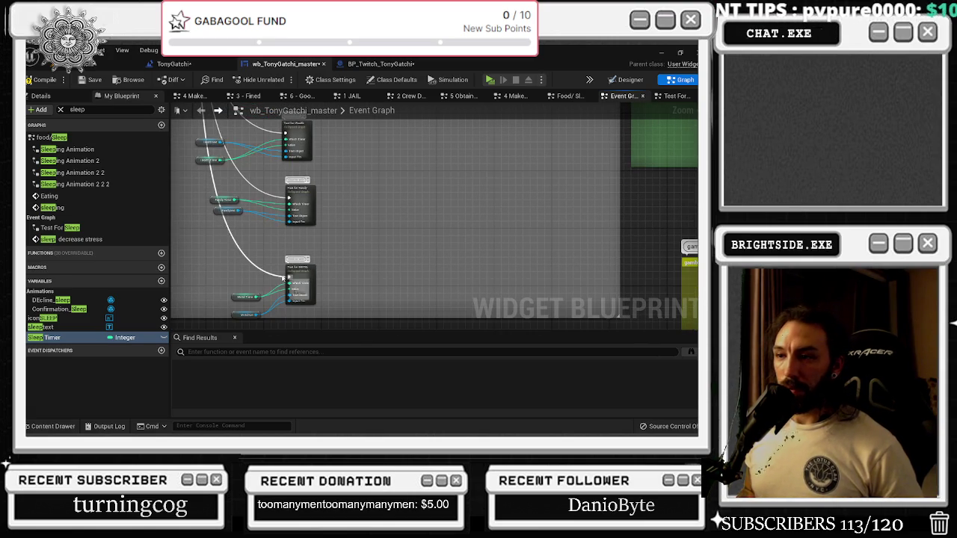
{"action": "double_click", "coordinate": [307, 207]}
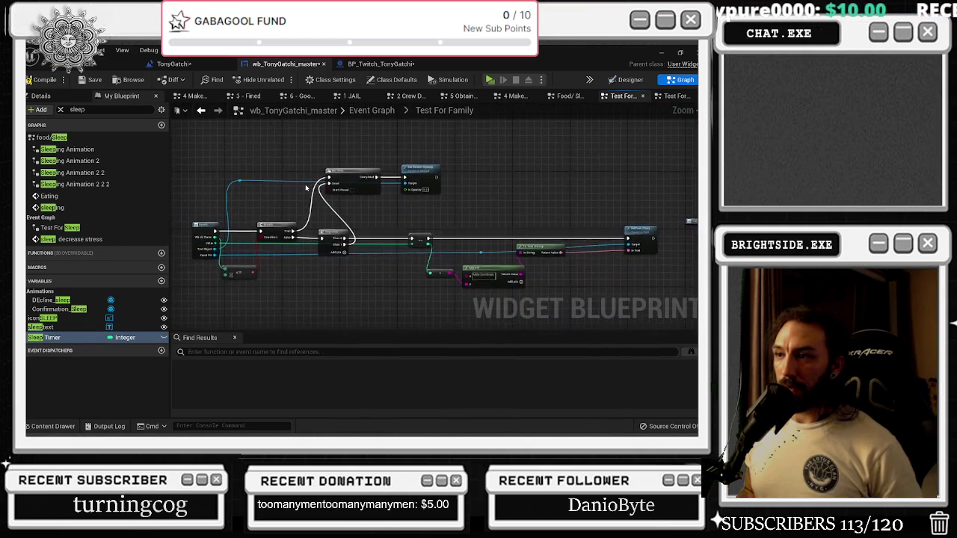
{"action": "left_click", "coordinate": [194, 96]}
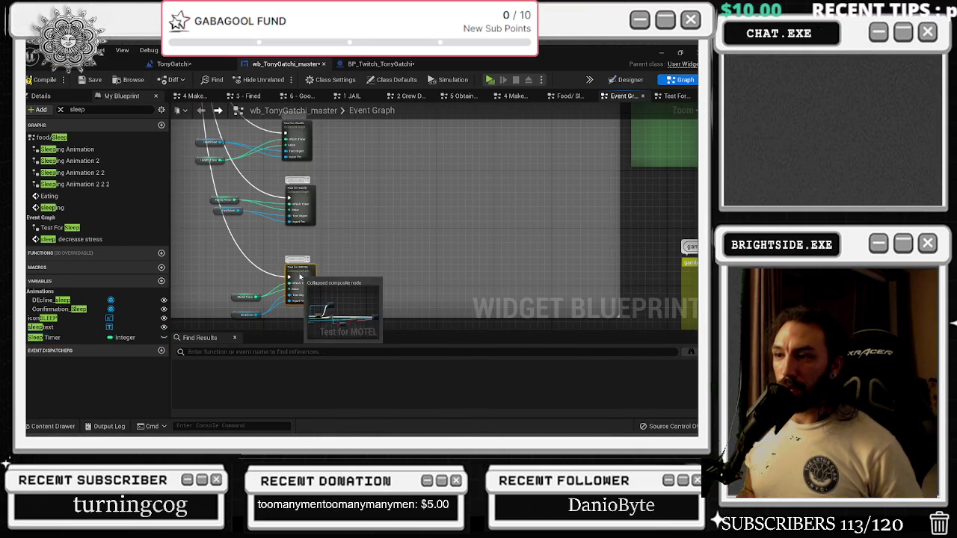
- Open Test For MOTEL, shift its main node chain right, and paste the Do Once and Sequence
{"action": "double_click", "coordinate": [322, 295]}
{"action": "left_click_drag", "start_coordinate": [321, 295], "coordinate": [327, 277]}
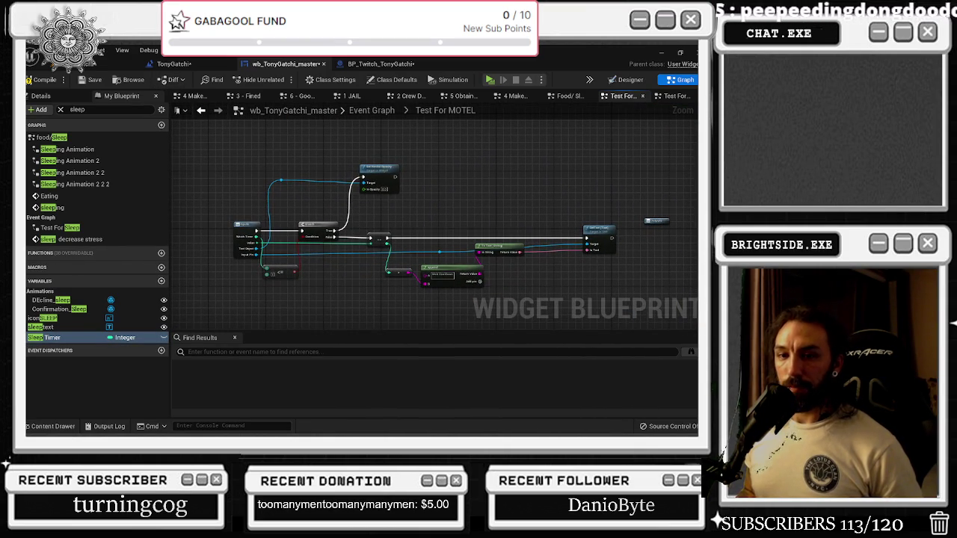
{"action": "mouse_move", "coordinate": [359, 172]}
{"action": "left_mouse_down"}
{"action": "mouse_move", "coordinate": [254, 161]}
{"action": "mouse_move", "coordinate": [569, 305]}
{"action": "left_mouse_up"}
{"action": "left_click_drag", "start_coordinate": [278, 174], "coordinate": [409, 174]}
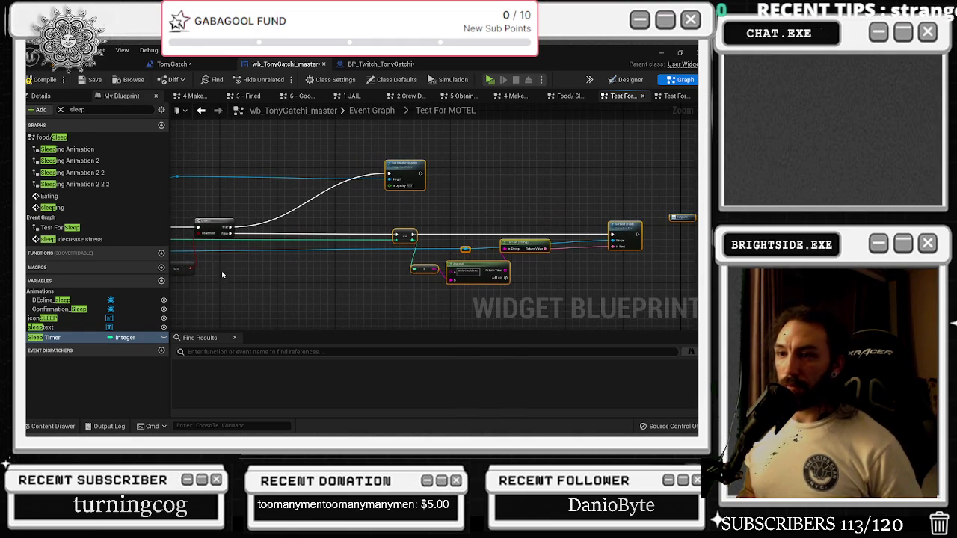
{"action": "key", "text": "ctrl+v"}
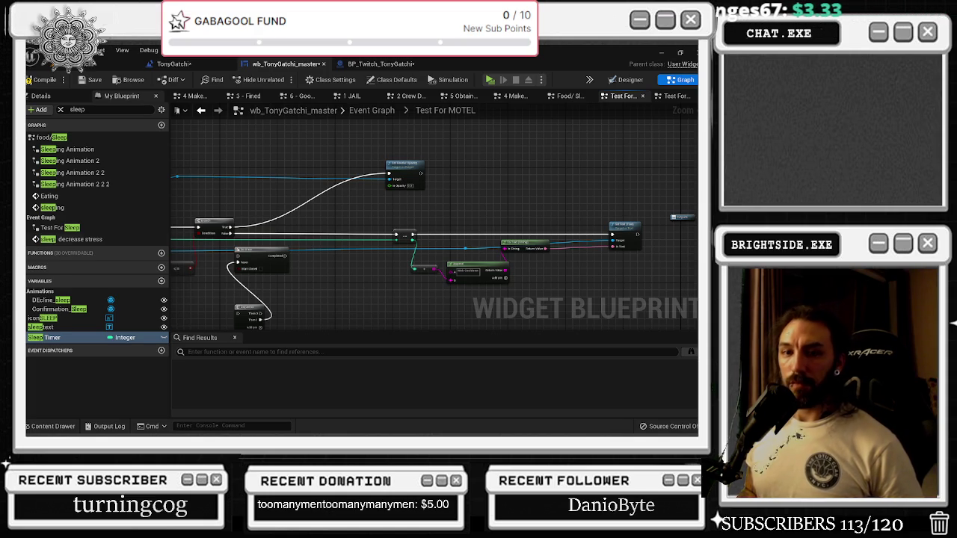
- Wire Do Once Completed into Set Visibility and the Sequence into the chain, then save with Ctrl+S
{"action": "left_click_drag", "start_coordinate": [264, 255], "coordinate": [297, 229]}
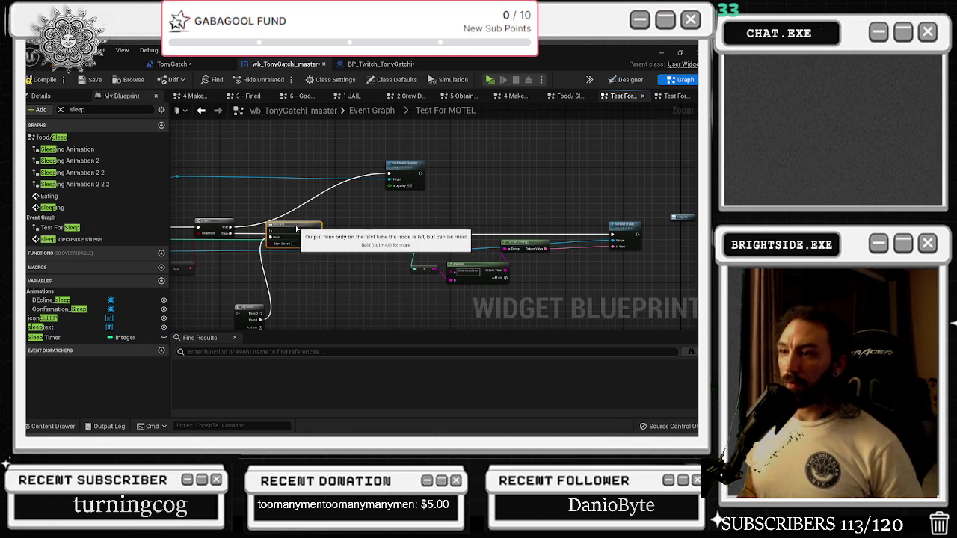
{"action": "left_click", "coordinate": [404, 235]}
{"action": "mouse_move", "coordinate": [396, 235]}
{"action": "left_mouse_down"}
{"action": "mouse_move", "coordinate": [317, 234]}
{"action": "mouse_move", "coordinate": [301, 180]}
{"action": "mouse_move", "coordinate": [388, 179]}
{"action": "left_mouse_up"}
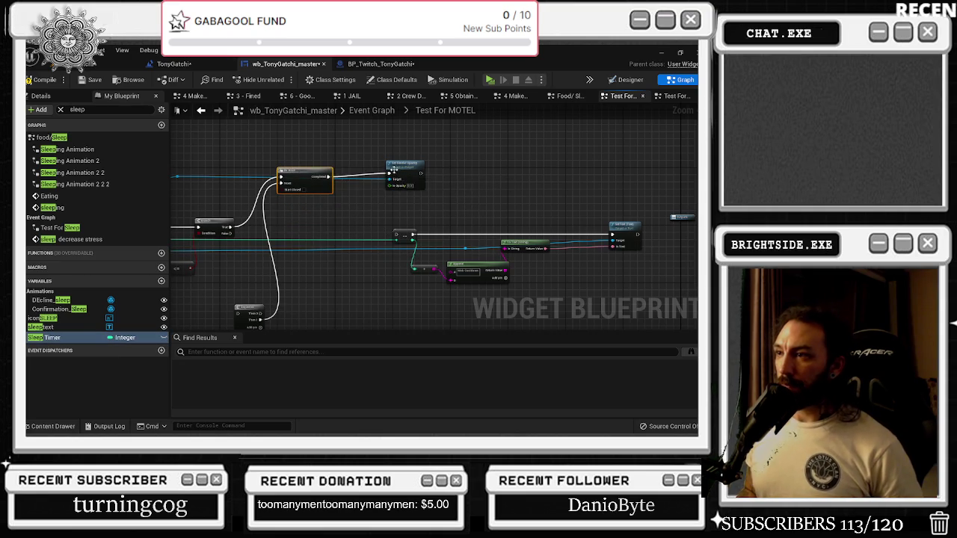
{"action": "mouse_move", "coordinate": [249, 308]}
{"action": "left_mouse_down"}
{"action": "mouse_move", "coordinate": [297, 218]}
{"action": "mouse_move", "coordinate": [306, 238]}
{"action": "mouse_move", "coordinate": [397, 236]}
{"action": "left_mouse_up"}
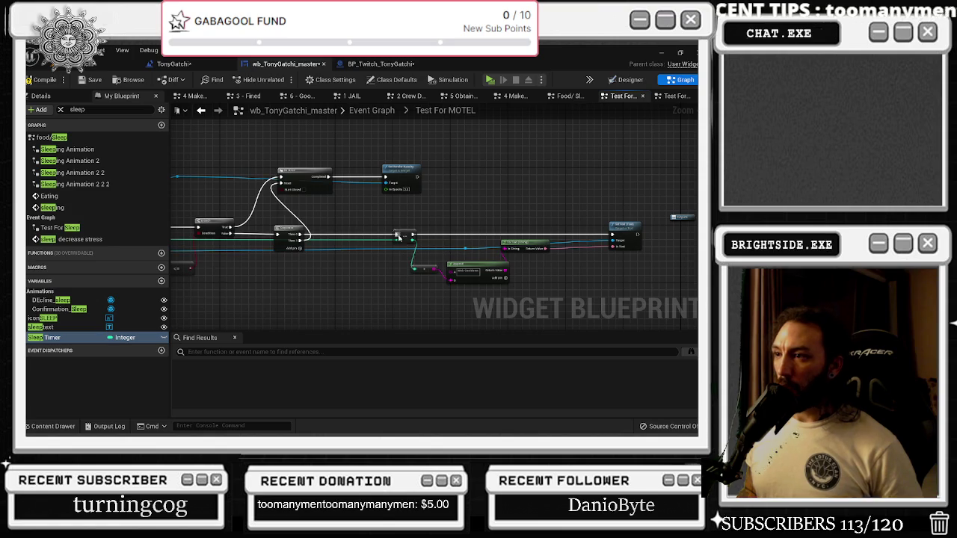
{"action": "left_click_drag", "start_coordinate": [292, 181], "coordinate": [318, 177]}
{"action": "left_click", "coordinate": [324, 157]}
{"action": "key", "text": "ctrl+s"}
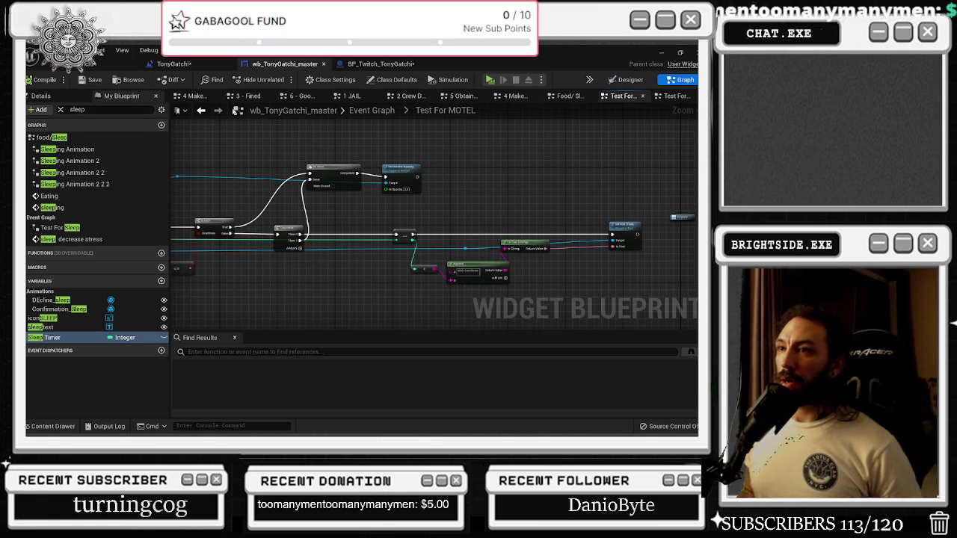
{"action": "left_click", "coordinate": [202, 111]}
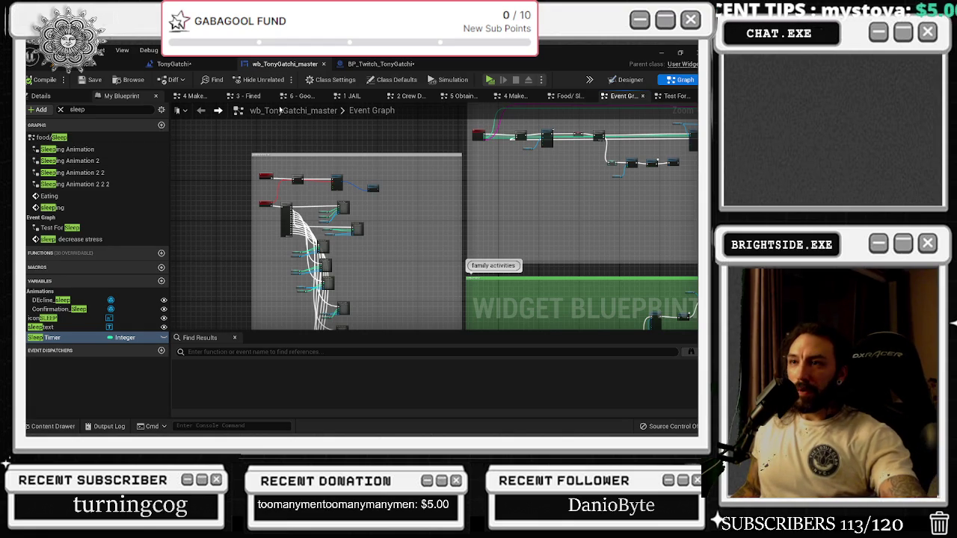
- Select the mob cooldown node chain, then view the wb_TonyGatchi_master layout with its 60/180/600/30 timer labels
{"action": "left_click", "coordinate": [179, 66]}
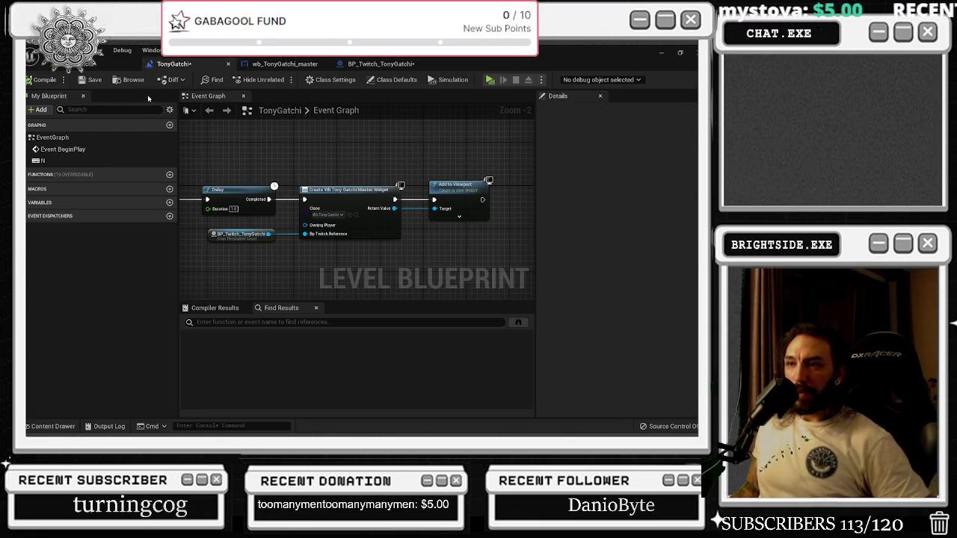
{"action": "left_click", "coordinate": [293, 66]}
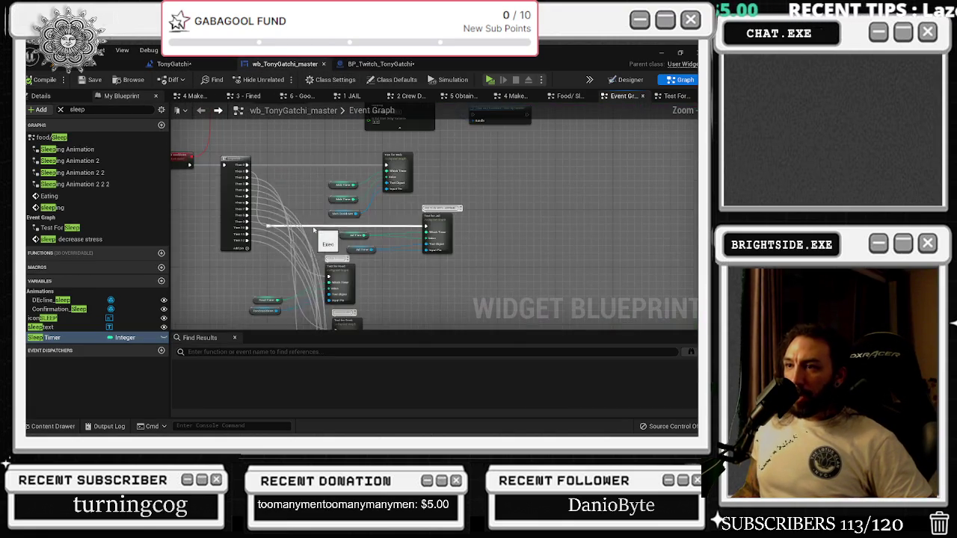
{"action": "mouse_move", "coordinate": [209, 181]}
{"action": "left_mouse_down"}
{"action": "mouse_move", "coordinate": [357, 241]}
{"action": "mouse_move", "coordinate": [590, 280]}
{"action": "mouse_move", "coordinate": [535, 254]}
{"action": "left_mouse_up"}
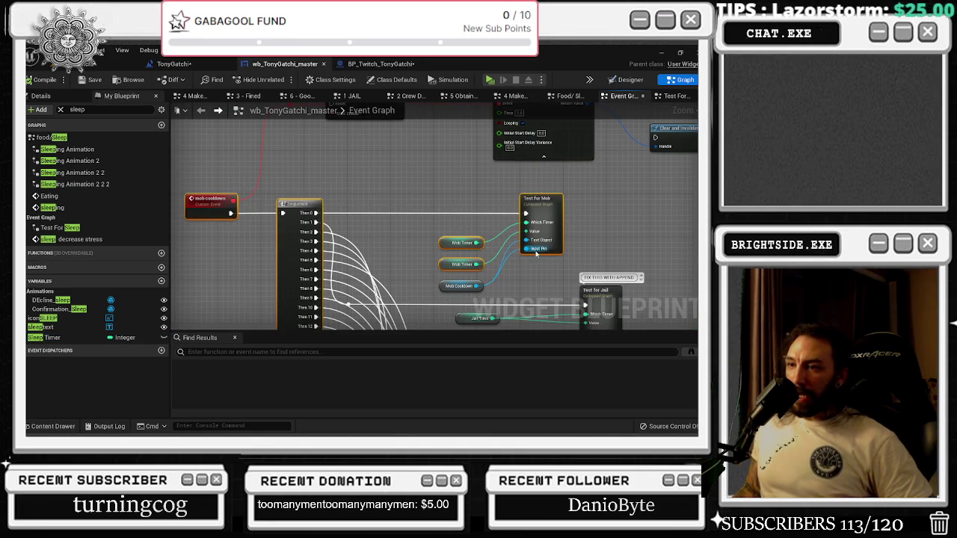
{"action": "left_click", "coordinate": [626, 79]}
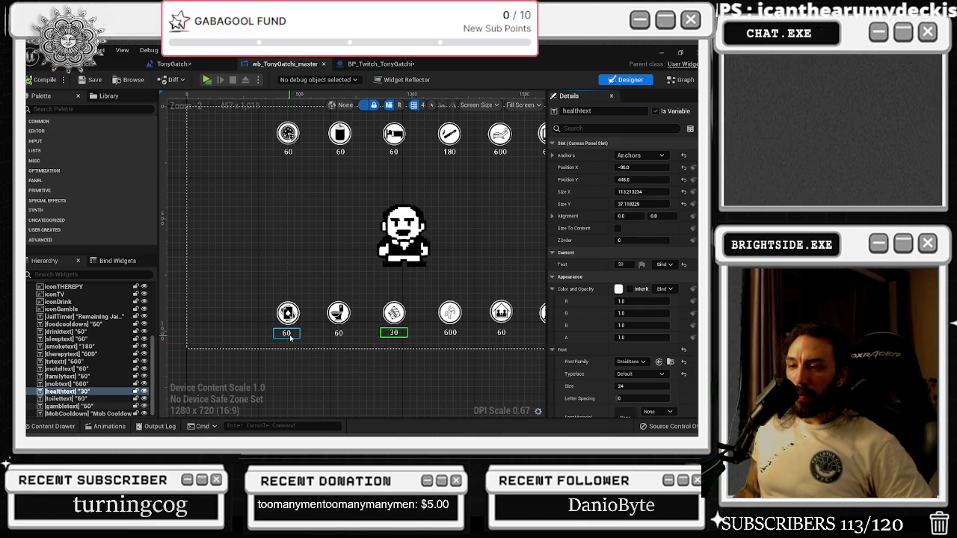
- Check the motel timer text reading 60 on the widget layout, then go back to the graph
{"action": "left_click_drag", "start_coordinate": [290, 338], "coordinate": [265, 334]}
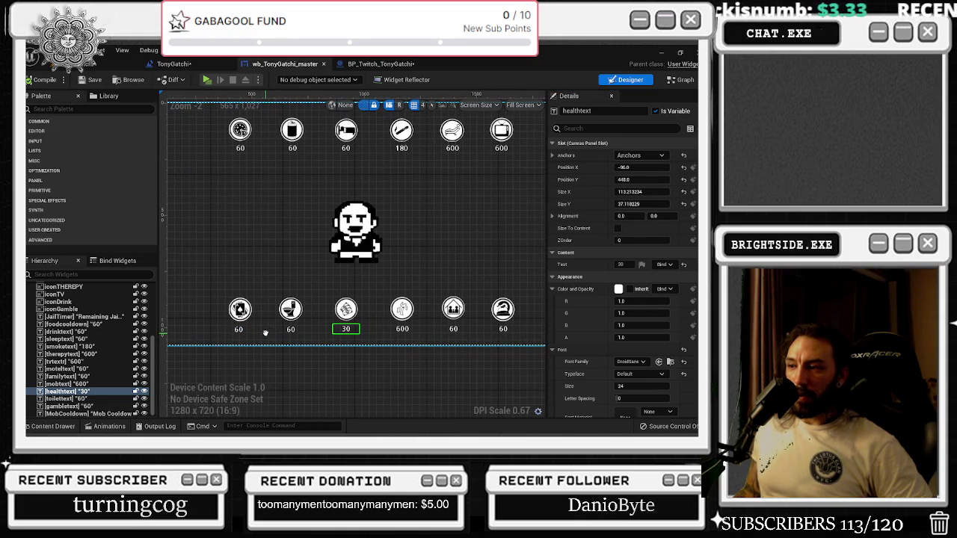
{"action": "scroll", "coordinate": [266, 337], "scroll_direction": "down", "scroll_amount": 1}
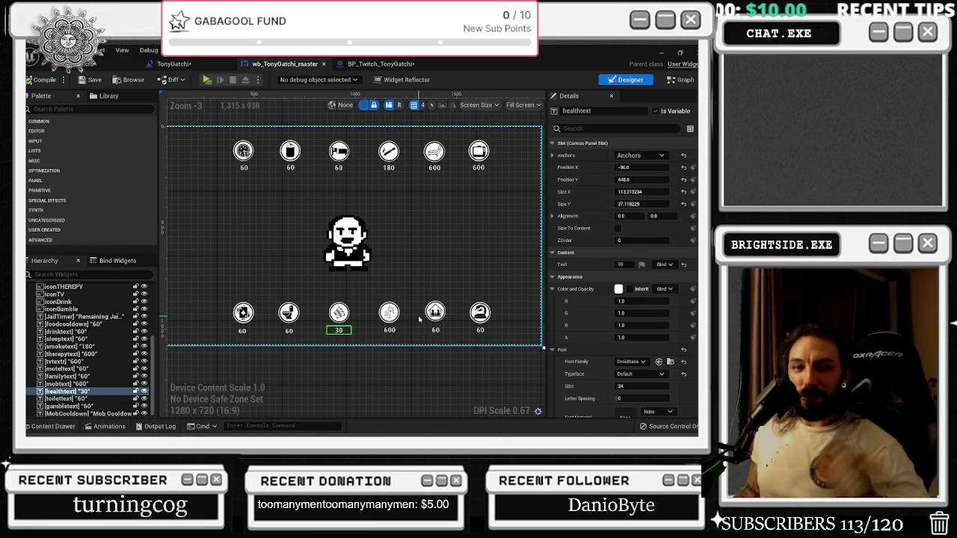
{"action": "left_click", "coordinate": [480, 329]}
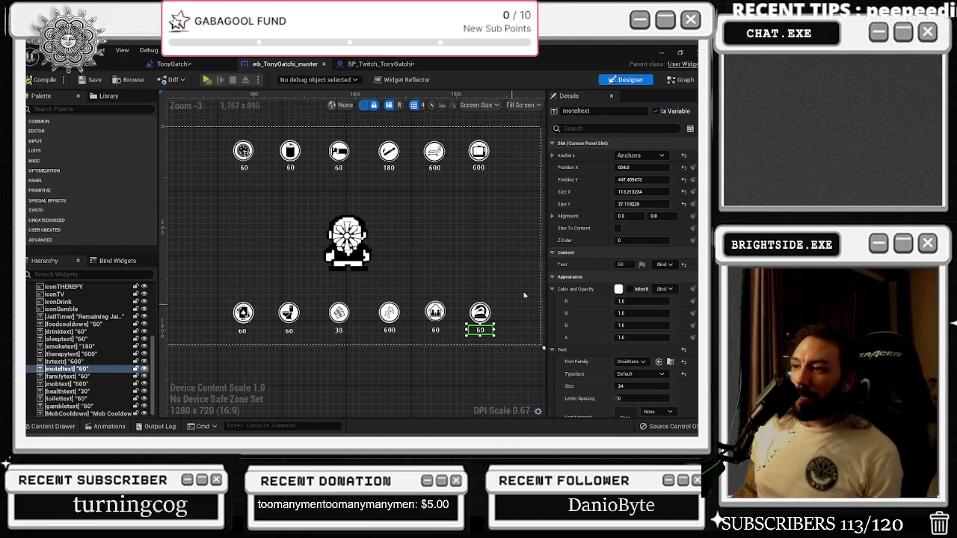
{"action": "left_click", "coordinate": [681, 80]}
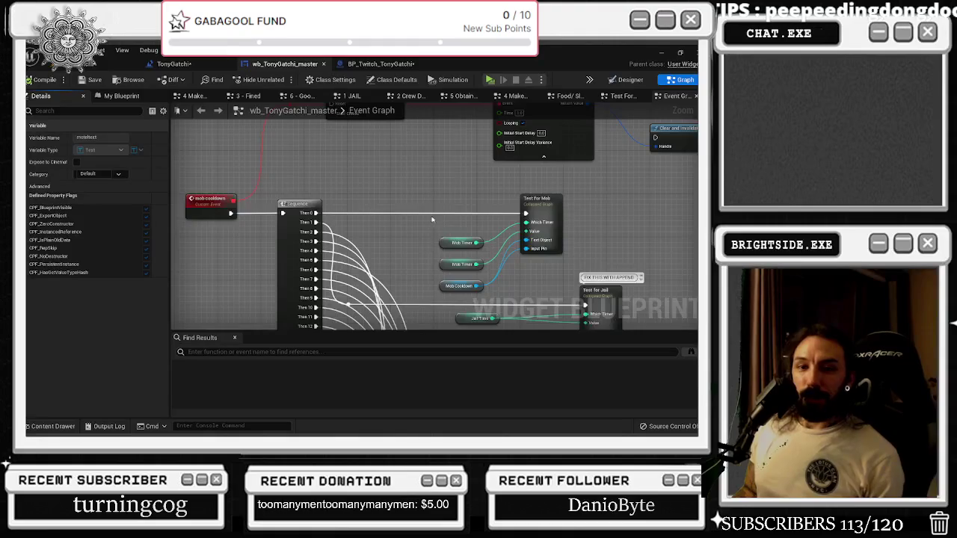
- Review the toilet needs sprite section, then bring up BP_Twitch_TonyGatchi's motel Delay and Send Twitch Message nodes
{"action": "scroll", "coordinate": [430, 222], "scroll_direction": "down", "scroll_amount": 5}
{"action": "mouse_move", "coordinate": [248, 239]}
{"action": "left_mouse_down"}
{"action": "mouse_move", "coordinate": [224, 120]}
{"action": "mouse_move", "coordinate": [224, 198]}
{"action": "left_mouse_up"}
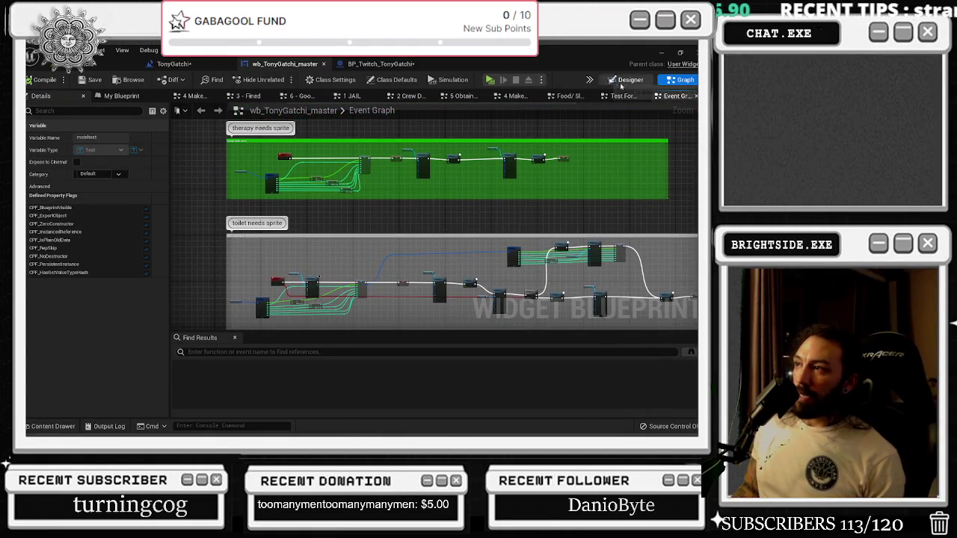
{"action": "left_click", "coordinate": [625, 79]}
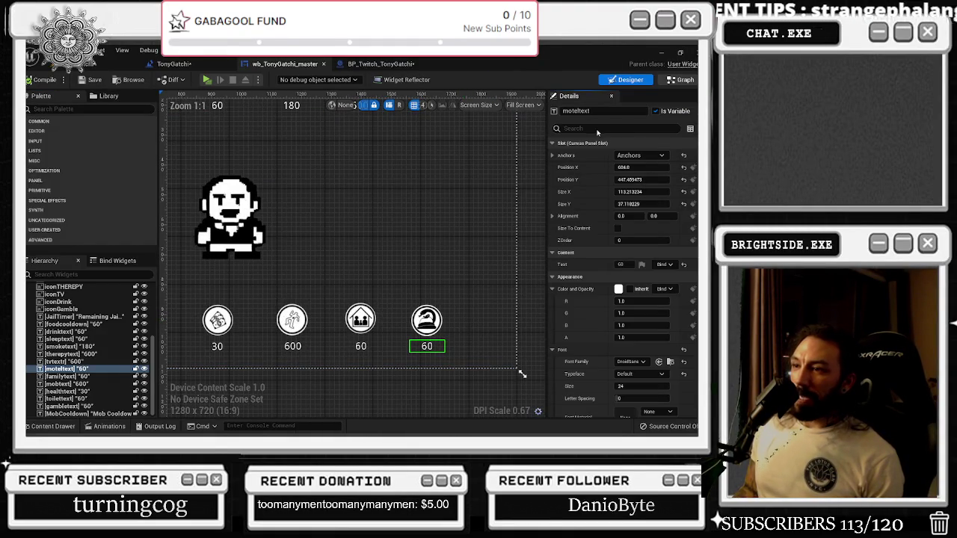
{"action": "left_click", "coordinate": [680, 79]}
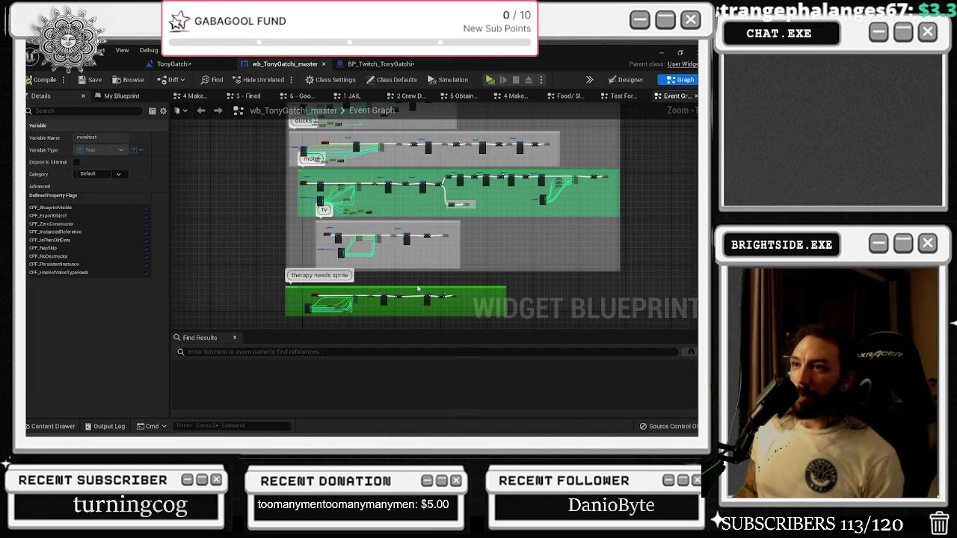
{"action": "left_click", "coordinate": [234, 60]}
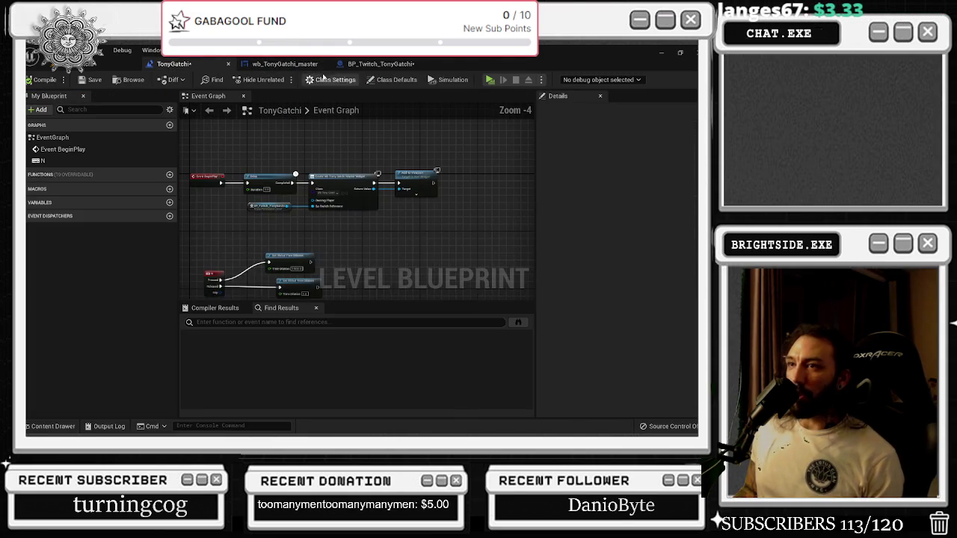
{"action": "left_click", "coordinate": [378, 64]}
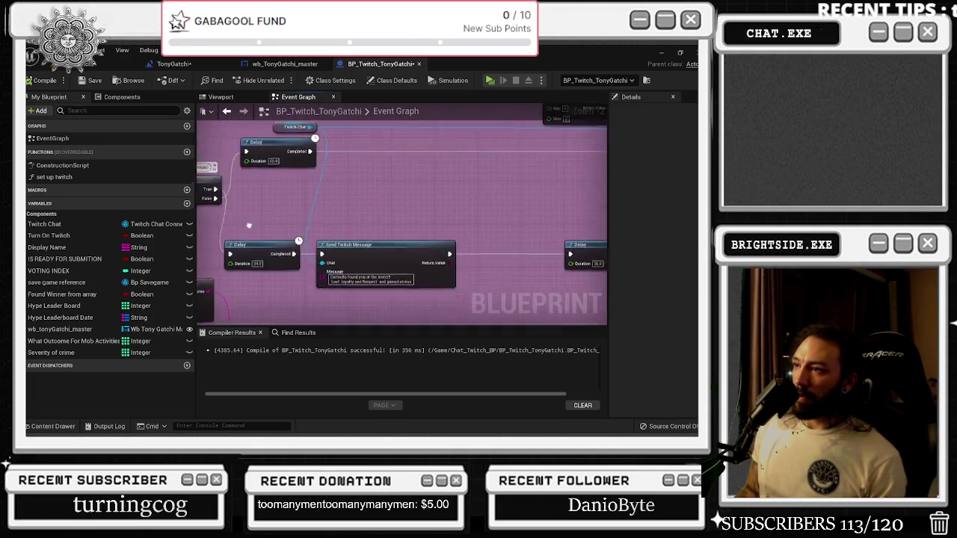
- Change the lower Delay after the Sequence in BP_Twitch_TonyGatchi from 1200 to 600
{"action": "left_click_drag", "start_coordinate": [463, 240], "coordinate": [582, 271]}
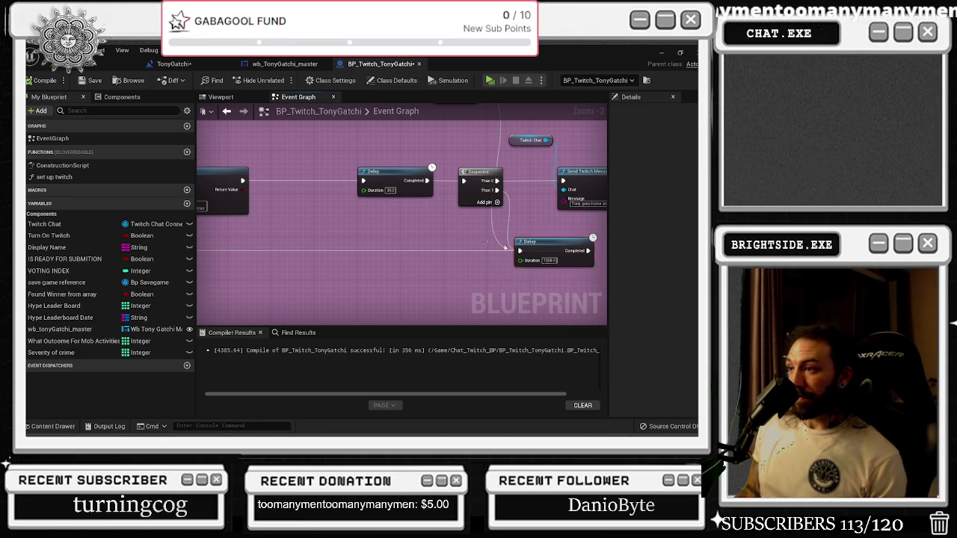
{"action": "left_click", "coordinate": [497, 260]}
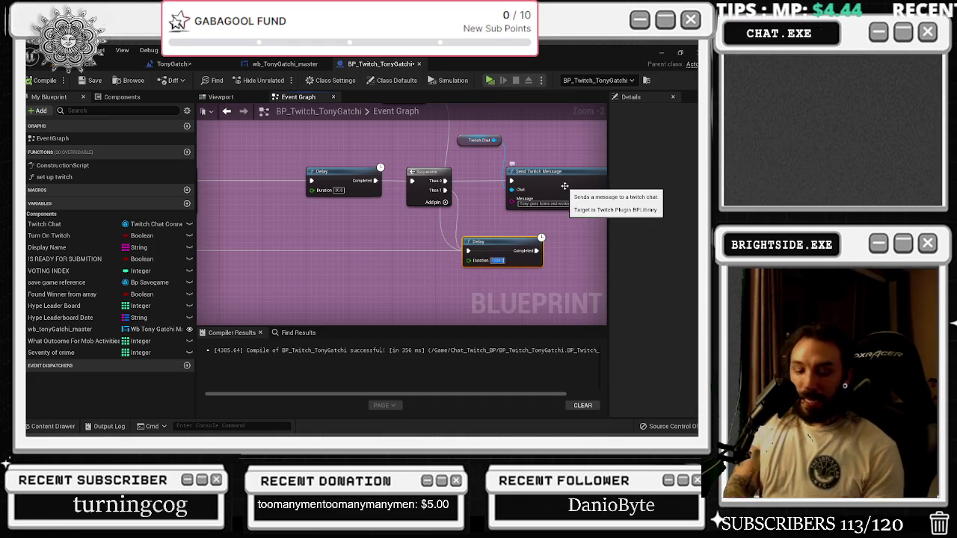
{"action": "type", "text": "600"}
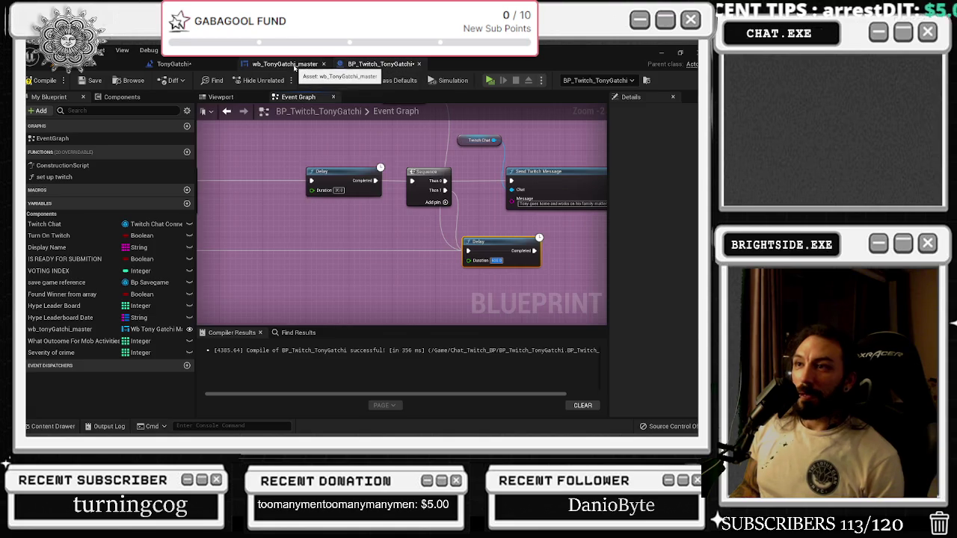
{"action": "left_click", "coordinate": [284, 64]}
{"action": "left_click", "coordinate": [210, 66]}
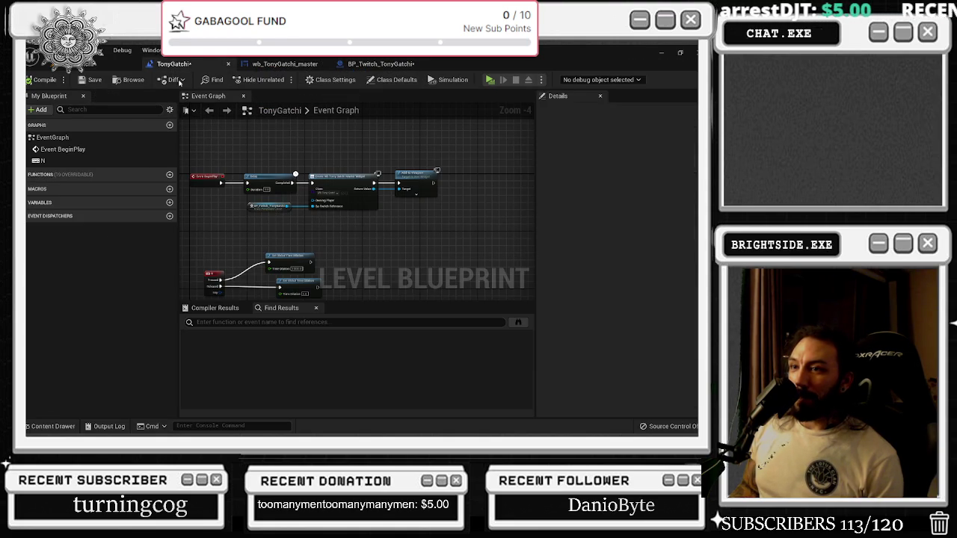
- Cycle through the level, widget and Twitch blueprint tabs, ending on the widget's Designer layout
{"action": "left_click", "coordinate": [112, 64]}
{"action": "left_click", "coordinate": [172, 66]}
{"action": "left_click", "coordinate": [285, 64]}
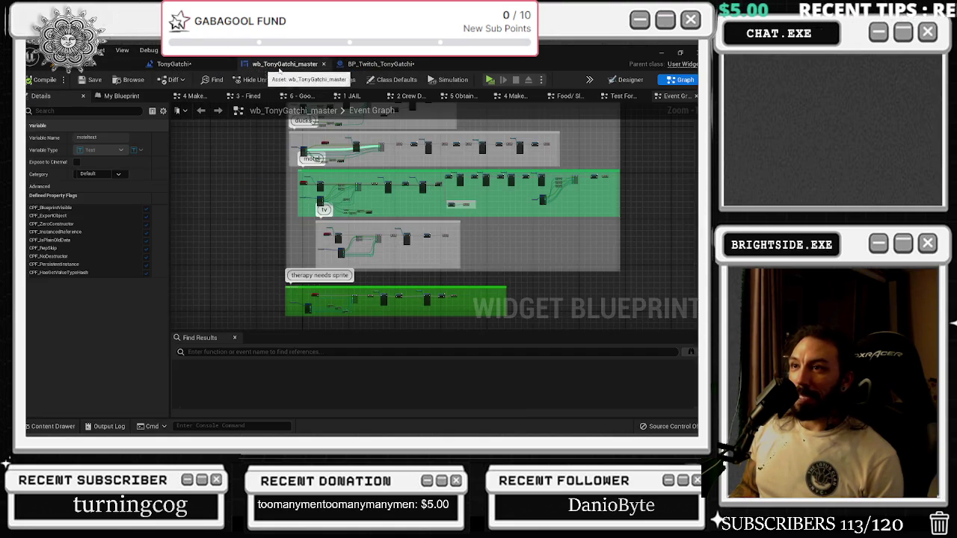
{"action": "left_click", "coordinate": [377, 65]}
{"action": "left_click", "coordinate": [285, 64]}
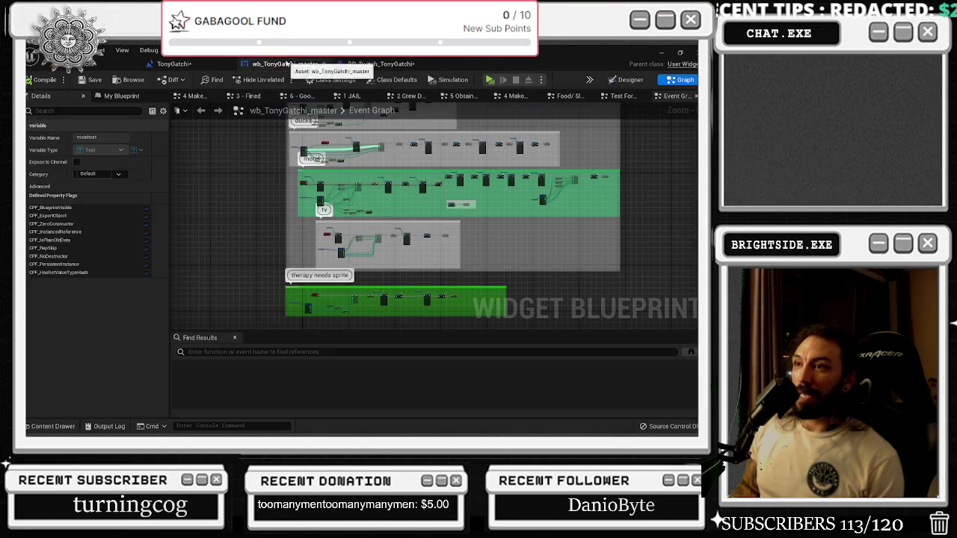
{"action": "left_click", "coordinate": [626, 79]}
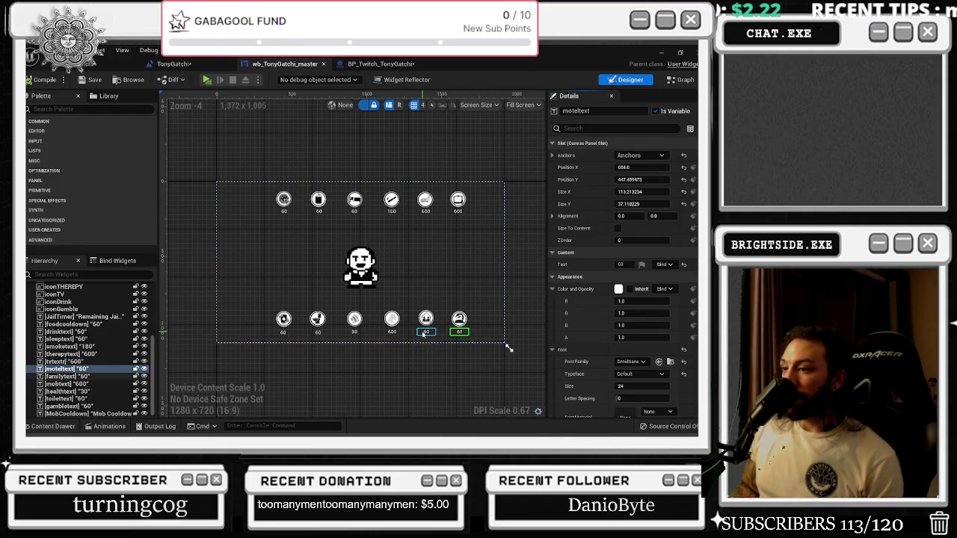
- Set the motetext label under the sixth bottom-row icon from 60 to 600
{"action": "left_click", "coordinate": [425, 334]}
{"action": "left_click", "coordinate": [458, 332]}
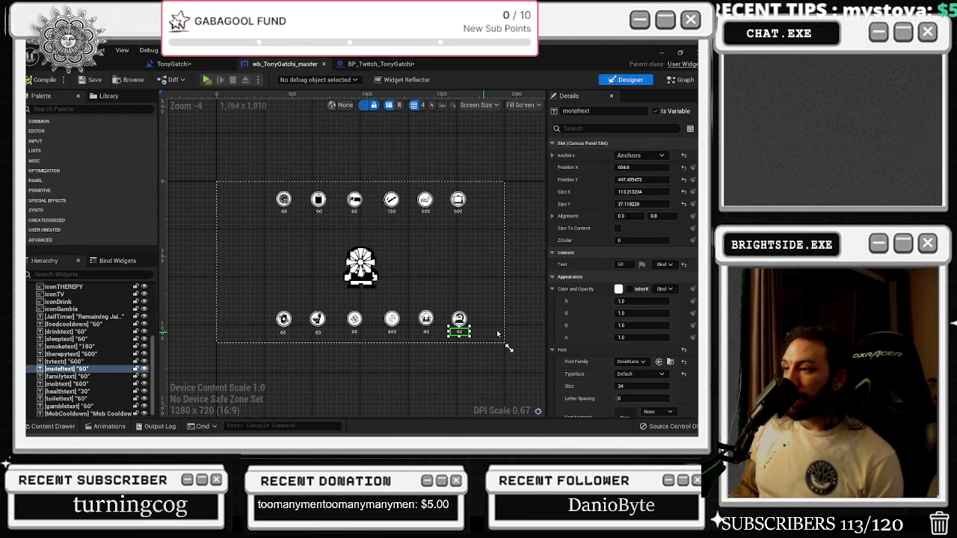
{"action": "type", "text": "120"}
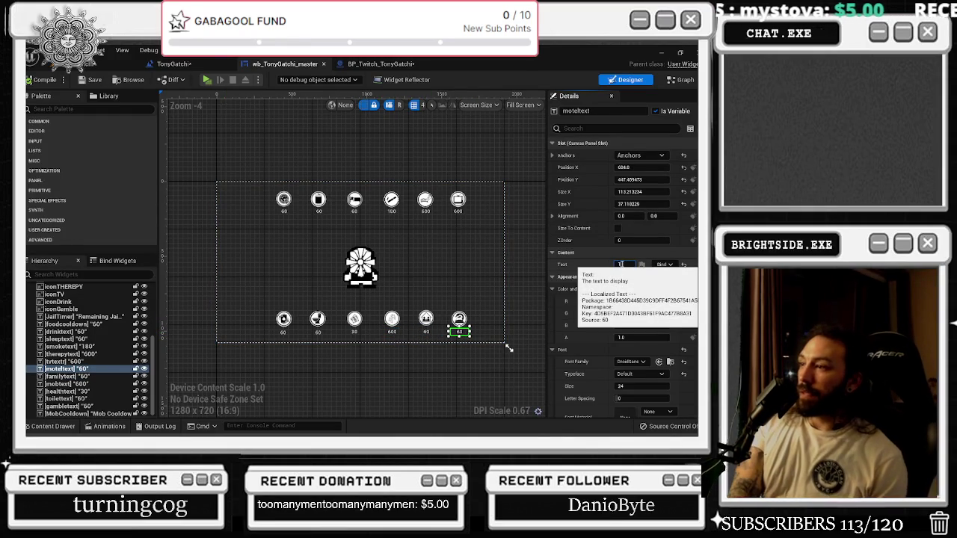
{"action": "type", "text": "600"}
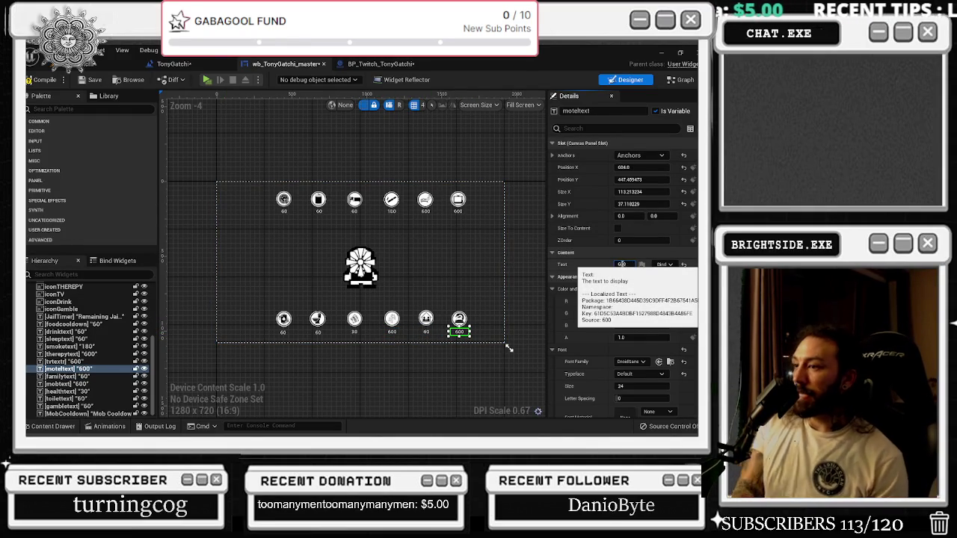
{"action": "key", "text": "Return"}
{"action": "left_click", "coordinate": [682, 80]}
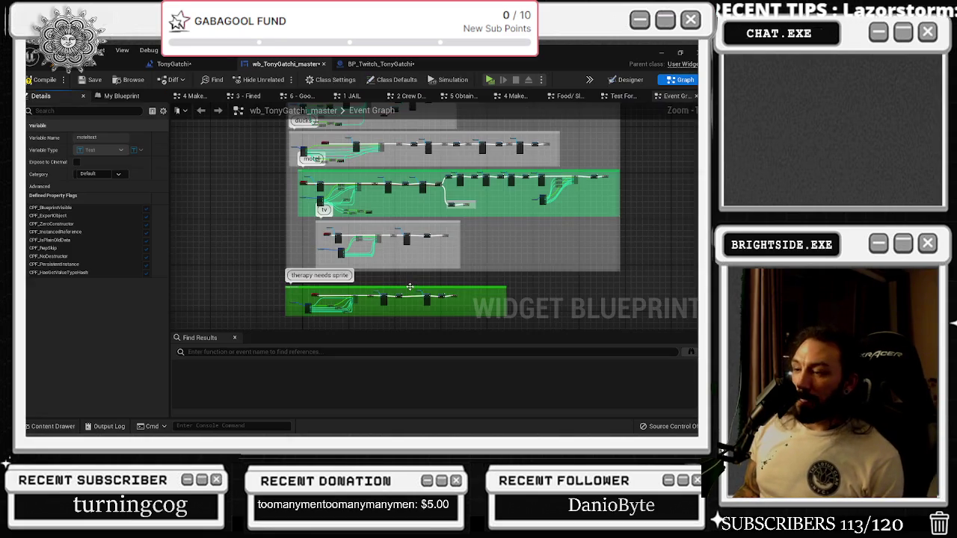
- Inspect the Delays after the animation and the SET/Clamp stat update, then open BP_Twitch_TonyGatchi
{"action": "scroll", "coordinate": [415, 220], "scroll_direction": "down", "scroll_amount": 5}
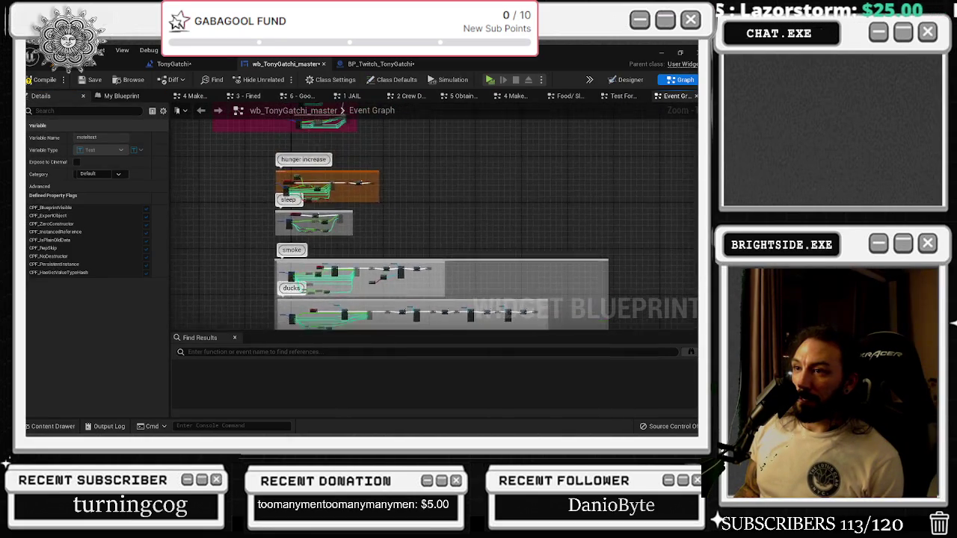
{"action": "scroll", "coordinate": [338, 236], "scroll_direction": "down", "scroll_amount": 10}
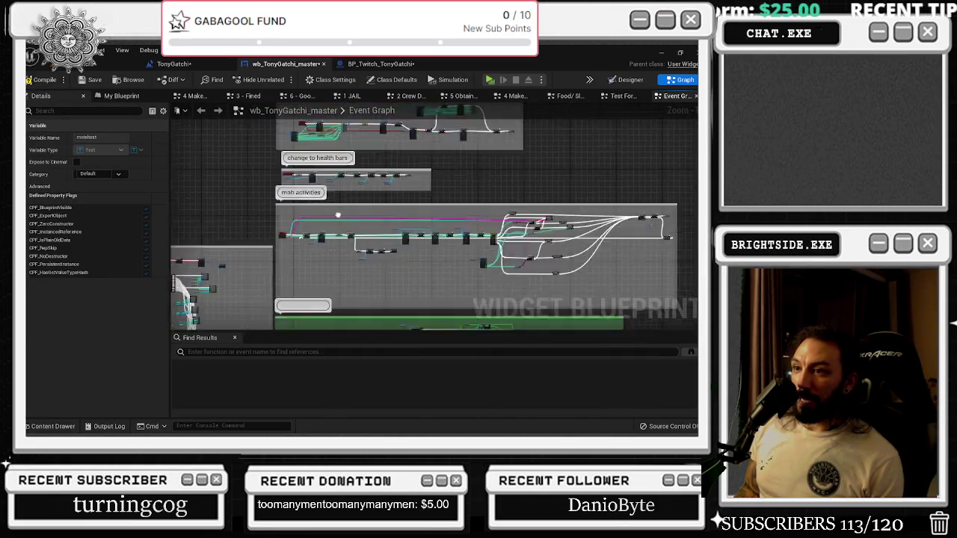
{"action": "scroll", "coordinate": [335, 241], "scroll_direction": "up", "scroll_amount": 5}
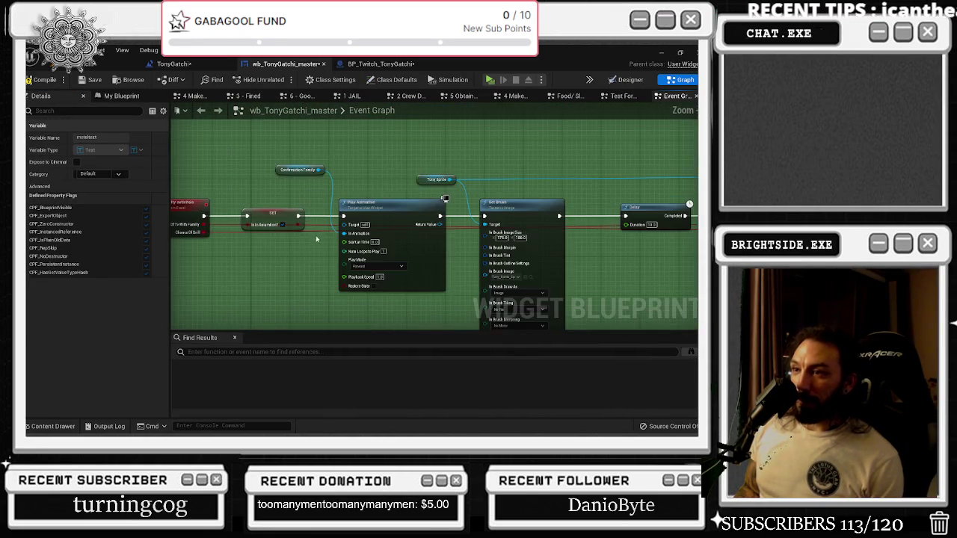
{"action": "left_click", "coordinate": [432, 223]}
{"action": "mouse_move", "coordinate": [486, 256]}
{"action": "left_mouse_down"}
{"action": "mouse_move", "coordinate": [390, 297]}
{"action": "mouse_move", "coordinate": [464, 283]}
{"action": "mouse_move", "coordinate": [347, 284]}
{"action": "mouse_move", "coordinate": [336, 299]}
{"action": "mouse_move", "coordinate": [359, 329]}
{"action": "mouse_move", "coordinate": [297, 325]}
{"action": "mouse_move", "coordinate": [355, 380]}
{"action": "left_mouse_up"}
{"action": "left_click_drag", "start_coordinate": [420, 254], "coordinate": [455, 276]}
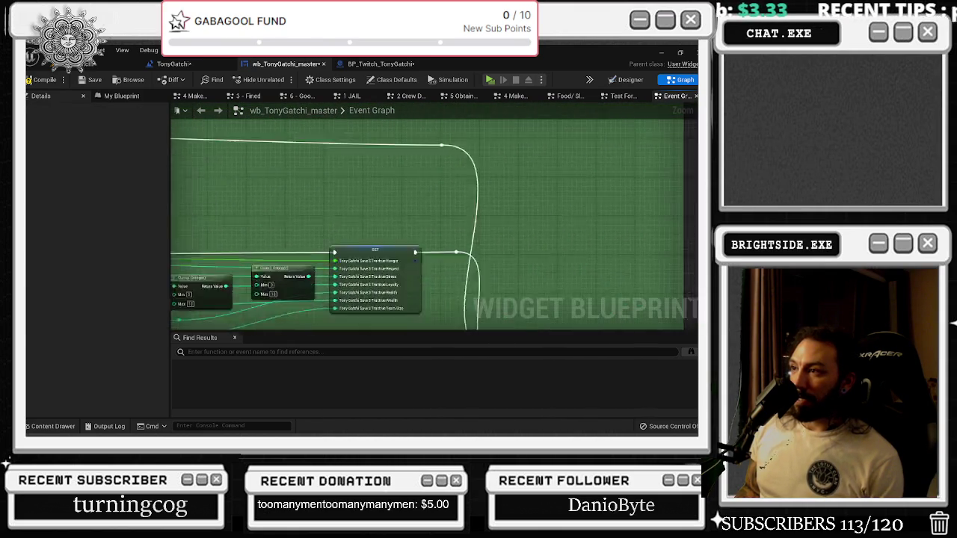
{"action": "left_click", "coordinate": [576, 249]}
{"action": "scroll", "coordinate": [576, 248], "scroll_direction": "down", "scroll_amount": 5}
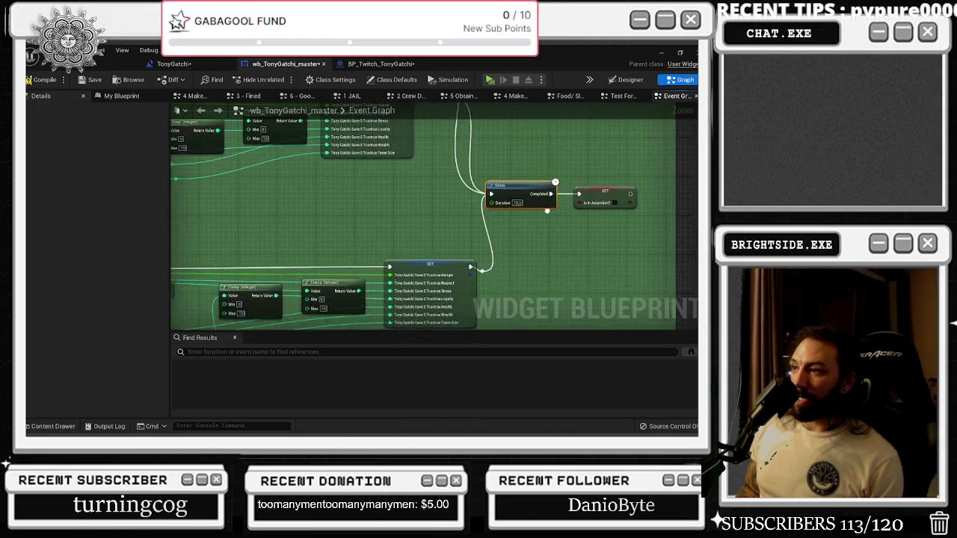
{"action": "scroll", "coordinate": [613, 224], "scroll_direction": "up", "scroll_amount": 2}
{"action": "left_click_drag", "start_coordinate": [292, 216], "coordinate": [357, 216]}
{"action": "scroll", "coordinate": [456, 218], "scroll_direction": "up", "scroll_amount": 5}
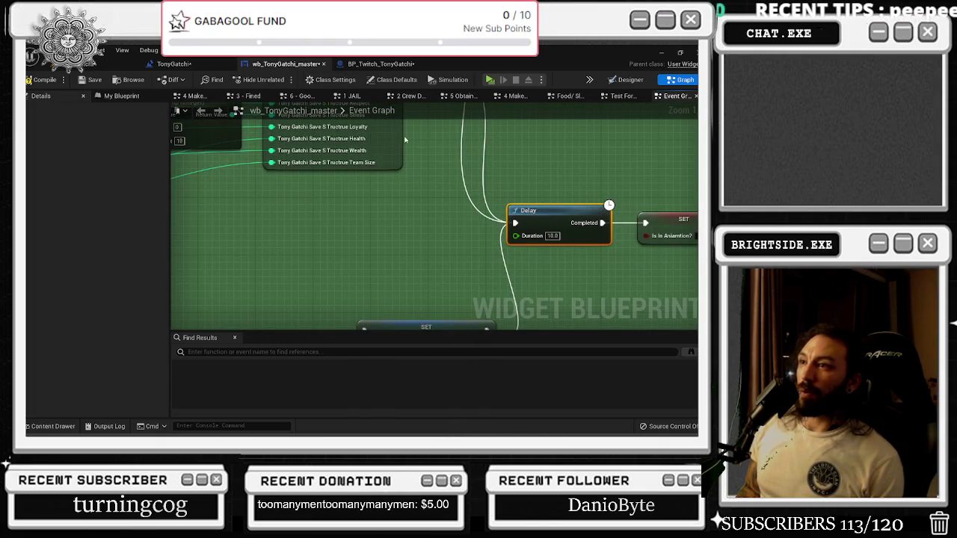
{"action": "left_click", "coordinate": [377, 63]}
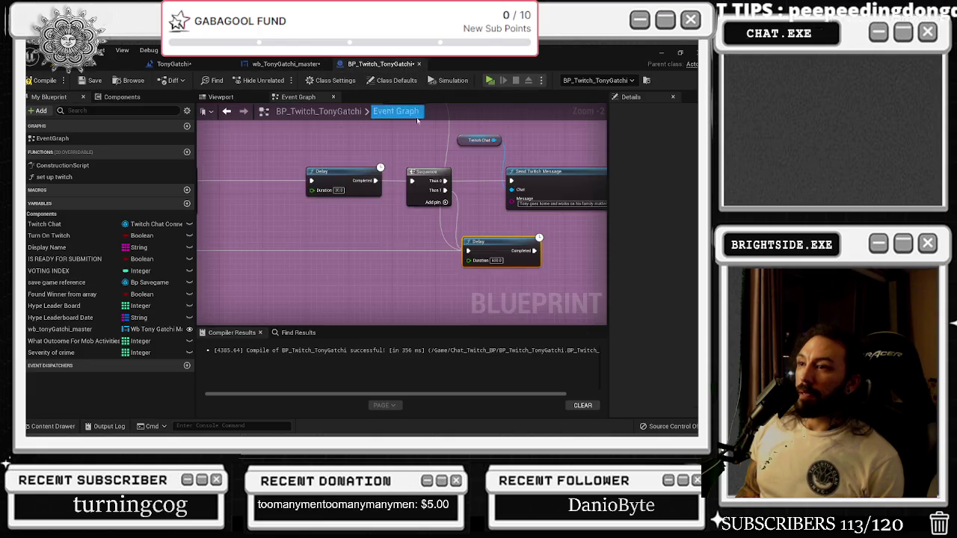
- Move the family section's Delay and Sequence nodes, after the second Twitch message, slightly right
{"action": "scroll", "coordinate": [387, 198], "scroll_direction": "down", "scroll_amount": 4}
{"action": "left_click_drag", "start_coordinate": [386, 198], "coordinate": [386, 112]}
{"action": "mouse_move", "coordinate": [374, 314]}
{"action": "left_mouse_down"}
{"action": "mouse_move", "coordinate": [441, 222]}
{"action": "mouse_move", "coordinate": [466, 158]}
{"action": "mouse_move", "coordinate": [472, 97]}
{"action": "left_mouse_up"}
{"action": "left_click_drag", "start_coordinate": [432, 137], "coordinate": [434, 125]}
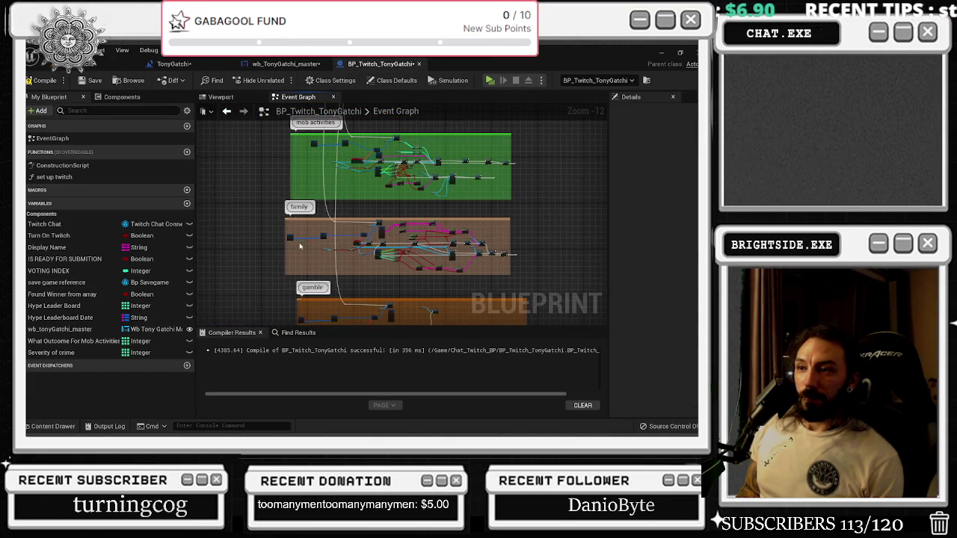
{"action": "scroll", "coordinate": [299, 245], "scroll_direction": "up", "scroll_amount": 8}
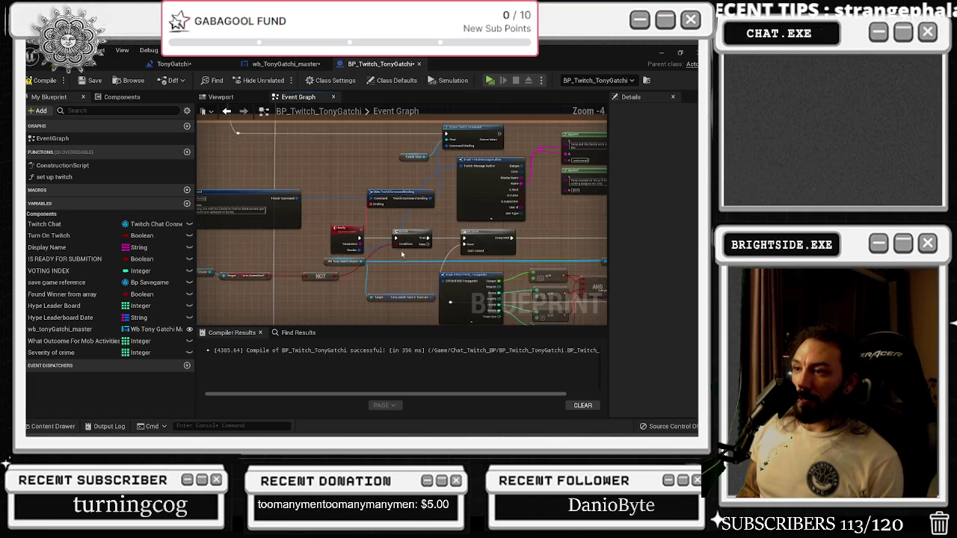
{"action": "scroll", "coordinate": [402, 255], "scroll_direction": "up", "scroll_amount": 1}
{"action": "mouse_move", "coordinate": [401, 255]}
{"action": "left_mouse_down"}
{"action": "mouse_move", "coordinate": [356, 231]}
{"action": "mouse_move", "coordinate": [488, 190]}
{"action": "mouse_move", "coordinate": [406, 184]}
{"action": "left_mouse_up"}
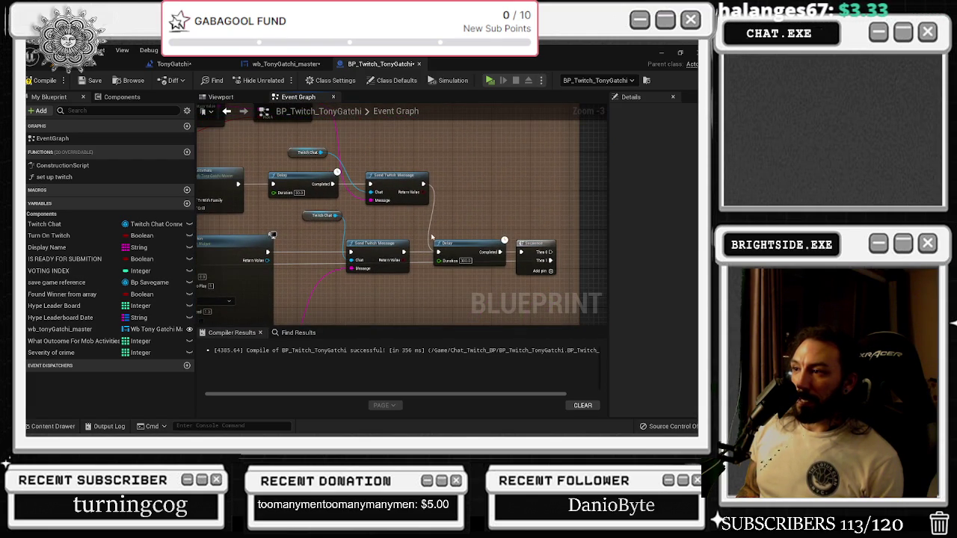
{"action": "left_click_drag", "start_coordinate": [470, 223], "coordinate": [568, 290]}
{"action": "mouse_move", "coordinate": [470, 223]}
{"action": "left_mouse_down"}
{"action": "mouse_move", "coordinate": [571, 295]}
{"action": "mouse_move", "coordinate": [559, 265]}
{"action": "left_mouse_up"}
{"action": "left_click_drag", "start_coordinate": [456, 217], "coordinate": [565, 284]}
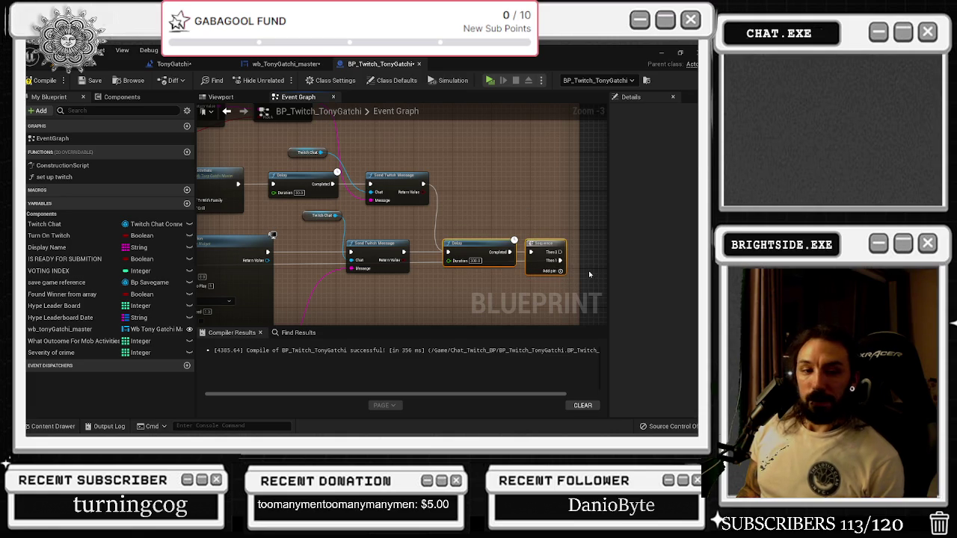
- Check the Twitch stream chat in the browser, then return to the TonyGatchi widget layout
{"action": "key", "text": "alt+Tab"}
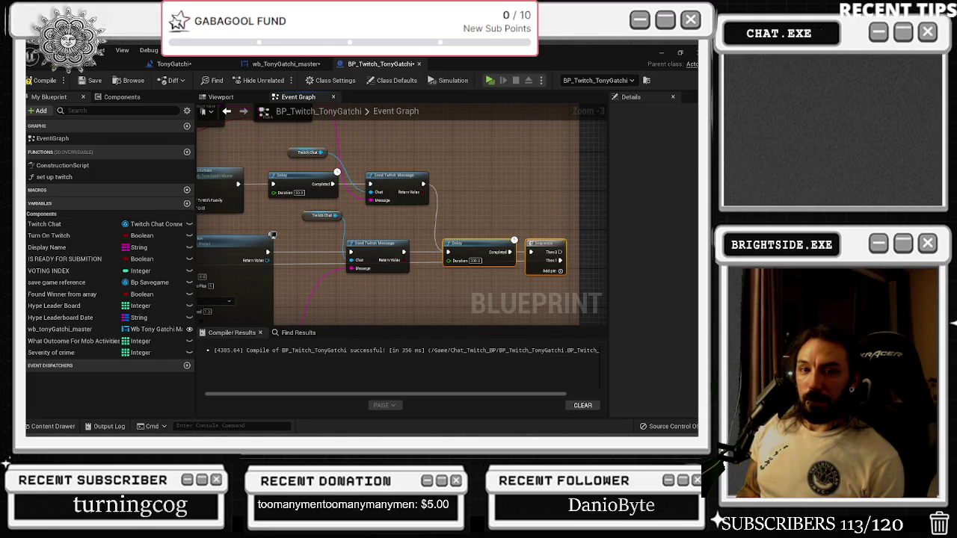
{"action": "key", "text": "alt+Tab"}
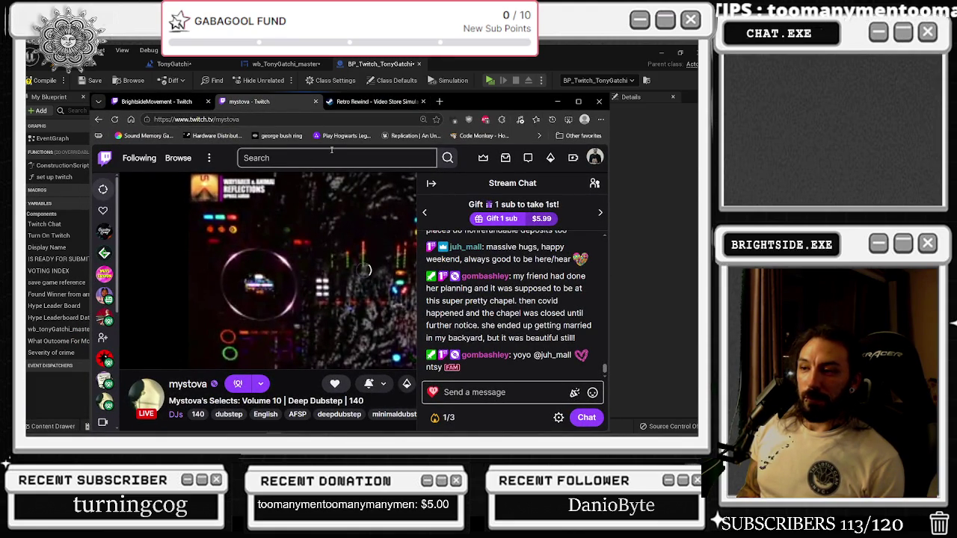
{"action": "key", "text": "alt+Tab"}
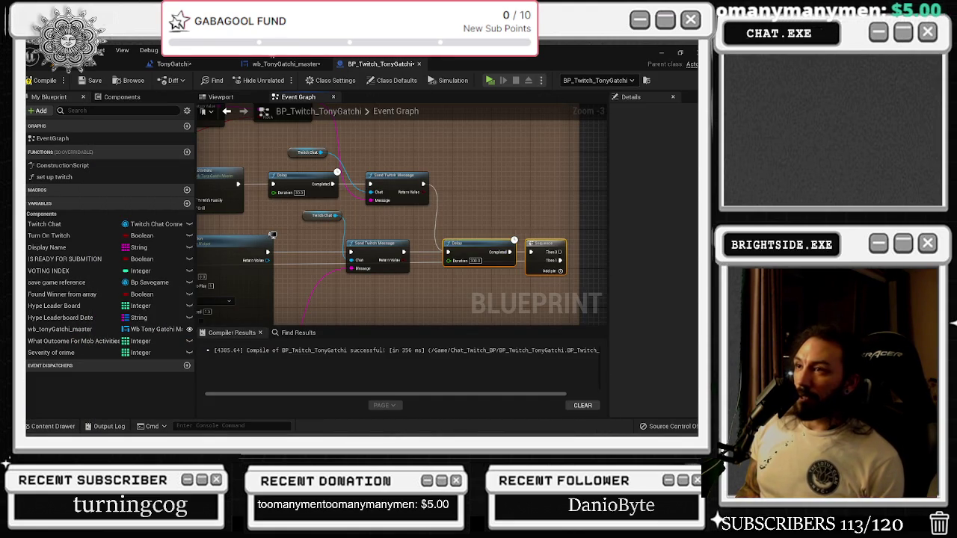
{"action": "left_click", "coordinate": [286, 64]}
{"action": "left_click", "coordinate": [630, 79]}
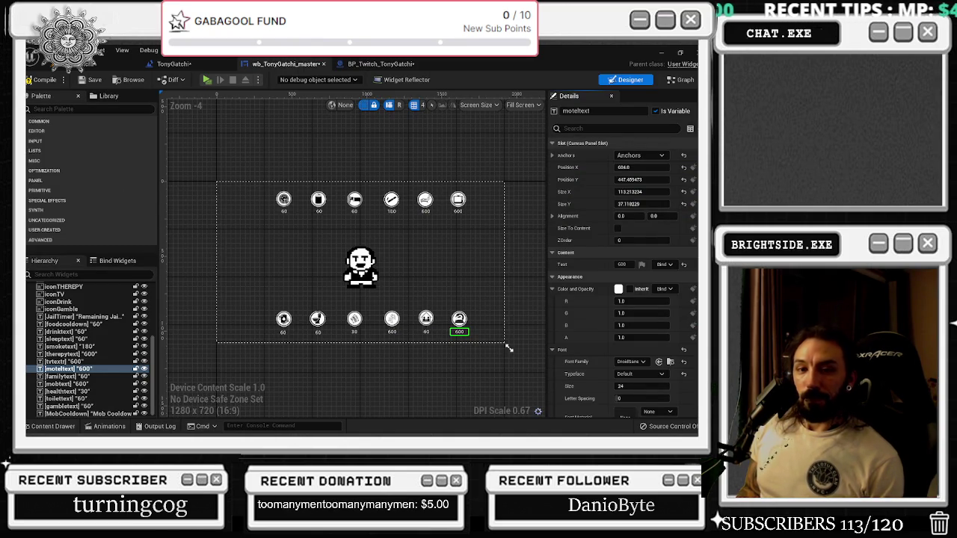
- Enter 300 in the familytext label's Text field in Details, replacing 60
{"action": "scroll", "coordinate": [423, 327], "scroll_direction": "up", "scroll_amount": 2}
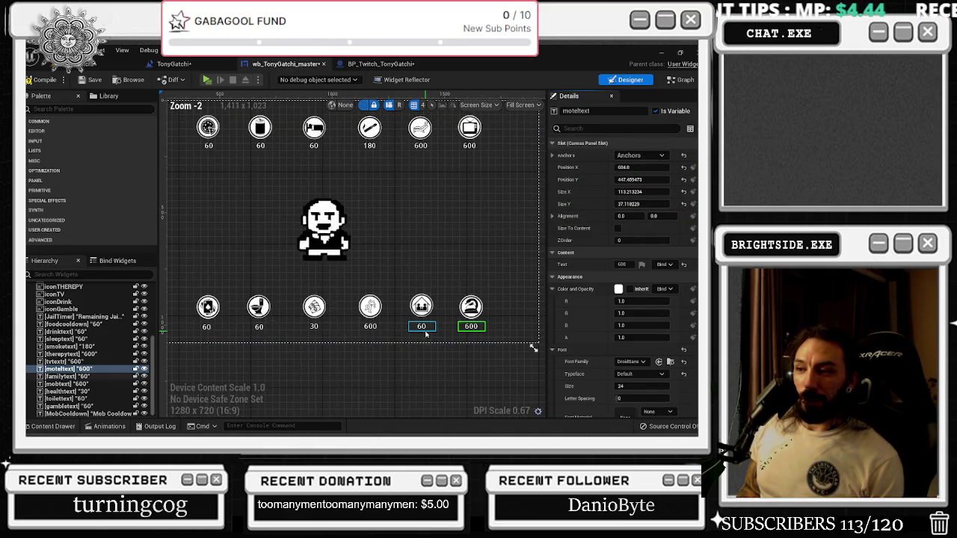
{"action": "left_click", "coordinate": [422, 327]}
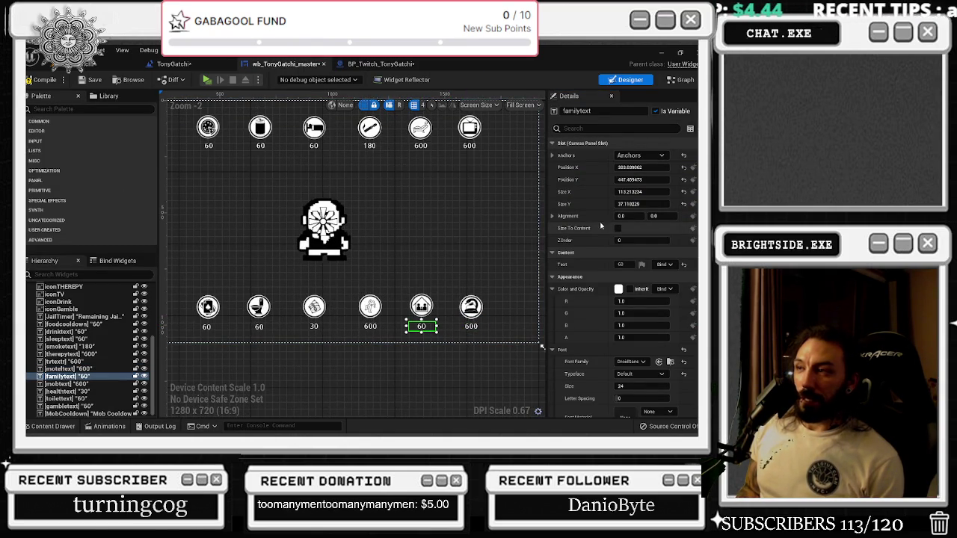
{"action": "left_click", "coordinate": [680, 81]}
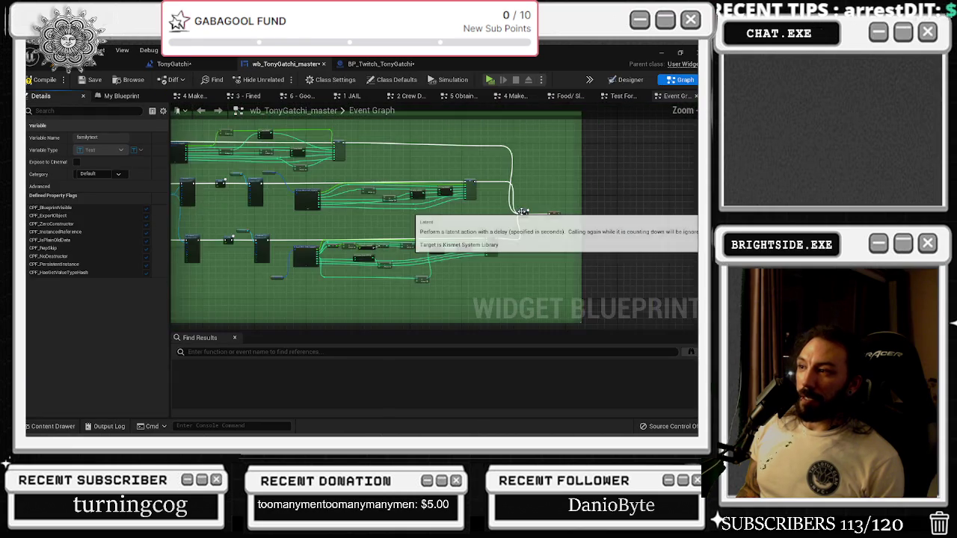
{"action": "left_click", "coordinate": [626, 79]}
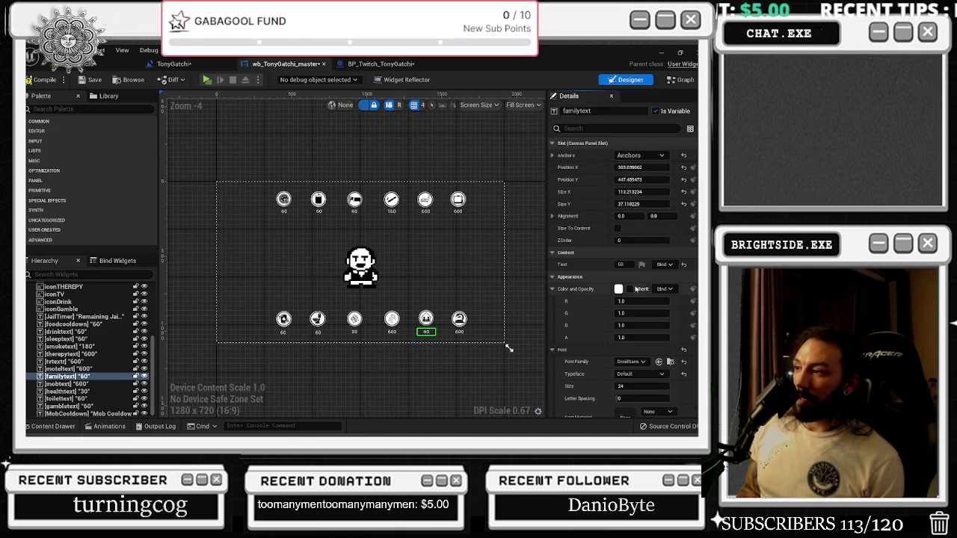
{"action": "double_click", "coordinate": [621, 264]}
{"action": "type", "text": "300"}
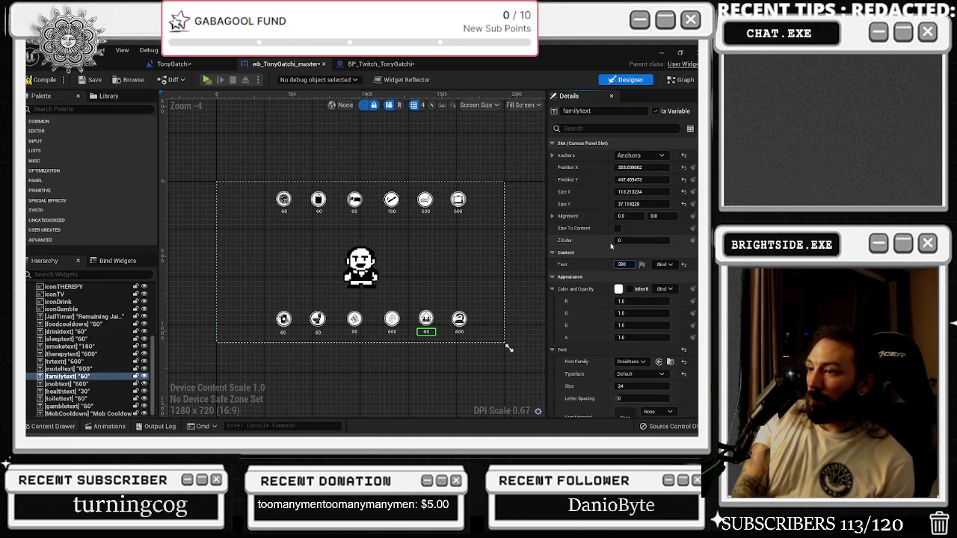
{"action": "scroll", "coordinate": [407, 331], "scroll_direction": "up", "scroll_amount": 2}
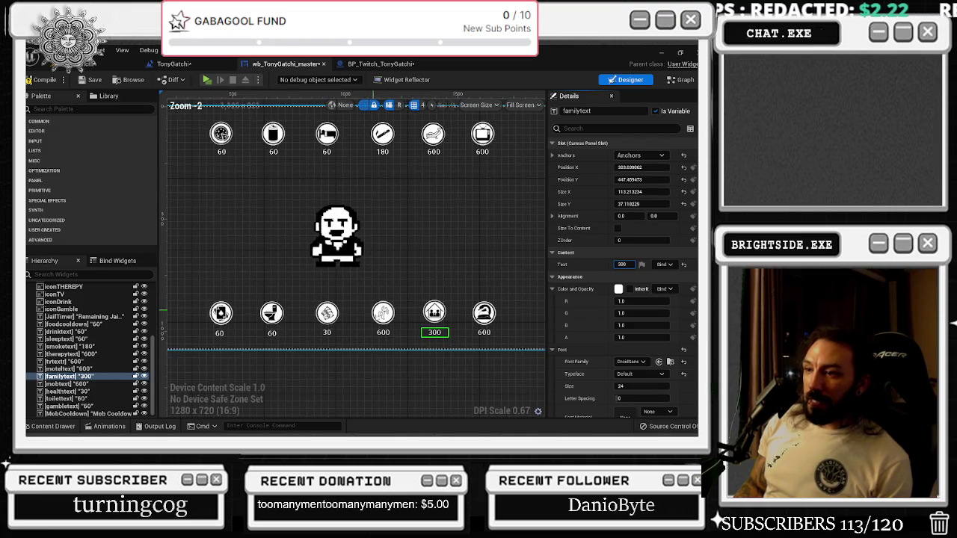
{"action": "left_click", "coordinate": [384, 333]}
{"action": "left_click", "coordinate": [684, 80]}
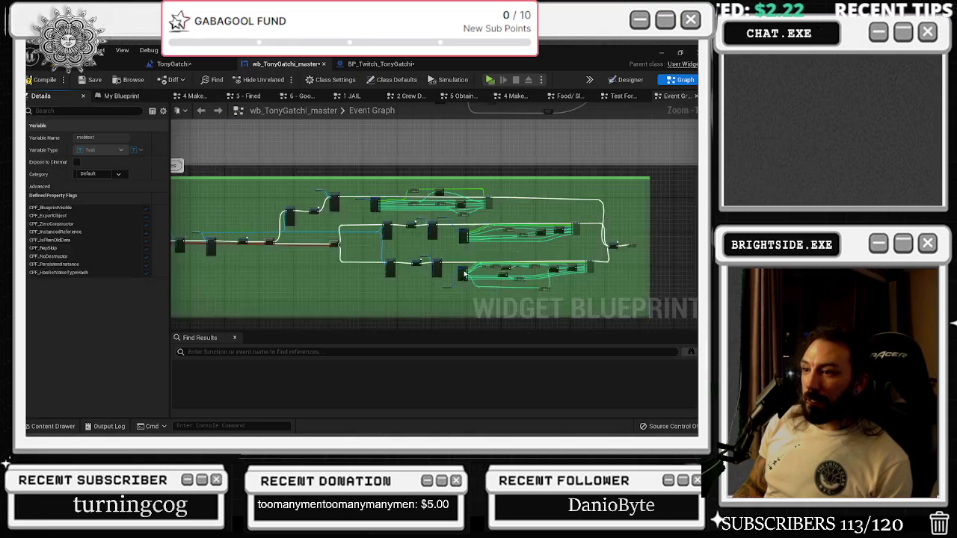
{"action": "scroll", "coordinate": [596, 219], "scroll_direction": "up", "scroll_amount": 3}
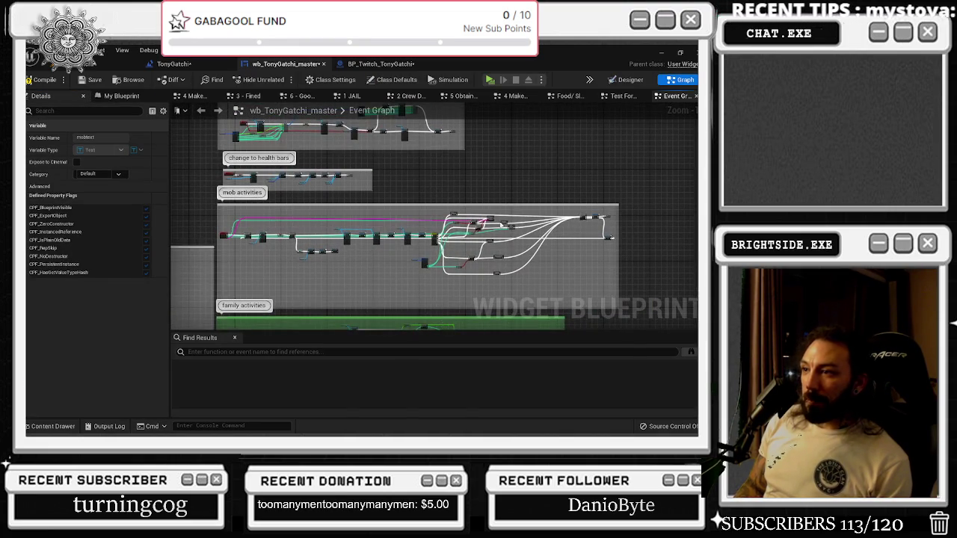
{"action": "scroll", "coordinate": [596, 219], "scroll_direction": "up", "scroll_amount": 4}
{"action": "left_click_drag", "start_coordinate": [422, 232], "coordinate": [602, 299]}
{"action": "left_click", "coordinate": [626, 79]}
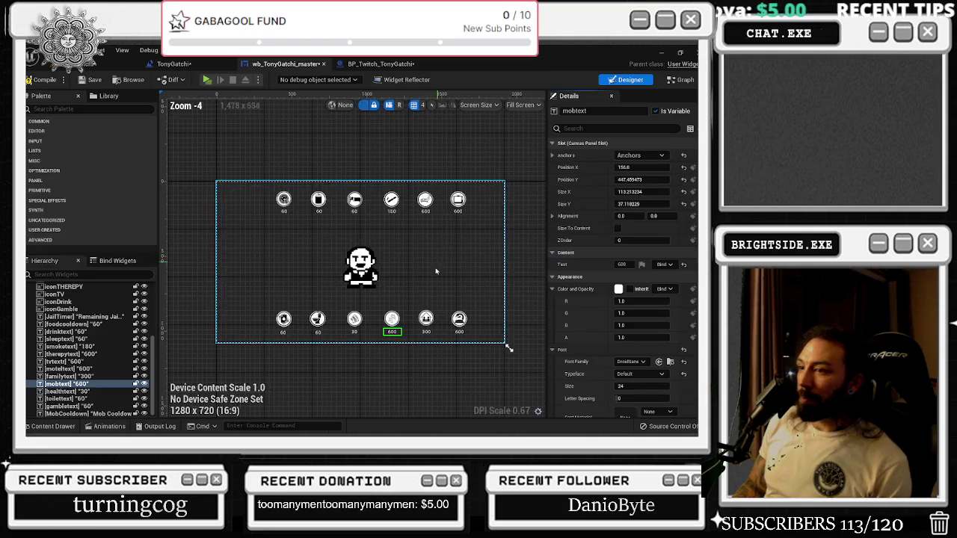
{"action": "scroll", "coordinate": [354, 346], "scroll_direction": "up", "scroll_amount": 3}
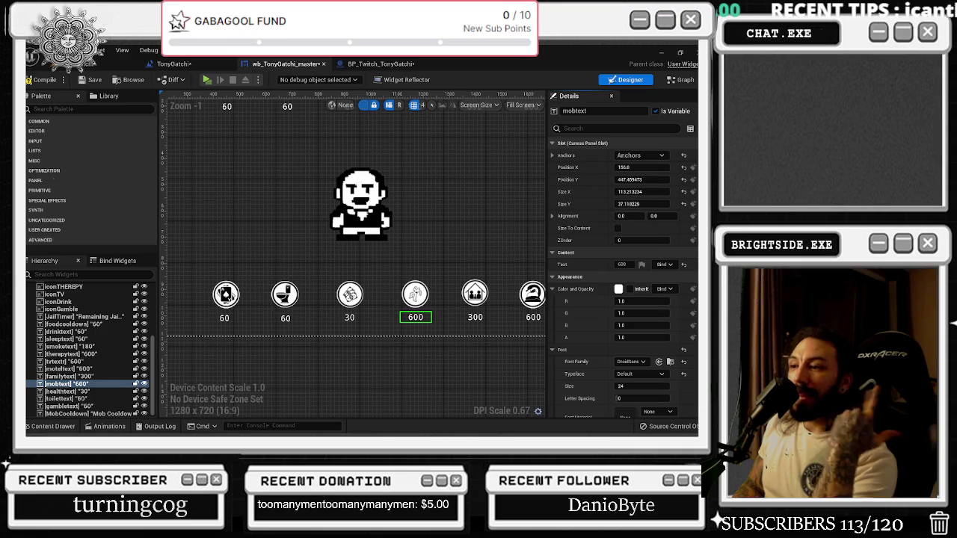
{"action": "scroll", "coordinate": [327, 264], "scroll_direction": "down", "scroll_amount": 2}
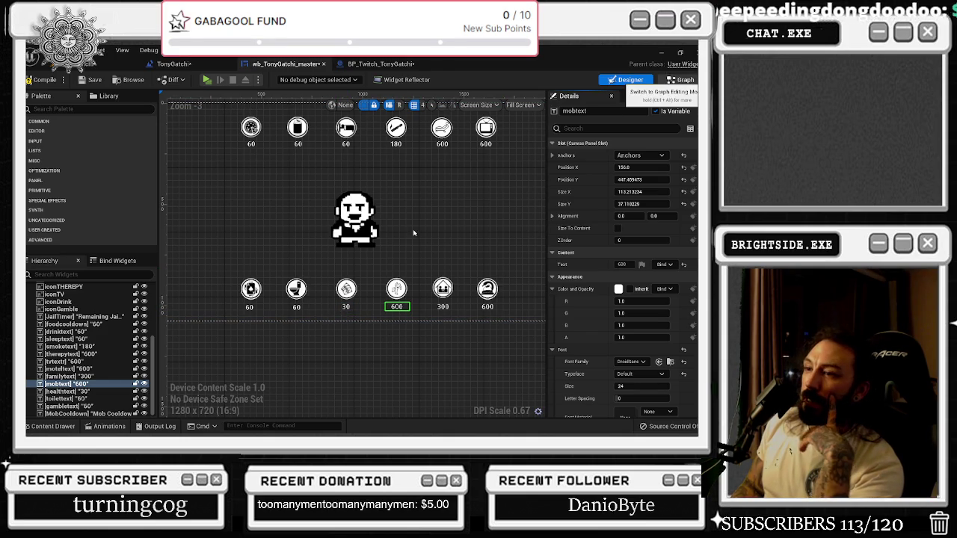
{"action": "scroll", "coordinate": [367, 267], "scroll_direction": "down", "scroll_amount": 5}
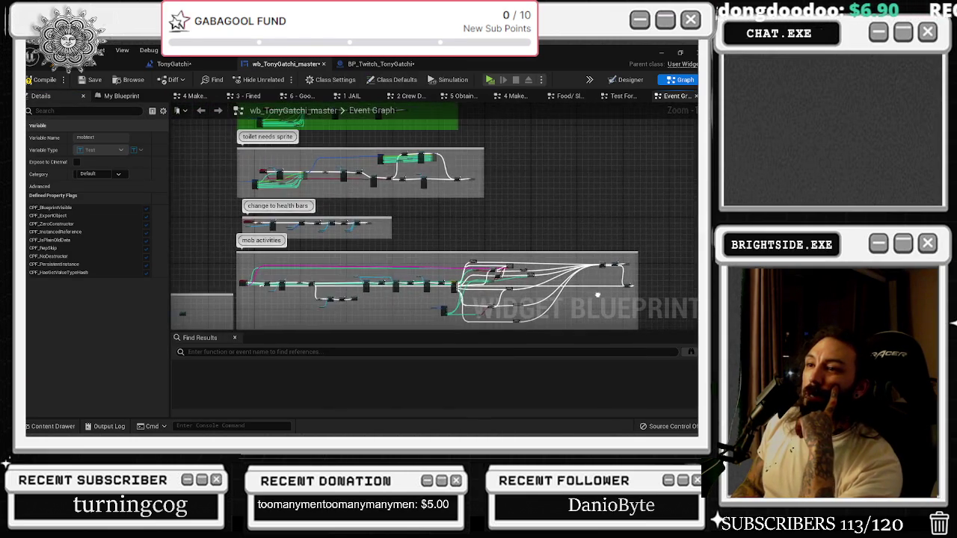
{"action": "scroll", "coordinate": [280, 260], "scroll_direction": "up", "scroll_amount": 5}
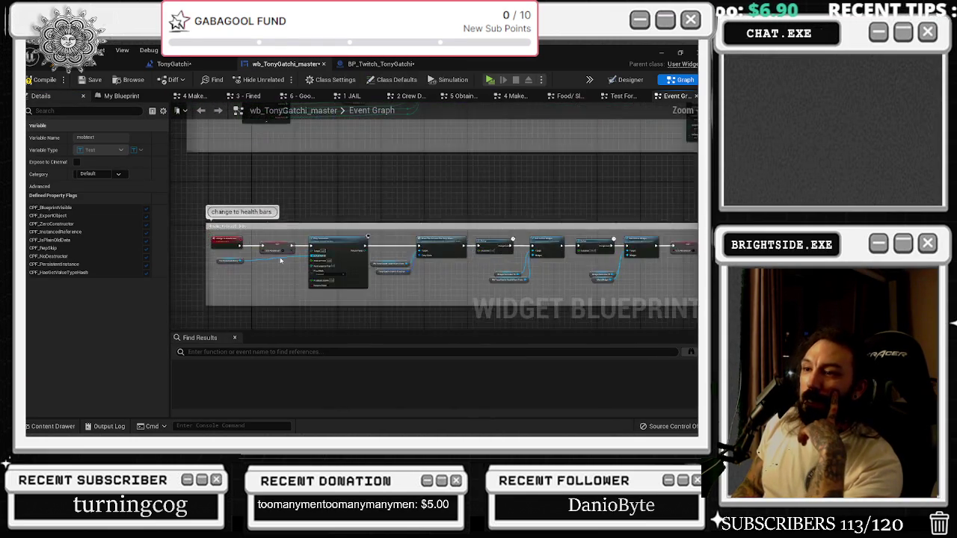
{"action": "scroll", "coordinate": [280, 260], "scroll_direction": "up", "scroll_amount": 2}
{"action": "scroll", "coordinate": [324, 247], "scroll_direction": "up", "scroll_amount": 2}
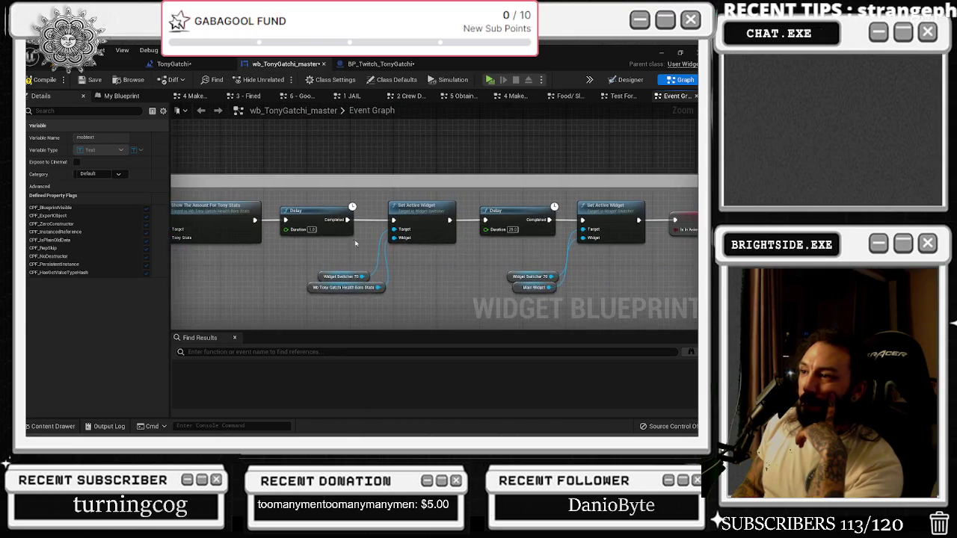
{"action": "left_click_drag", "start_coordinate": [533, 246], "coordinate": [447, 229]}
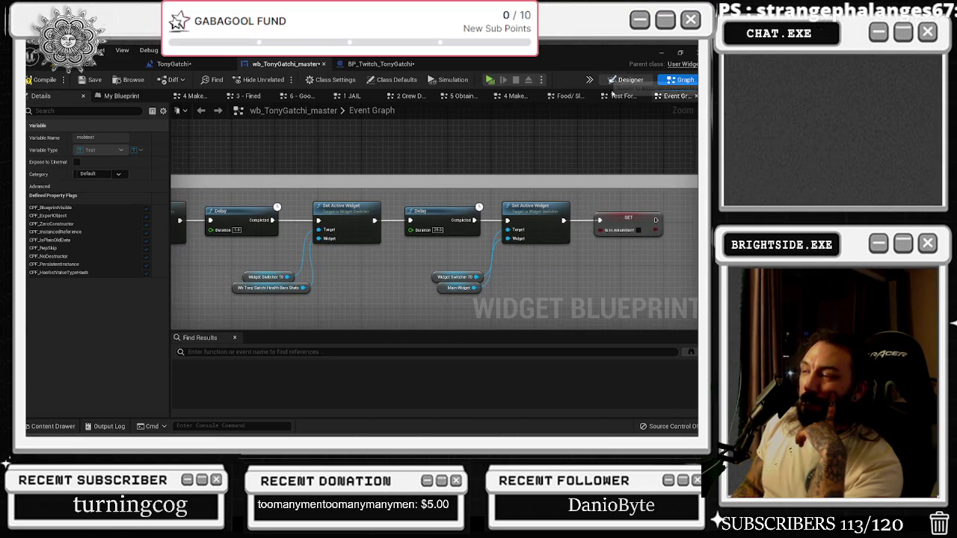
{"action": "left_click", "coordinate": [627, 79]}
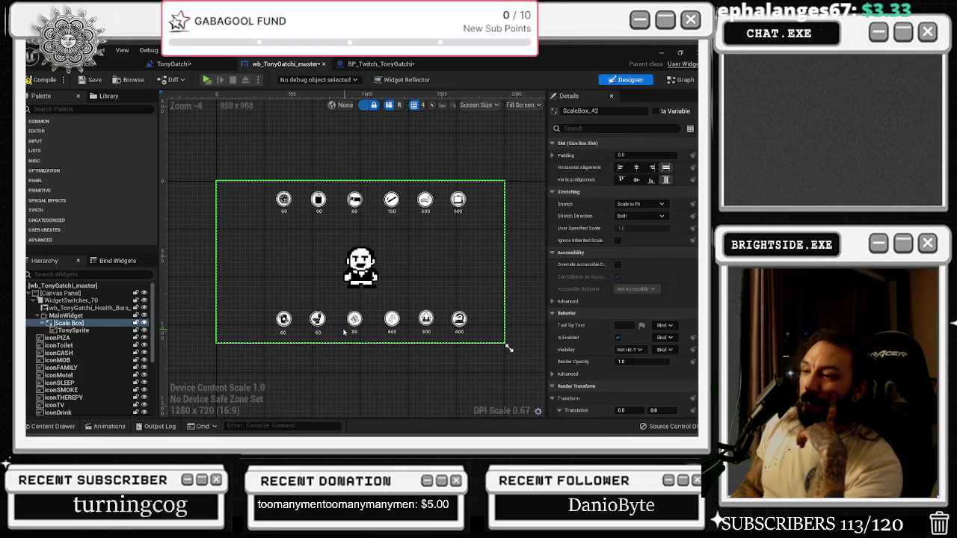
{"action": "left_click", "coordinate": [318, 332]}
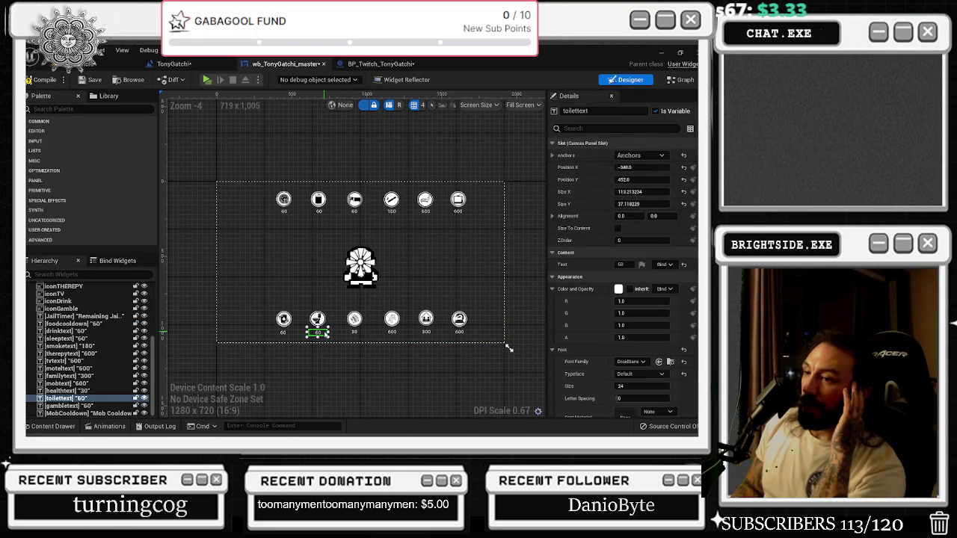
{"action": "left_click", "coordinate": [680, 79]}
{"action": "scroll", "coordinate": [398, 250], "scroll_direction": "up", "scroll_amount": 5}
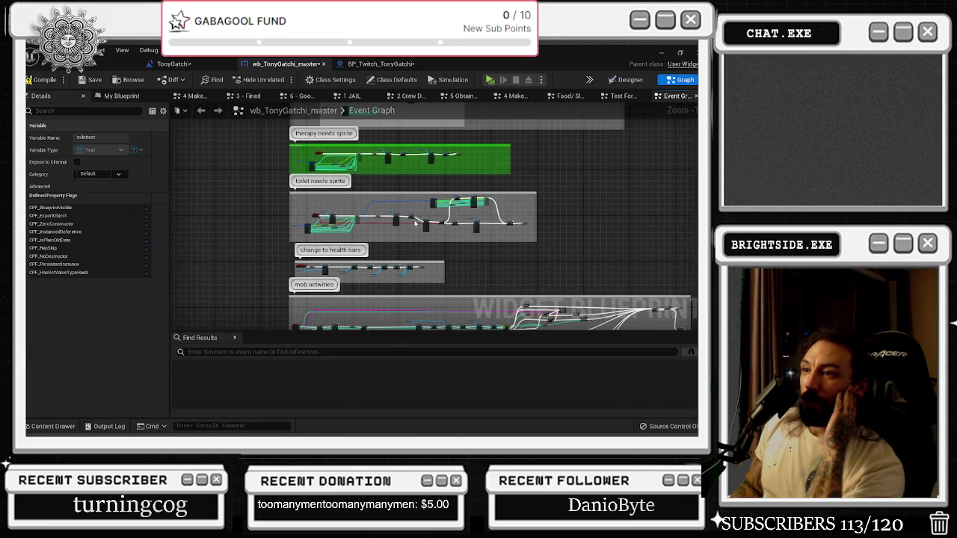
{"action": "mouse_move", "coordinate": [568, 246]}
{"action": "left_mouse_down"}
{"action": "mouse_move", "coordinate": [486, 241]}
{"action": "mouse_move", "coordinate": [502, 245]}
{"action": "left_mouse_up"}
{"action": "left_click_drag", "start_coordinate": [485, 143], "coordinate": [329, 133]}
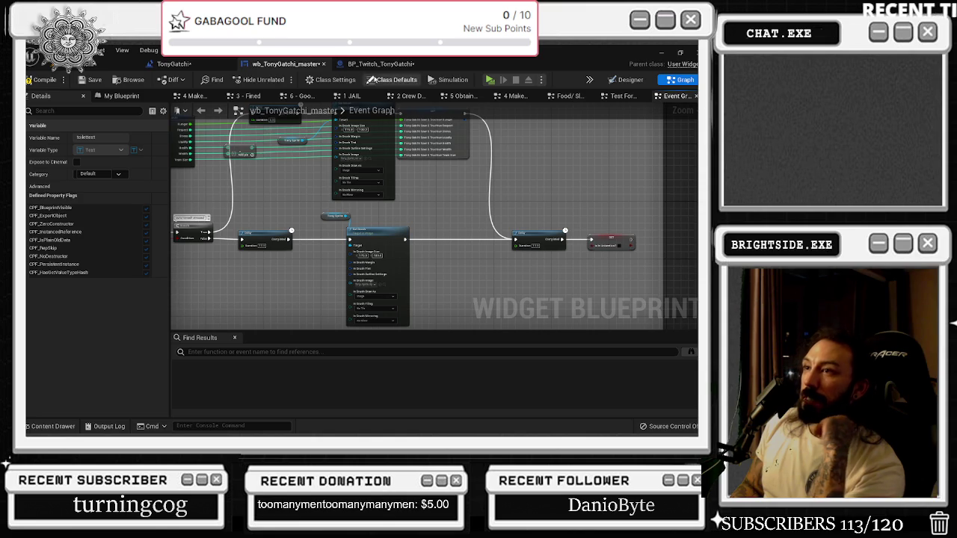
{"action": "left_click_drag", "start_coordinate": [479, 133], "coordinate": [495, 180]}
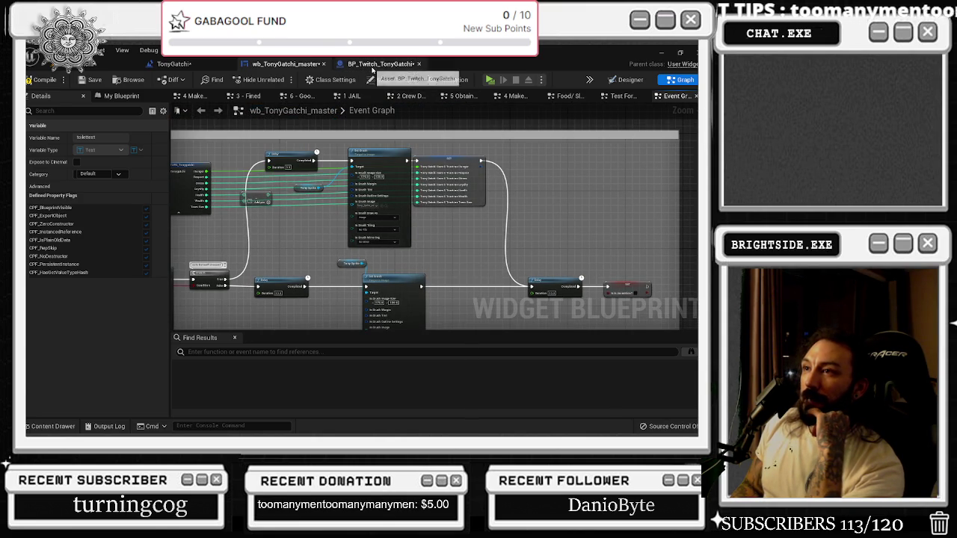
- Navigate the Twitch blueprint graph to the toilet section's Send Twitch Message and animation nodes
{"action": "left_click", "coordinate": [375, 65]}
{"action": "scroll", "coordinate": [388, 222], "scroll_direction": "down", "scroll_amount": 1}
{"action": "mouse_move", "coordinate": [388, 222]}
{"action": "left_mouse_down"}
{"action": "mouse_move", "coordinate": [405, 270]}
{"action": "mouse_move", "coordinate": [389, 351]}
{"action": "left_mouse_up"}
{"action": "scroll", "coordinate": [405, 297], "scroll_direction": "up", "scroll_amount": 8}
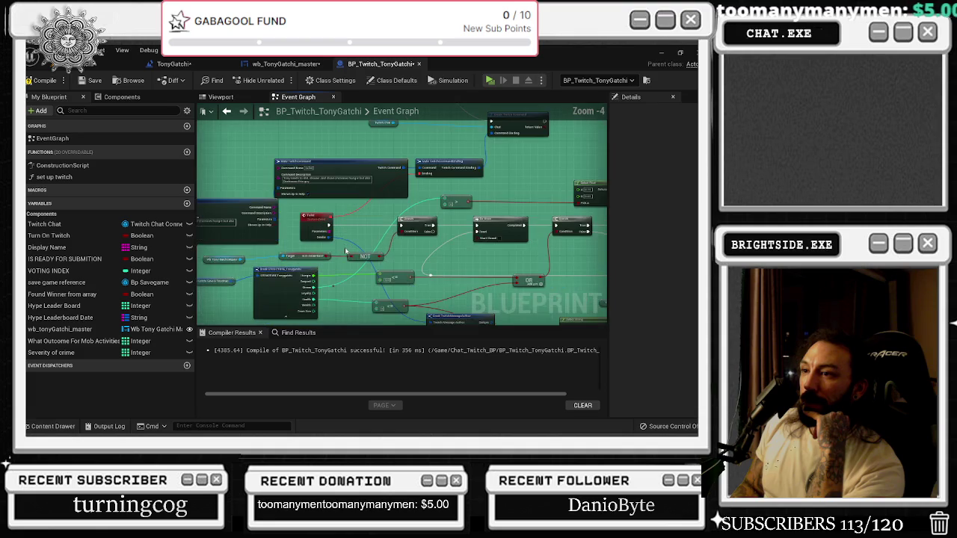
{"action": "left_click_drag", "start_coordinate": [433, 238], "coordinate": [256, 234]}
{"action": "scroll", "coordinate": [377, 204], "scroll_direction": "up", "scroll_amount": 1}
{"action": "mouse_move", "coordinate": [377, 203]}
{"action": "left_mouse_down"}
{"action": "mouse_move", "coordinate": [257, 236]}
{"action": "mouse_move", "coordinate": [94, 222]}
{"action": "left_mouse_up"}
{"action": "left_click_drag", "start_coordinate": [407, 191], "coordinate": [352, 157]}
{"action": "left_click_drag", "start_coordinate": [179, 225], "coordinate": [435, 216]}
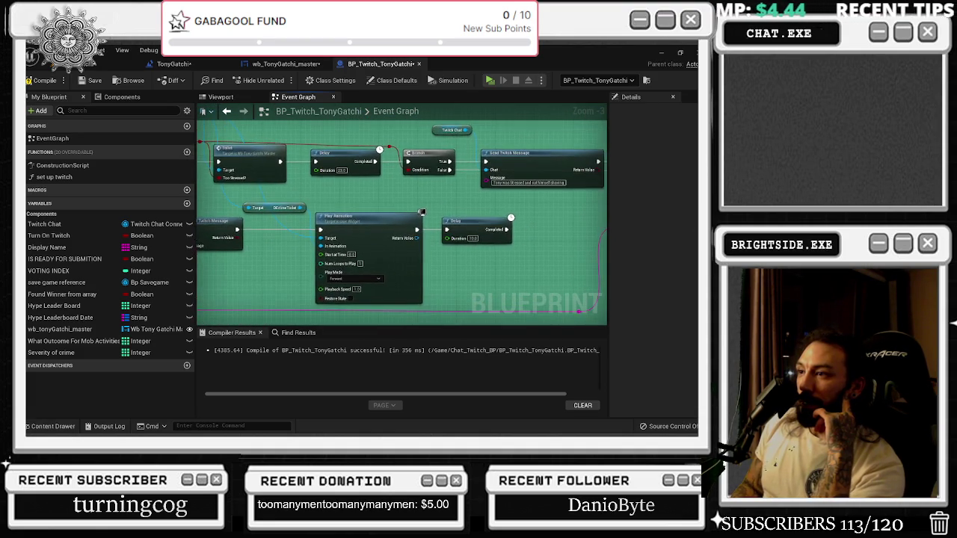
{"action": "scroll", "coordinate": [595, 208], "scroll_direction": "down", "scroll_amount": 2}
{"action": "mouse_move", "coordinate": [594, 208]}
{"action": "left_mouse_down"}
{"action": "mouse_move", "coordinate": [447, 195]}
{"action": "mouse_move", "coordinate": [483, 204]}
{"action": "left_mouse_up"}
{"action": "scroll", "coordinate": [416, 192], "scroll_direction": "up", "scroll_amount": 1}
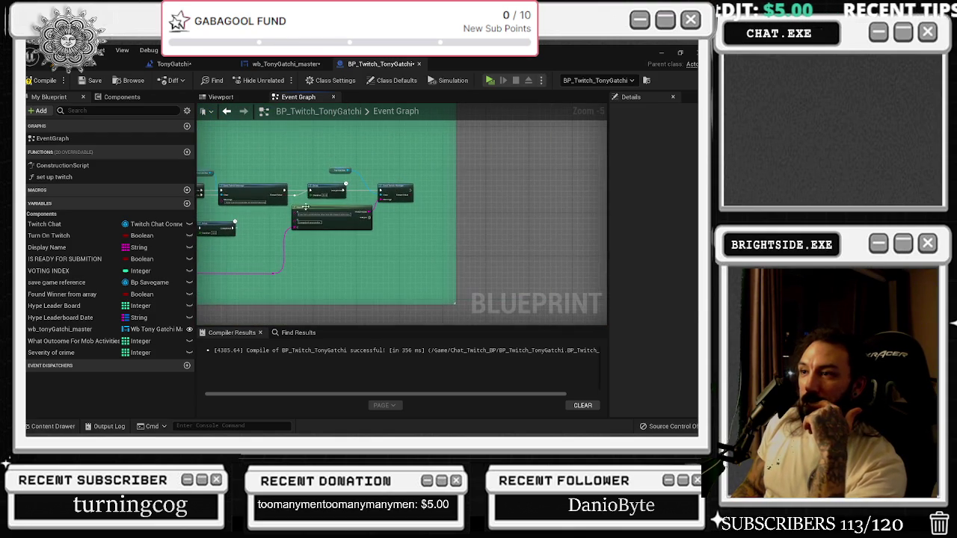
{"action": "scroll", "coordinate": [425, 187], "scroll_direction": "up", "scroll_amount": 1}
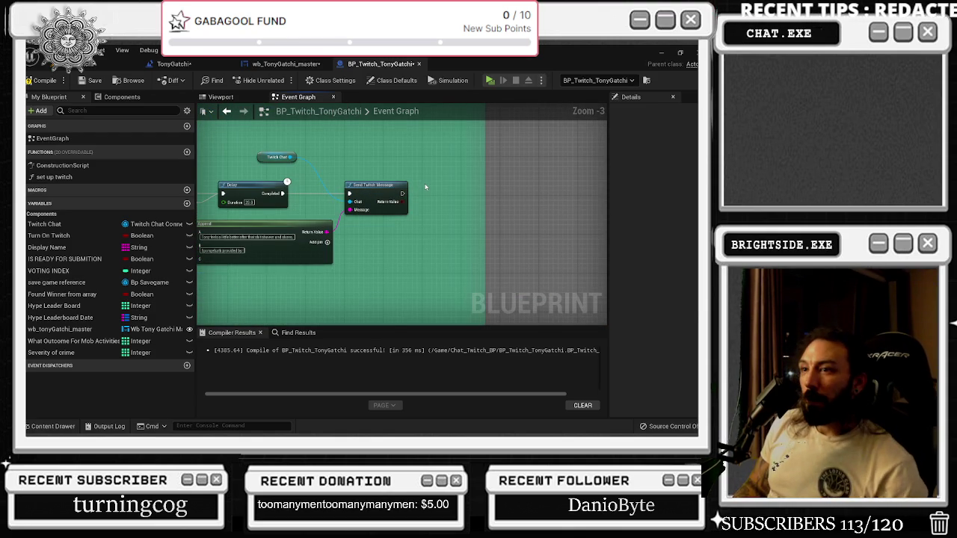
- Add a Sequence after Send Twitch Message, with Then 1 feeding a 10-second Delay
{"action": "left_click", "coordinate": [424, 185]}
{"action": "left_click_drag", "start_coordinate": [441, 187], "coordinate": [450, 185]}
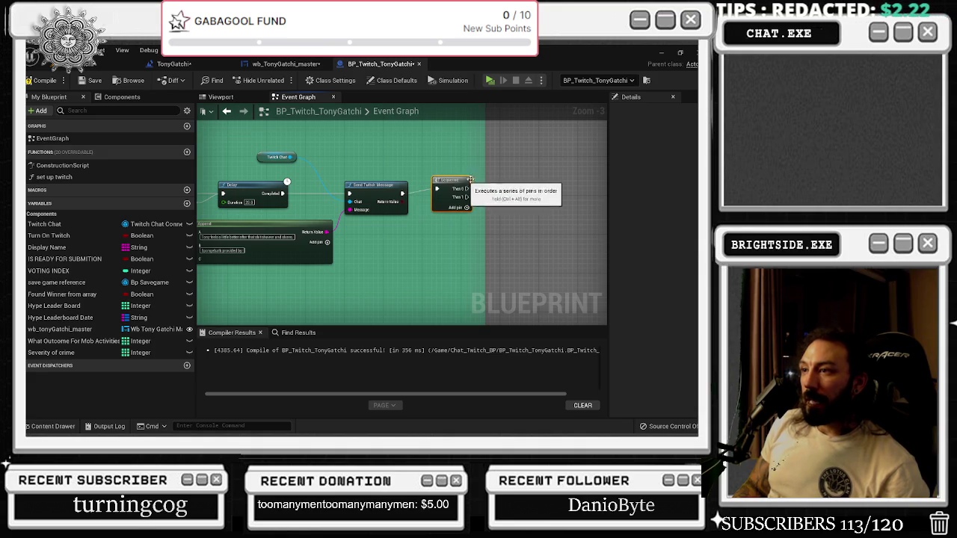
{"action": "left_click", "coordinate": [486, 176]}
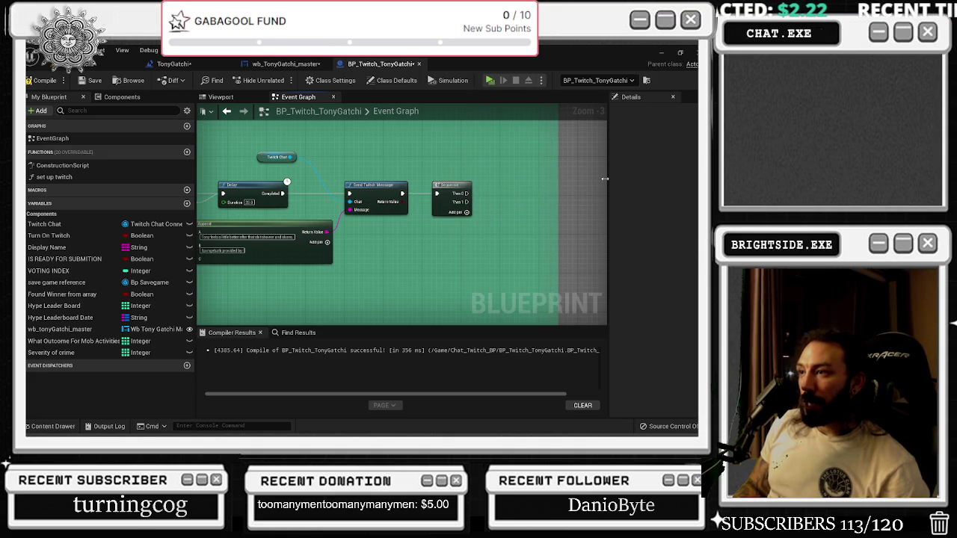
{"action": "mouse_move", "coordinate": [477, 202]}
{"action": "left_mouse_down"}
{"action": "mouse_move", "coordinate": [430, 206]}
{"action": "mouse_move", "coordinate": [424, 218]}
{"action": "mouse_move", "coordinate": [437, 215]}
{"action": "left_mouse_up"}
{"action": "left_click", "coordinate": [432, 206]}
{"action": "type", "text": "10"}
{"action": "key", "text": "Return"}
- Review the new Sequence/Delay chain, save BP_Twitch_TonyGatchi, and reopen wb_TonyGatchi_master
{"action": "scroll", "coordinate": [510, 219], "scroll_direction": "down", "scroll_amount": 1}
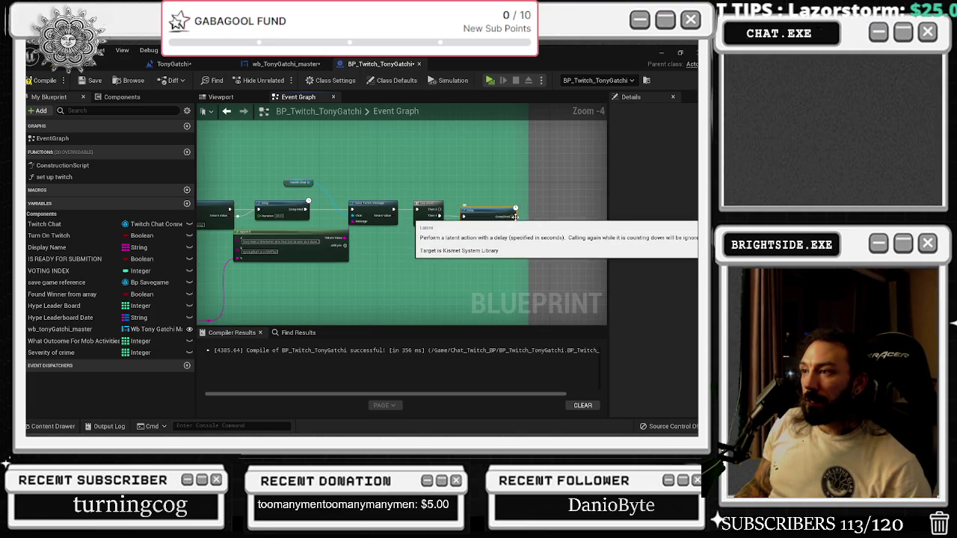
{"action": "mouse_move", "coordinate": [340, 241]}
{"action": "left_mouse_down"}
{"action": "mouse_move", "coordinate": [136, 228]}
{"action": "mouse_move", "coordinate": [421, 231]}
{"action": "mouse_move", "coordinate": [277, 233]}
{"action": "mouse_move", "coordinate": [336, 221]}
{"action": "mouse_move", "coordinate": [387, 166]}
{"action": "left_mouse_up"}
{"action": "scroll", "coordinate": [386, 166], "scroll_direction": "up", "scroll_amount": 2}
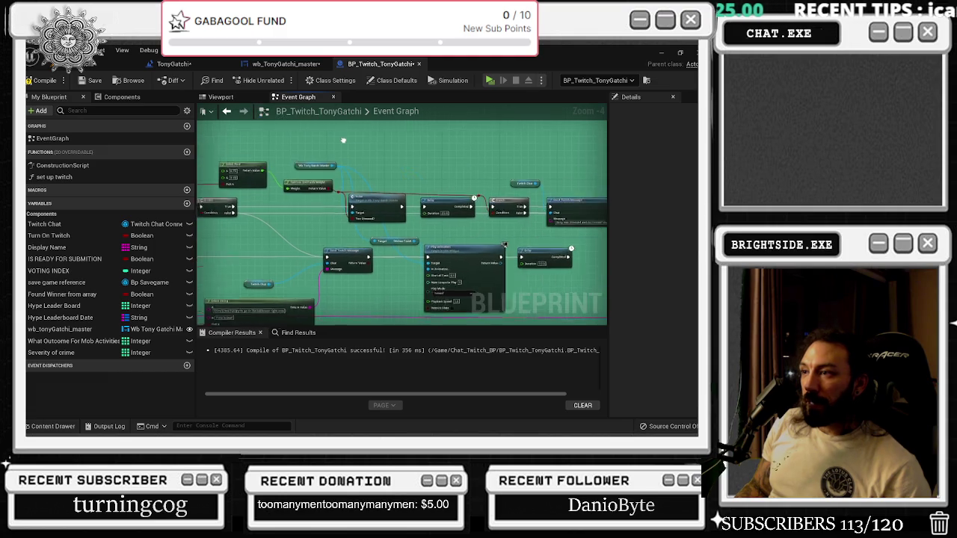
{"action": "mouse_move", "coordinate": [334, 236]}
{"action": "left_mouse_down"}
{"action": "mouse_move", "coordinate": [359, 262]}
{"action": "mouse_move", "coordinate": [401, 216]}
{"action": "left_mouse_up"}
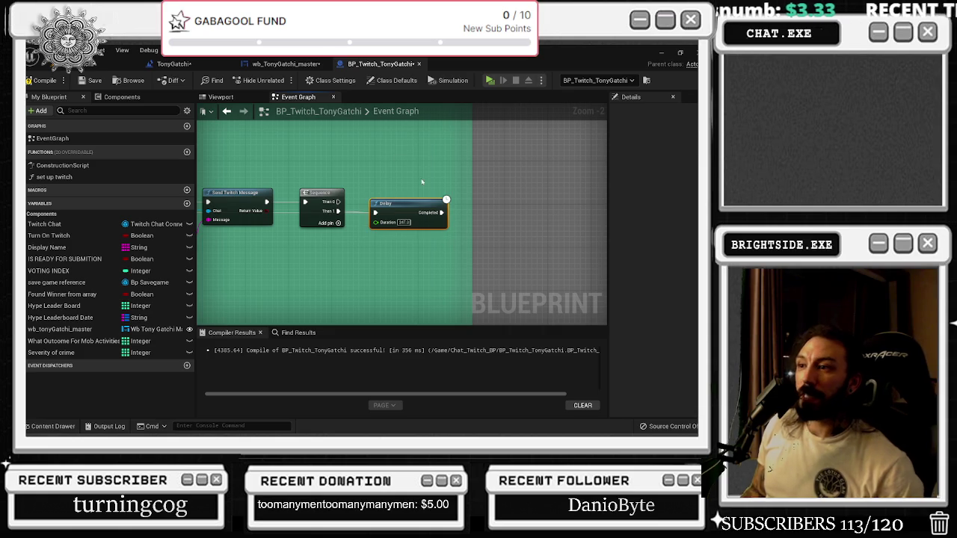
{"action": "left_click", "coordinate": [91, 80]}
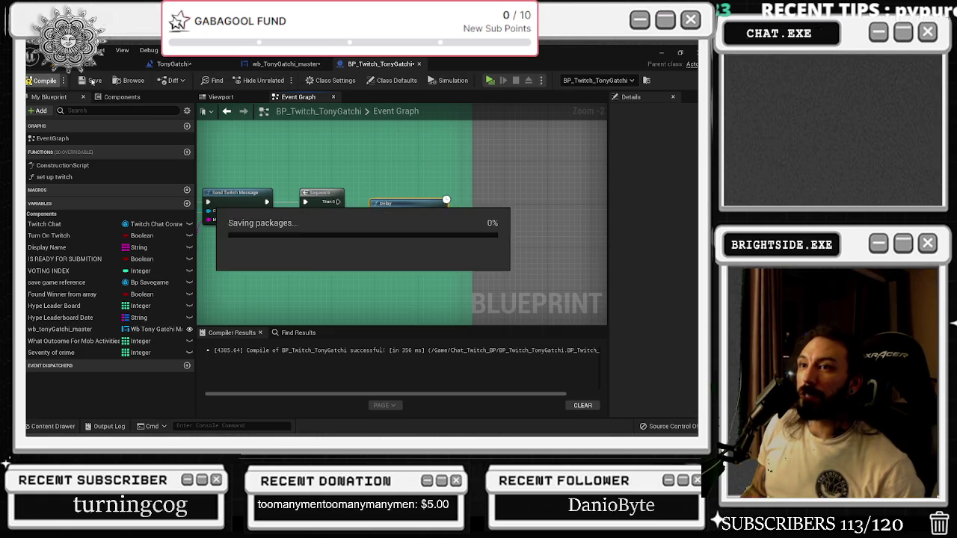
{"action": "left_click", "coordinate": [187, 64]}
{"action": "left_click", "coordinate": [306, 65]}
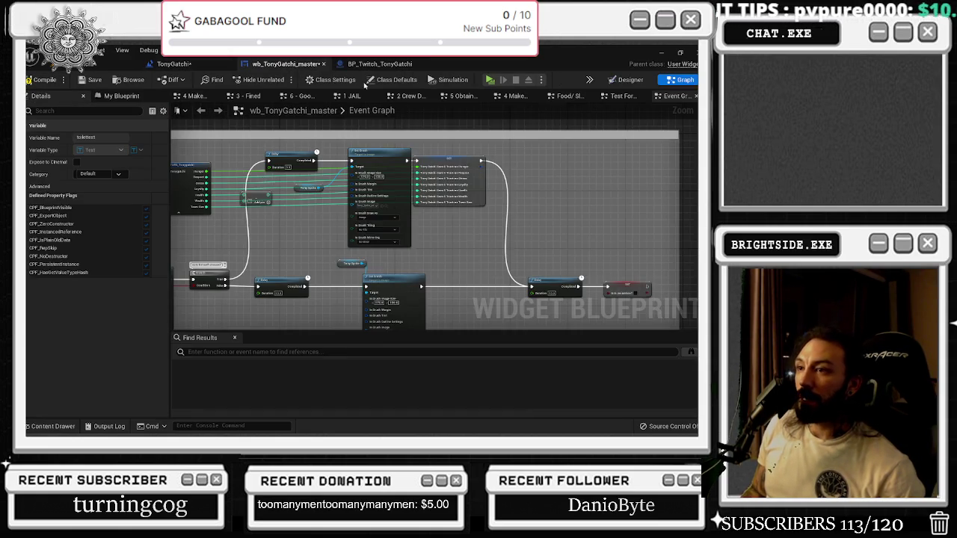
- Enter 300 in the toilettext label's Text field in Designer Details, replacing 60
{"action": "left_click", "coordinate": [609, 81]}
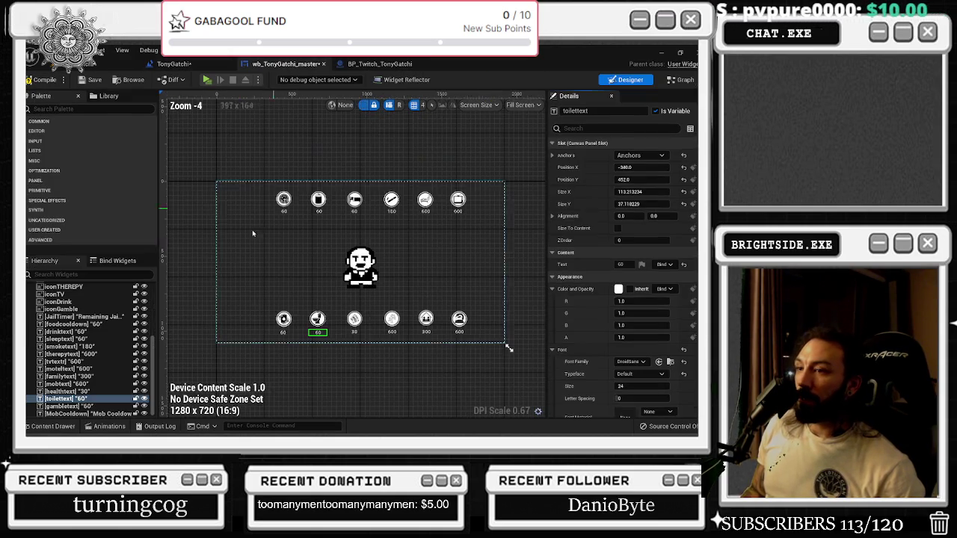
{"action": "left_click", "coordinate": [627, 264]}
{"action": "type", "text": "300"}
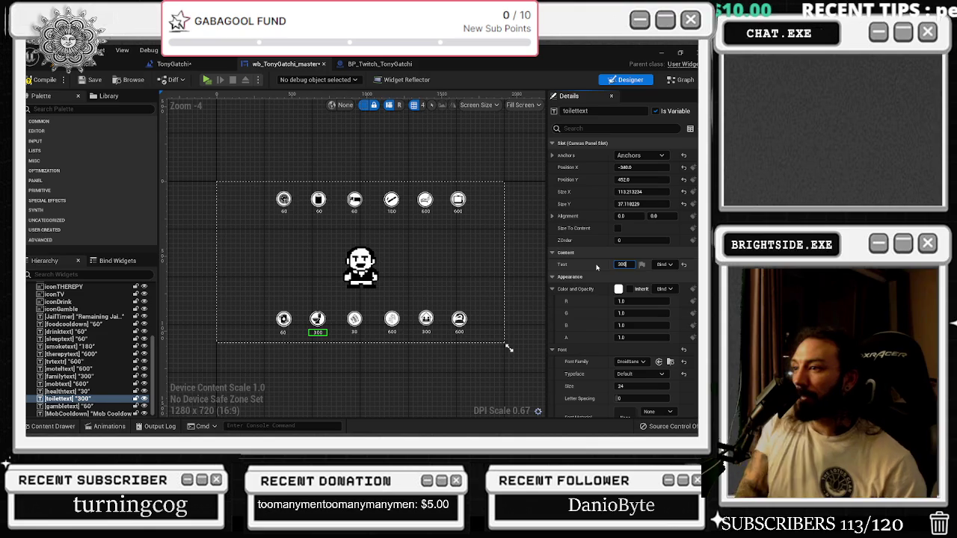
{"action": "scroll", "coordinate": [260, 349], "scroll_direction": "up", "scroll_amount": 5}
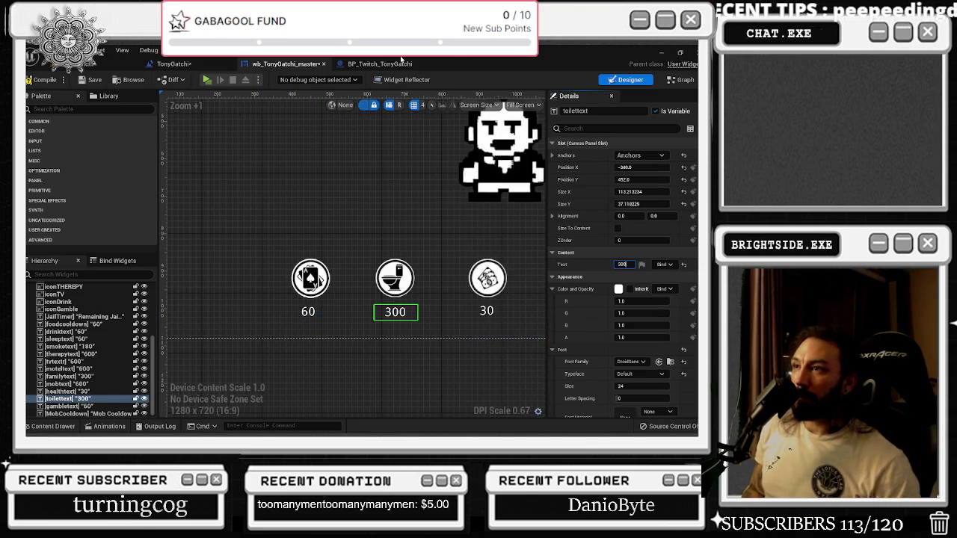
{"action": "left_click", "coordinate": [680, 79]}
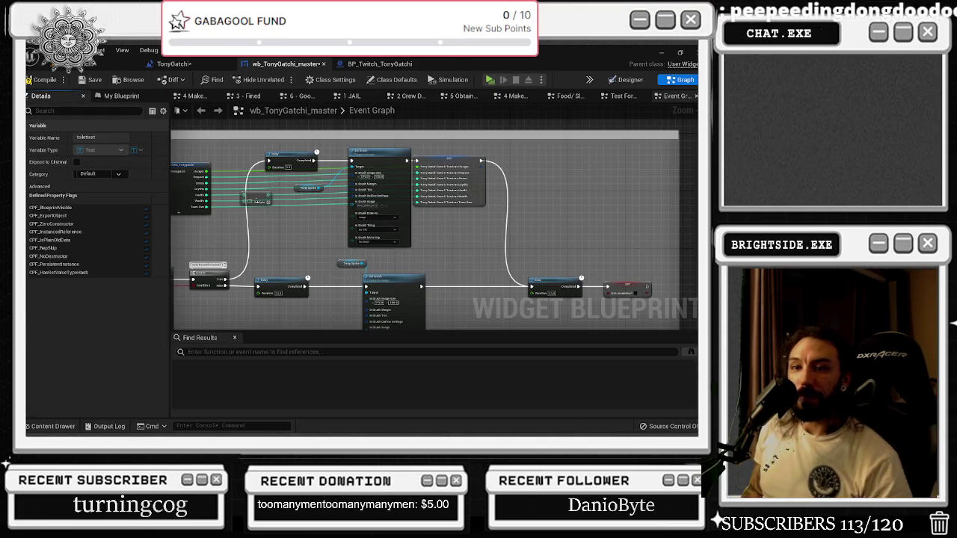
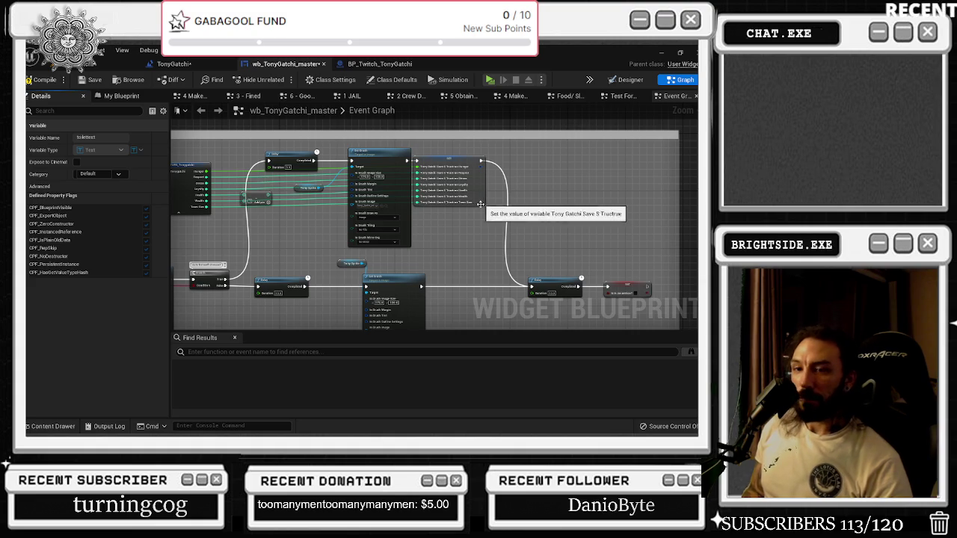
- Save the TonyGatchi level map from the level viewport
{"action": "left_click", "coordinate": [382, 64]}
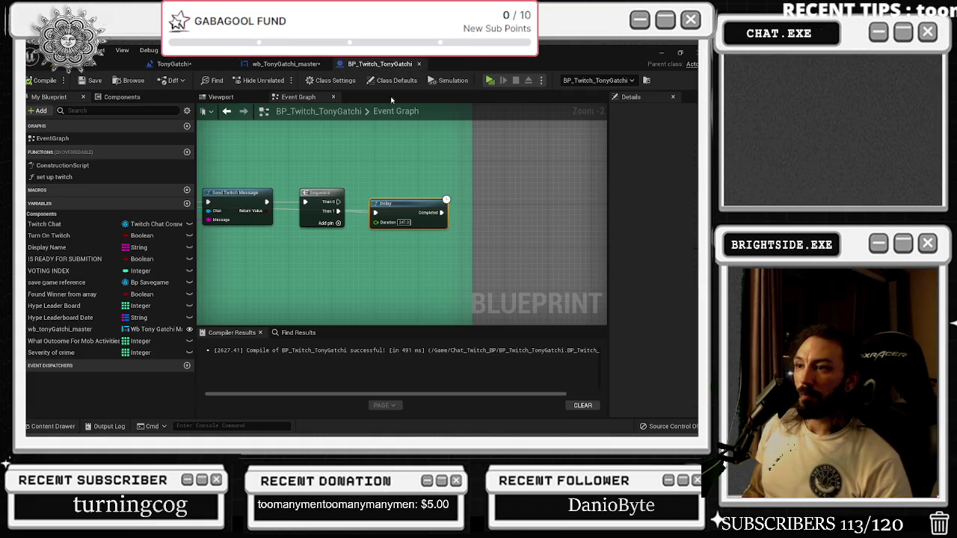
{"action": "left_click", "coordinate": [293, 64]}
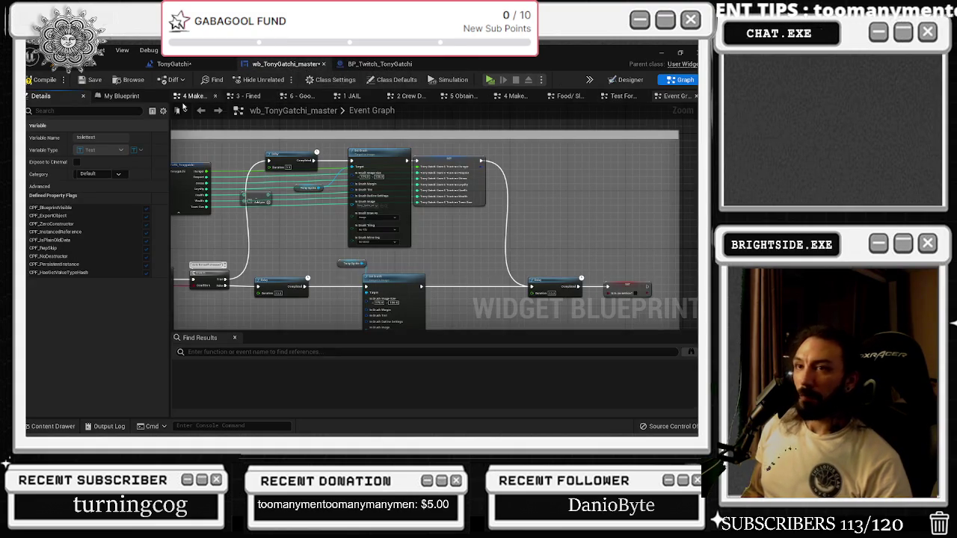
{"action": "left_click", "coordinate": [172, 64]}
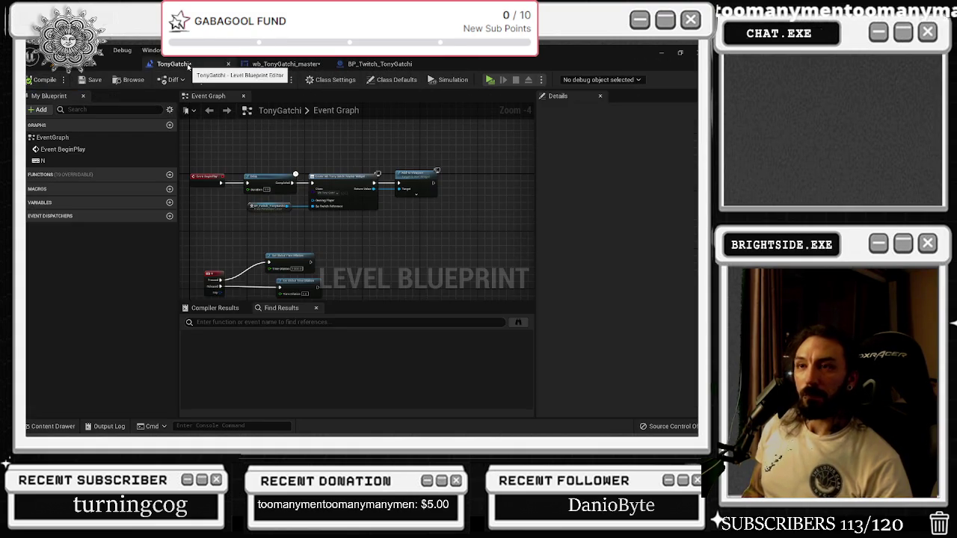
{"action": "left_click", "coordinate": [99, 66]}
{"action": "left_click", "coordinate": [31, 81]}
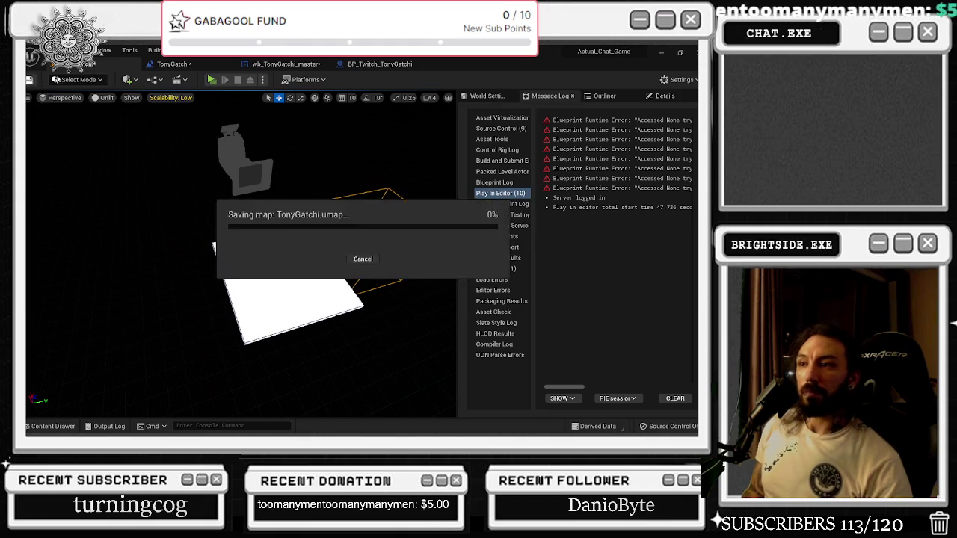
- Show the wb_TonyGatchi_master widget layout in Designer mode
{"action": "left_click", "coordinate": [172, 64]}
{"action": "left_click", "coordinate": [284, 64]}
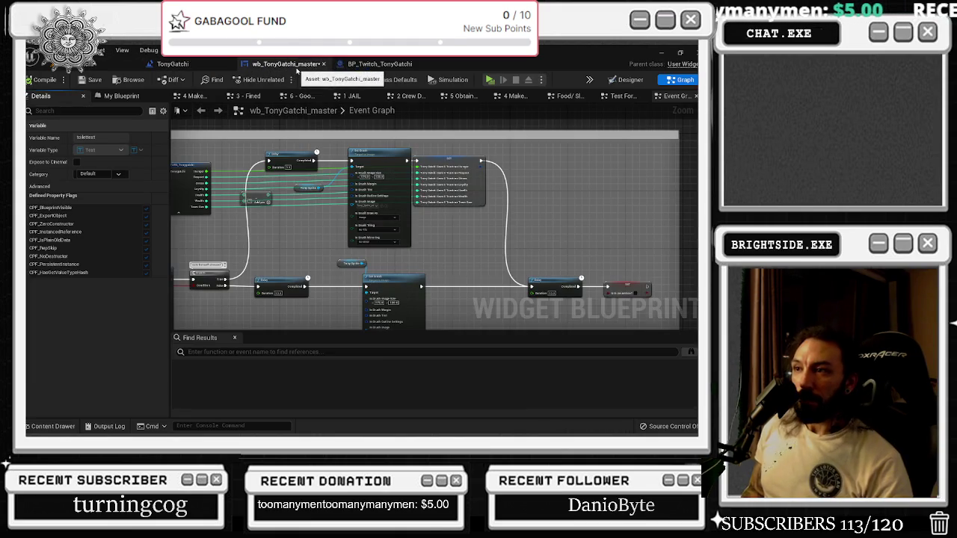
{"action": "left_click", "coordinate": [380, 64]}
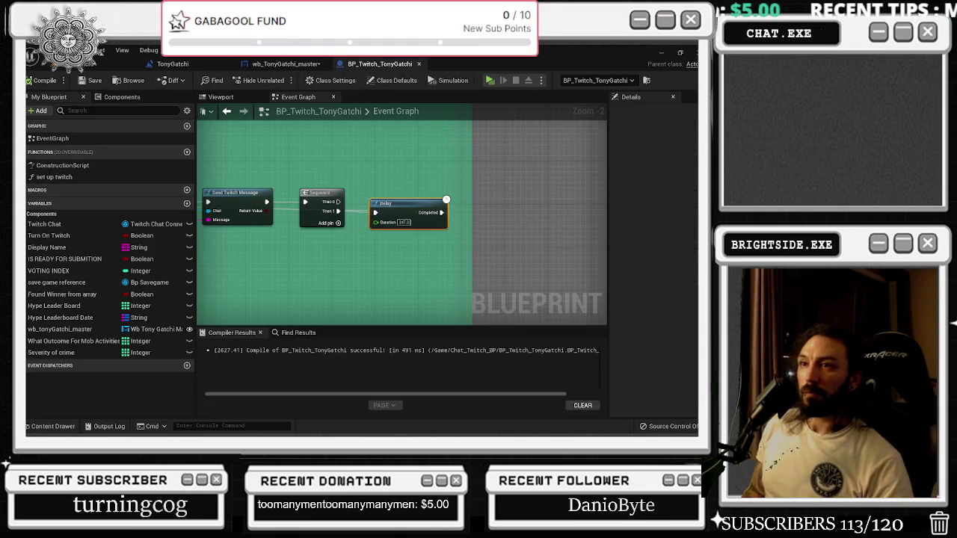
{"action": "left_click", "coordinate": [100, 65]}
{"action": "left_click", "coordinate": [171, 64]}
{"action": "left_click", "coordinate": [281, 63]}
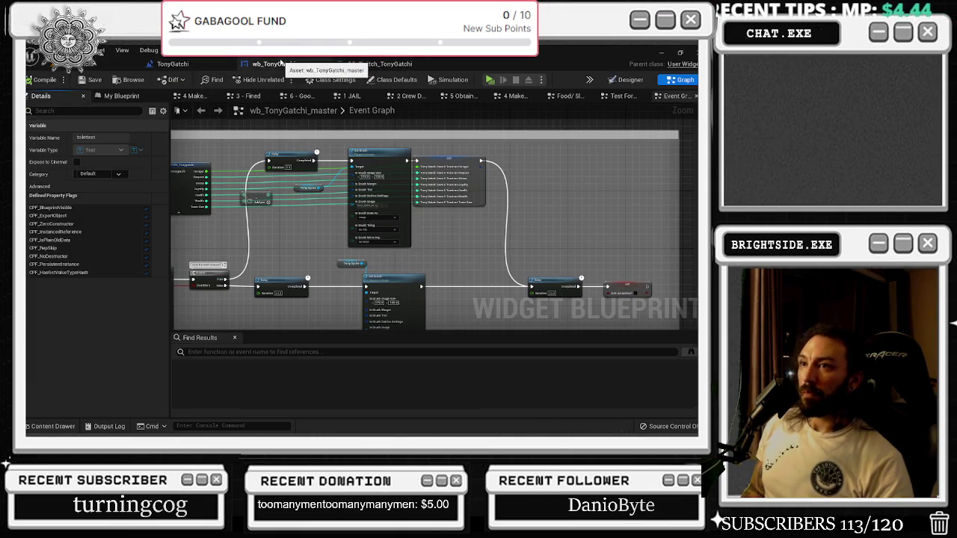
{"action": "left_click", "coordinate": [625, 79]}
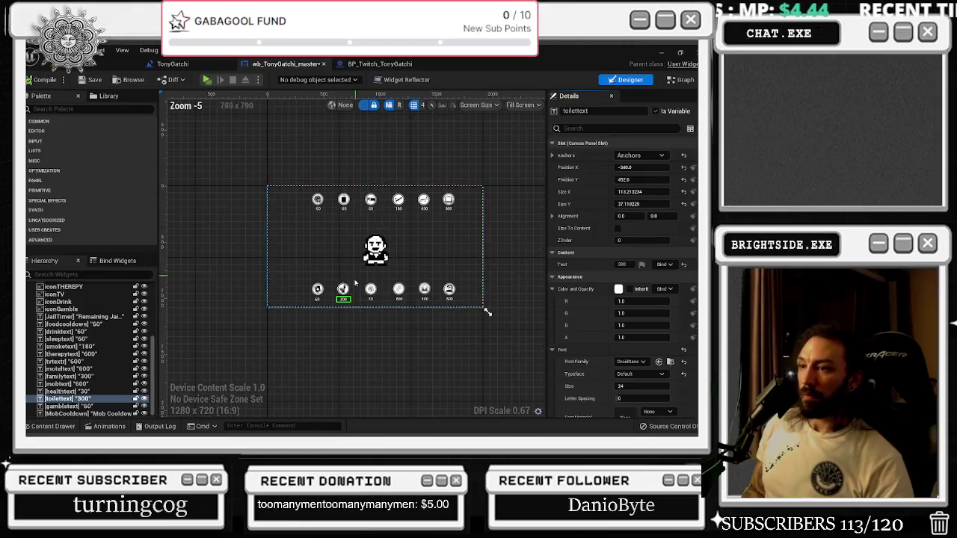
- Pan the widget's event graph through the smoke, ducks, sleep, hunger, toilet and health-bar blocks
{"action": "scroll", "coordinate": [361, 260], "scroll_direction": "up", "scroll_amount": 1}
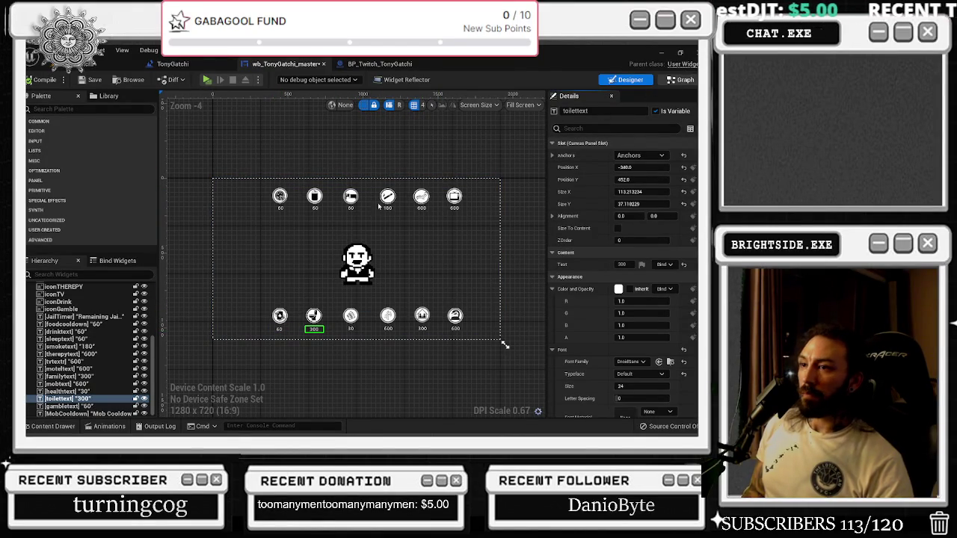
{"action": "left_click", "coordinate": [685, 79]}
{"action": "scroll", "coordinate": [333, 188], "scroll_direction": "down", "scroll_amount": 4}
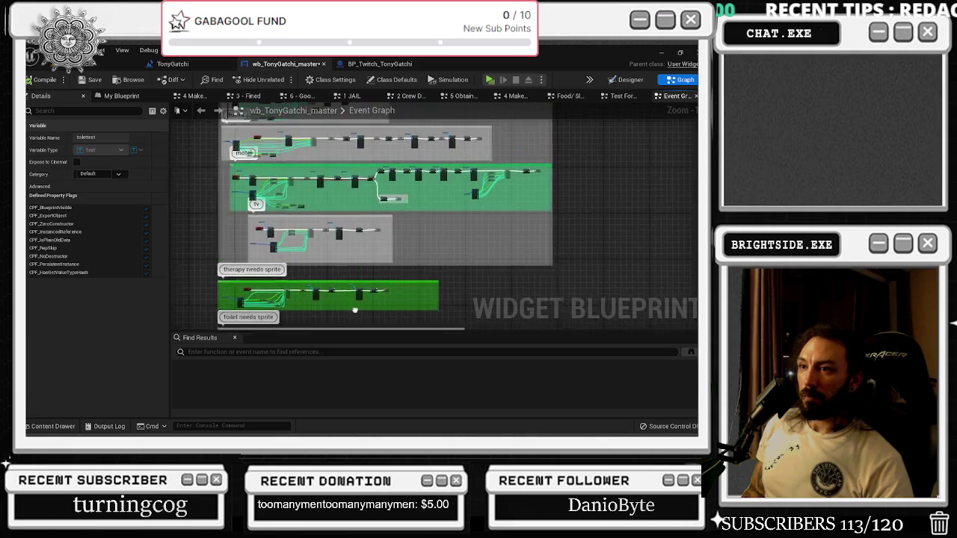
{"action": "left_click_drag", "start_coordinate": [306, 203], "coordinate": [324, 264]}
{"action": "left_click_drag", "start_coordinate": [284, 185], "coordinate": [302, 278]}
{"action": "mouse_move", "coordinate": [308, 109]}
{"action": "left_mouse_down"}
{"action": "mouse_move", "coordinate": [297, 213]}
{"action": "mouse_move", "coordinate": [383, 265]}
{"action": "mouse_move", "coordinate": [389, 134]}
{"action": "mouse_move", "coordinate": [404, 194]}
{"action": "left_mouse_up"}
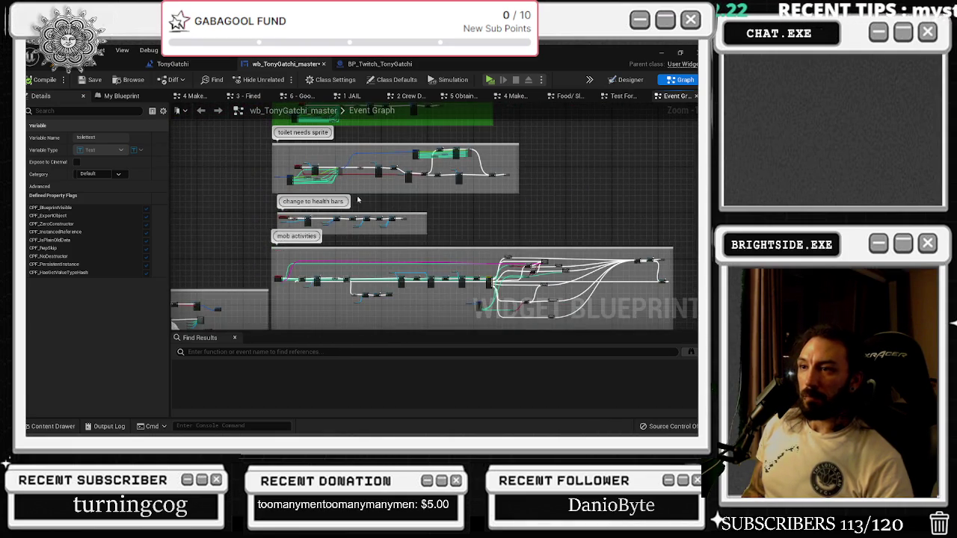
{"action": "scroll", "coordinate": [355, 197], "scroll_direction": "up", "scroll_amount": 3}
- Inspect the yellow-green block's Delay, Set Brush, Select Object and Send Twitch Message nodes
{"action": "left_click_drag", "start_coordinate": [277, 329], "coordinate": [277, 194]}
{"action": "scroll", "coordinate": [277, 194], "scroll_direction": "up", "scroll_amount": 3}
{"action": "scroll", "coordinate": [277, 195], "scroll_direction": "up", "scroll_amount": 4}
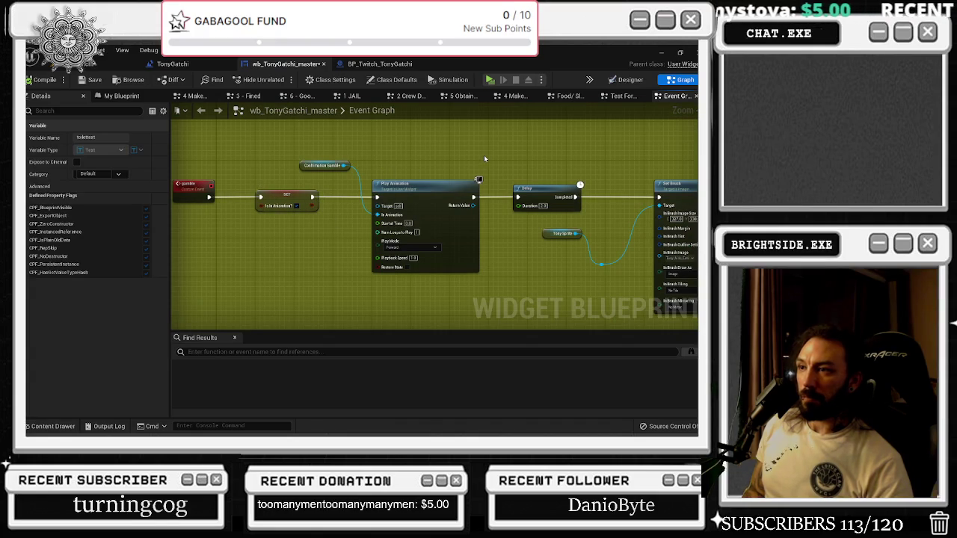
{"action": "left_click_drag", "start_coordinate": [483, 155], "coordinate": [226, 165]}
{"action": "left_click_drag", "start_coordinate": [550, 185], "coordinate": [187, 200]}
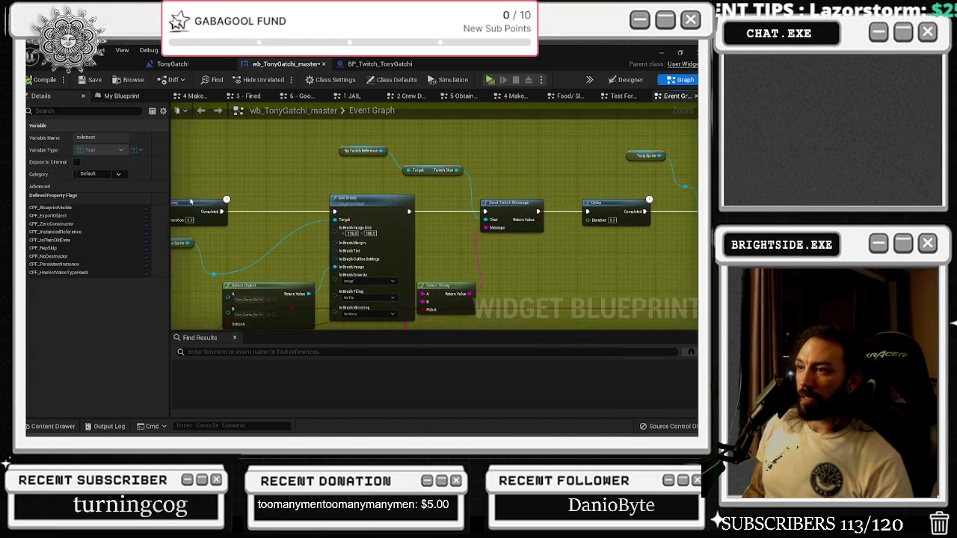
{"action": "mouse_move", "coordinate": [539, 189]}
{"action": "left_mouse_down"}
{"action": "mouse_move", "coordinate": [254, 240]}
{"action": "mouse_move", "coordinate": [244, 262]}
{"action": "left_mouse_up"}
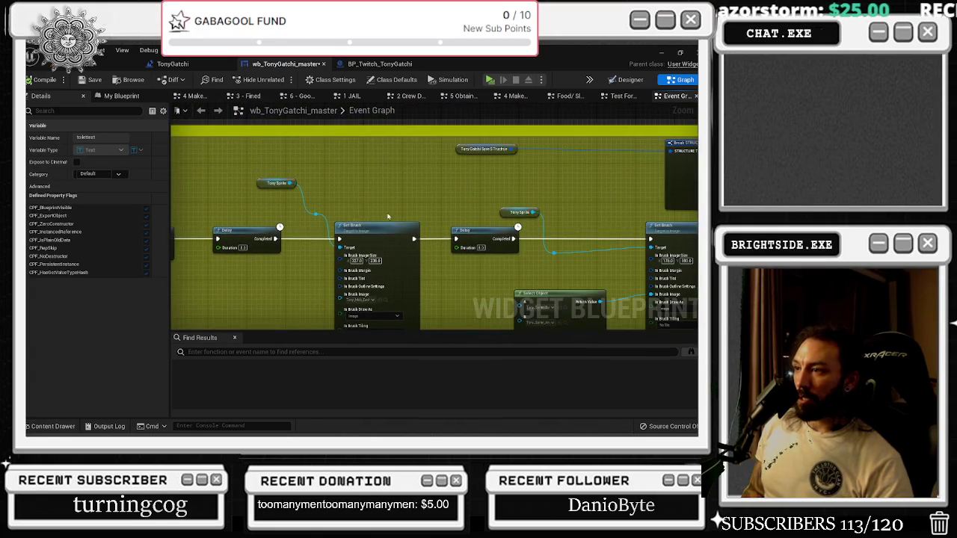
{"action": "scroll", "coordinate": [376, 217], "scroll_direction": "down", "scroll_amount": 6}
{"action": "scroll", "coordinate": [514, 202], "scroll_direction": "down", "scroll_amount": 2}
{"action": "scroll", "coordinate": [430, 220], "scroll_direction": "up", "scroll_amount": 3}
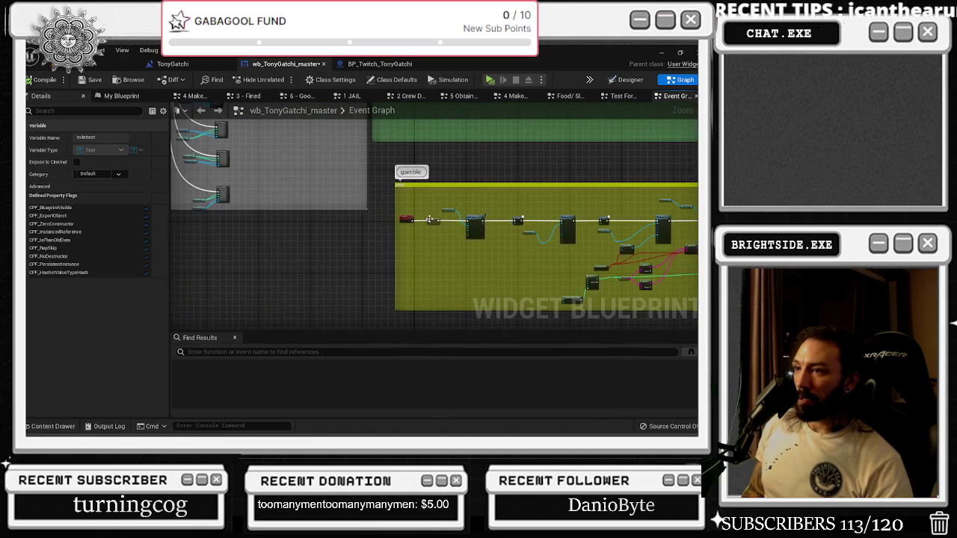
{"action": "scroll", "coordinate": [459, 232], "scroll_direction": "up", "scroll_amount": 4}
{"action": "left_click", "coordinate": [379, 64]}
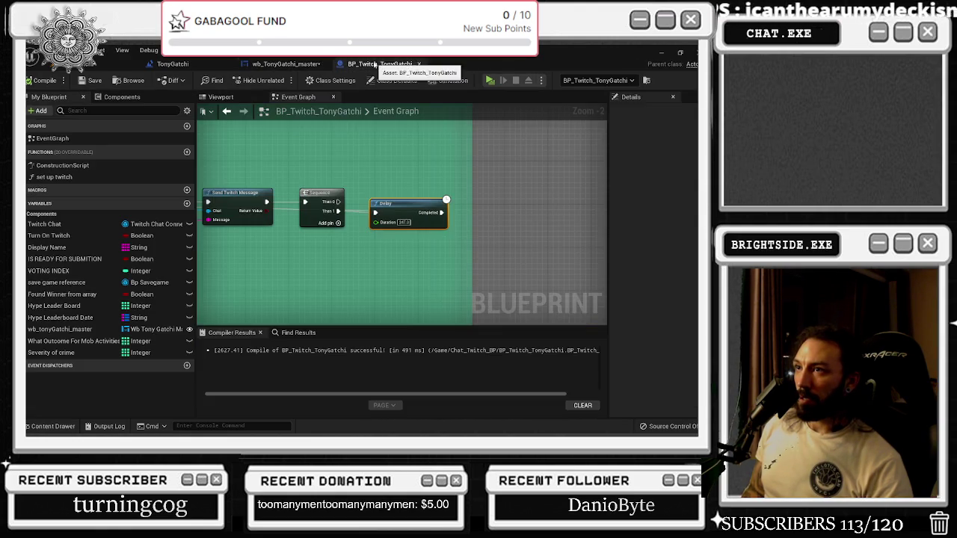
- Pan the BP_Twitch_TonyGatchi graph past the motel, sleep, smoke and drink blocks to the Sequence
{"action": "scroll", "coordinate": [541, 218], "scroll_direction": "down", "scroll_amount": 4}
{"action": "left_click_drag", "start_coordinate": [541, 218], "coordinate": [542, 478]}
{"action": "left_click_drag", "start_coordinate": [404, 149], "coordinate": [404, 389]}
{"action": "mouse_move", "coordinate": [403, 217]}
{"action": "left_mouse_down"}
{"action": "mouse_move", "coordinate": [404, 296]}
{"action": "mouse_move", "coordinate": [202, 238]}
{"action": "left_mouse_up"}
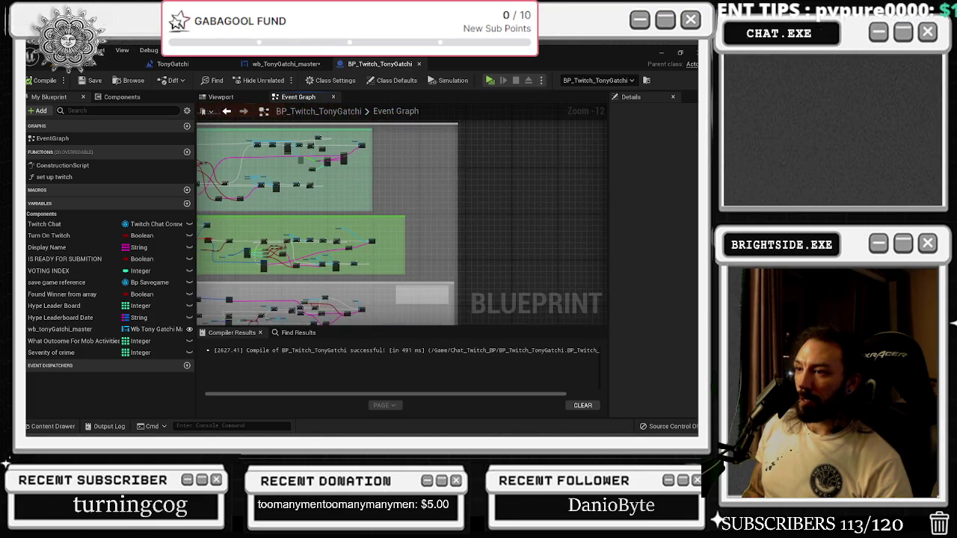
{"action": "scroll", "coordinate": [361, 219], "scroll_direction": "up", "scroll_amount": 8}
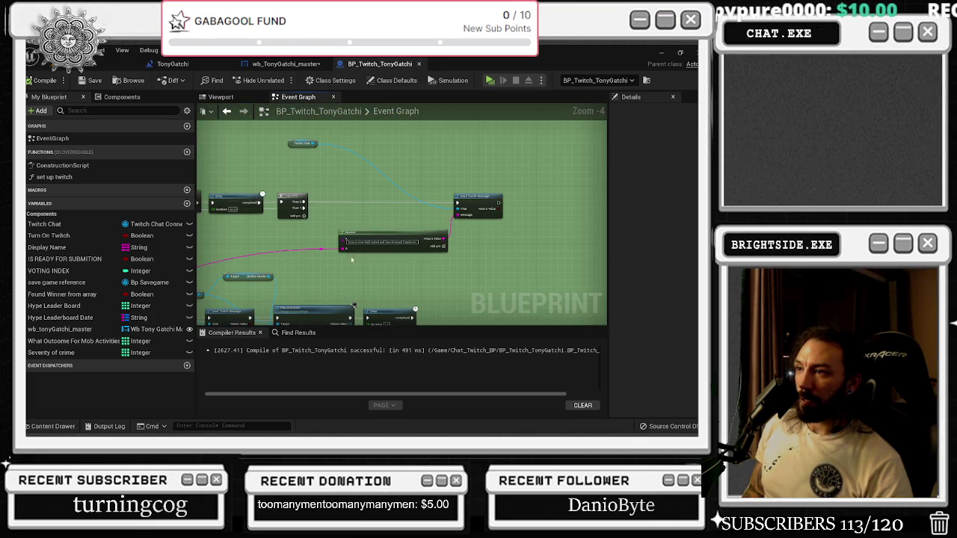
{"action": "mouse_move", "coordinate": [361, 219]}
{"action": "left_mouse_down"}
{"action": "mouse_move", "coordinate": [469, 266]}
{"action": "mouse_move", "coordinate": [408, 309]}
{"action": "mouse_move", "coordinate": [527, 278]}
{"action": "left_mouse_up"}
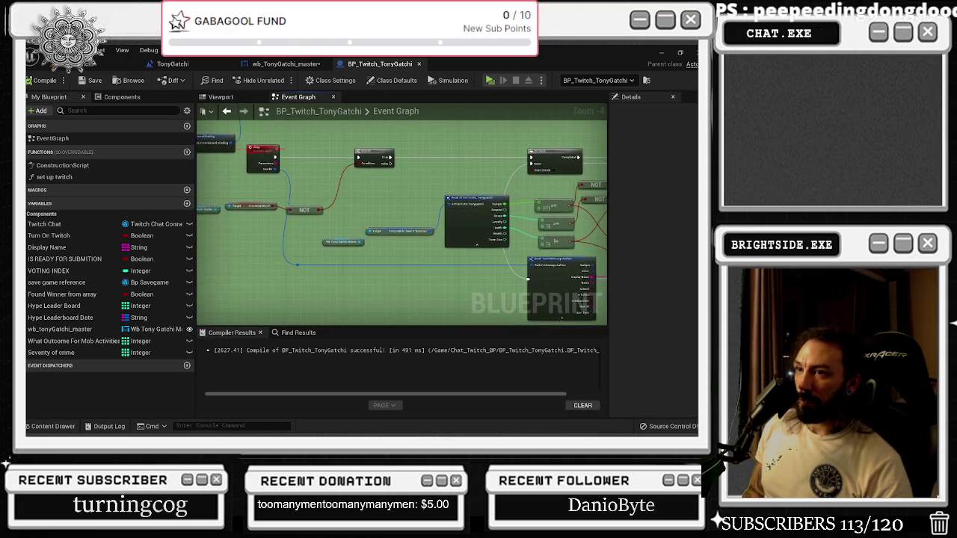
{"action": "scroll", "coordinate": [527, 278], "scroll_direction": "up", "scroll_amount": 2}
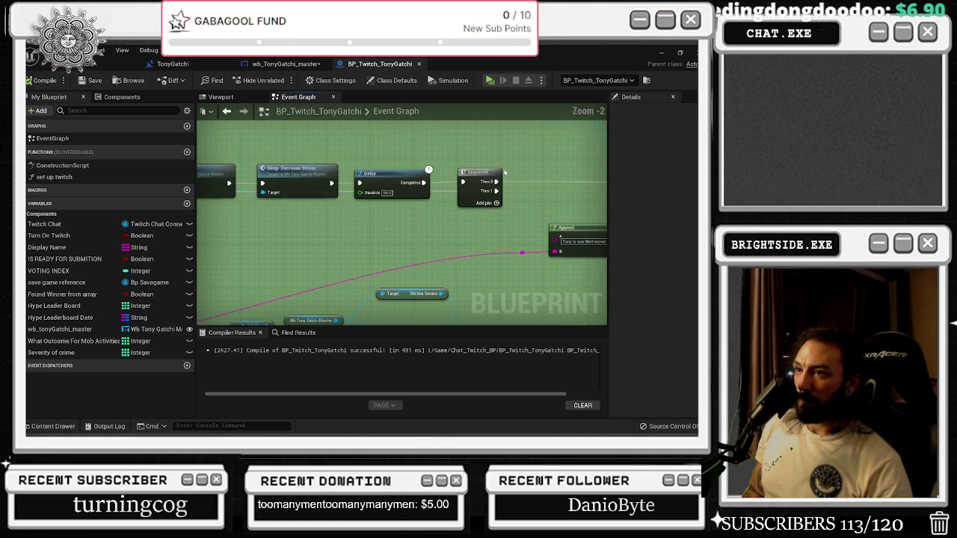
{"action": "scroll", "coordinate": [509, 171], "scroll_direction": "down", "scroll_amount": 3}
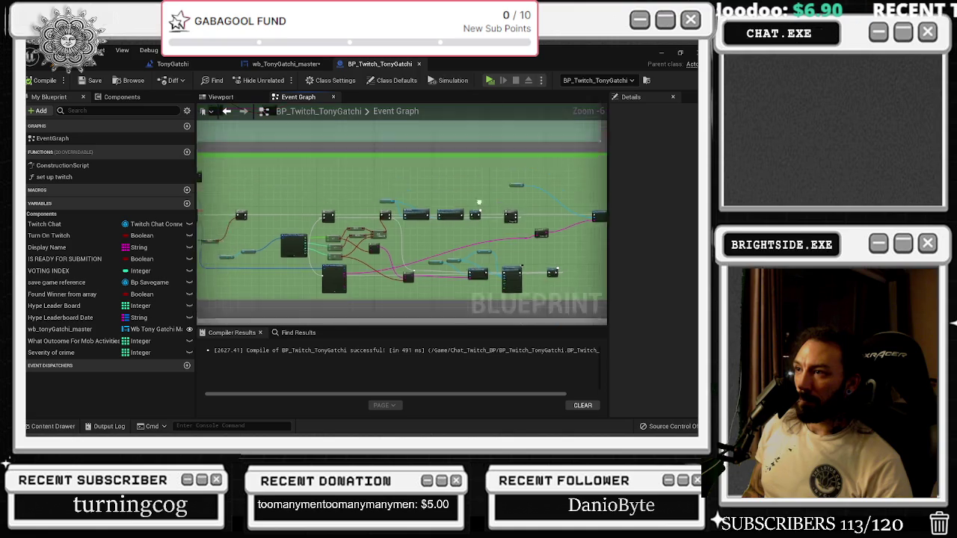
{"action": "scroll", "coordinate": [450, 263], "scroll_direction": "up", "scroll_amount": 1}
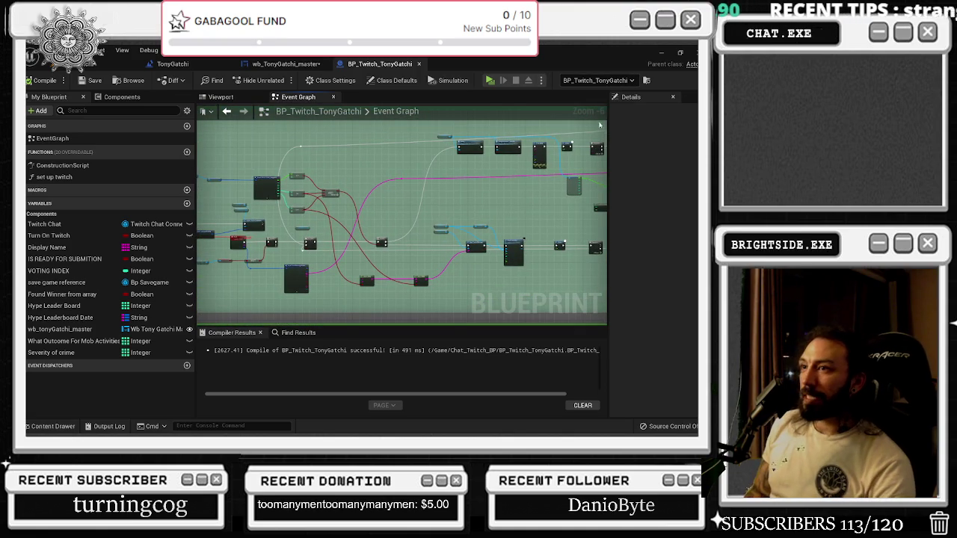
- Raise a wire reroute point and paste a Delay node wired to the Sequence's Then 1
{"action": "left_click_drag", "start_coordinate": [406, 188], "coordinate": [536, 223]}
{"action": "left_click_drag", "start_coordinate": [440, 181], "coordinate": [441, 167]}
{"action": "scroll", "coordinate": [504, 195], "scroll_direction": "up", "scroll_amount": 5}
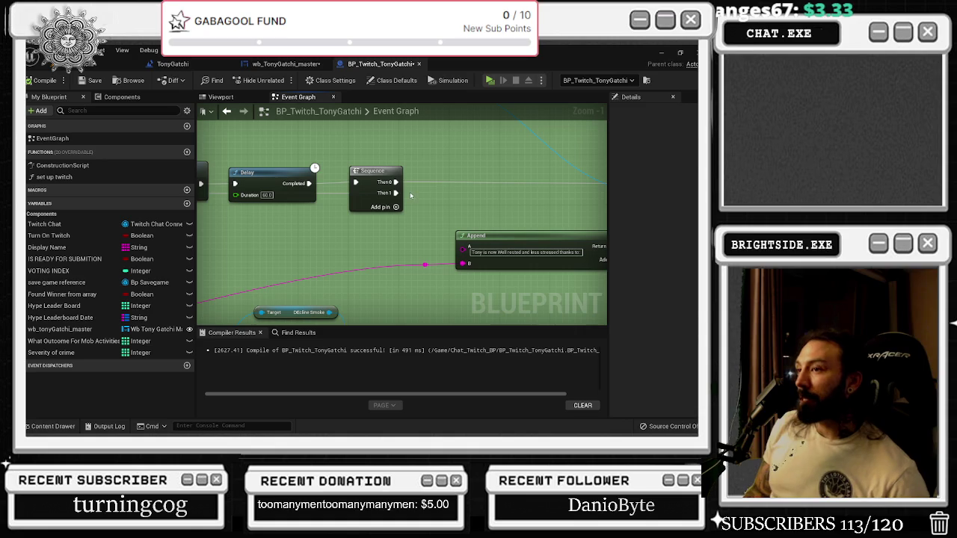
{"action": "key", "text": "ctrl+v"}
{"action": "left_click_drag", "start_coordinate": [396, 193], "coordinate": [417, 202]}
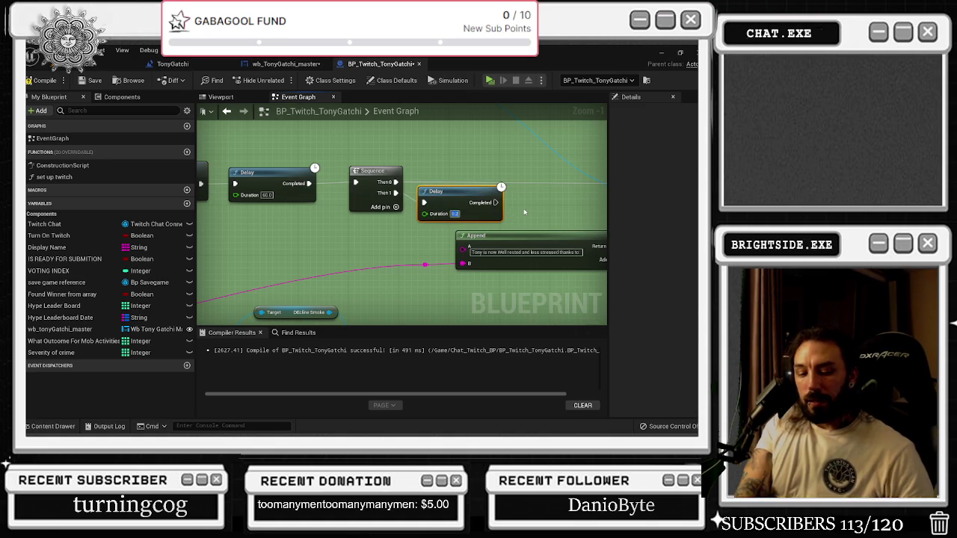
- Set the new Delay node's Duration to 240 seconds, then return to the wb_TonyGatchi_master graph
{"action": "type", "text": "20"}
{"action": "key", "text": "Return"}
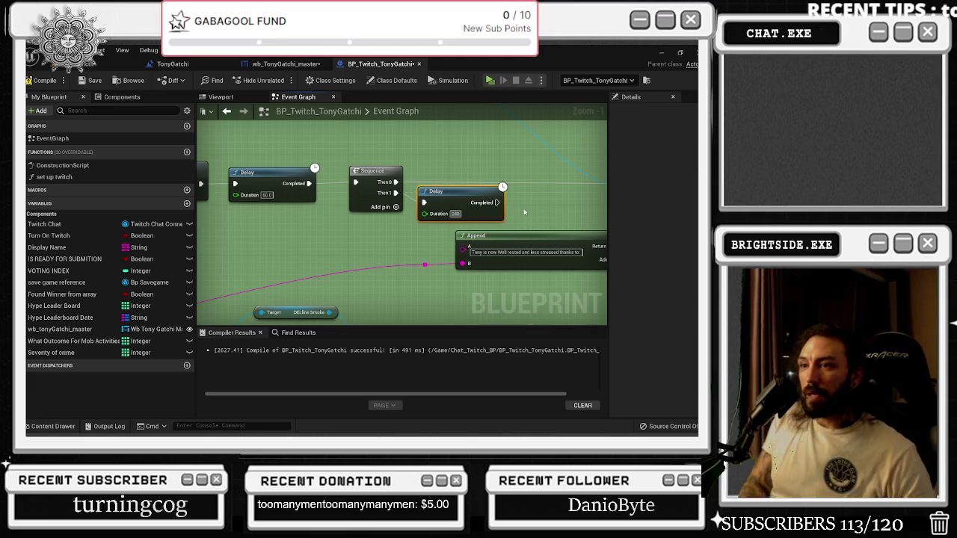
{"action": "left_click", "coordinate": [473, 179]}
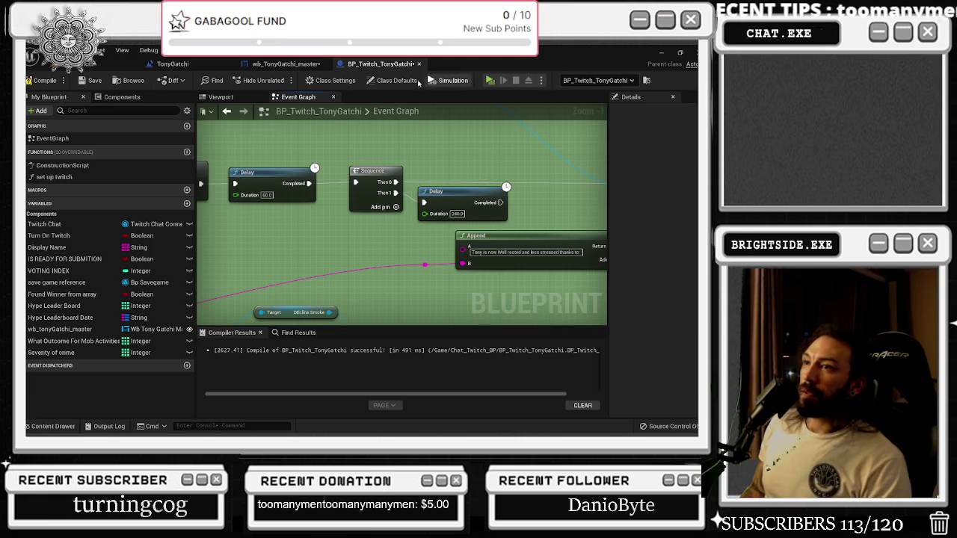
{"action": "left_click", "coordinate": [287, 64]}
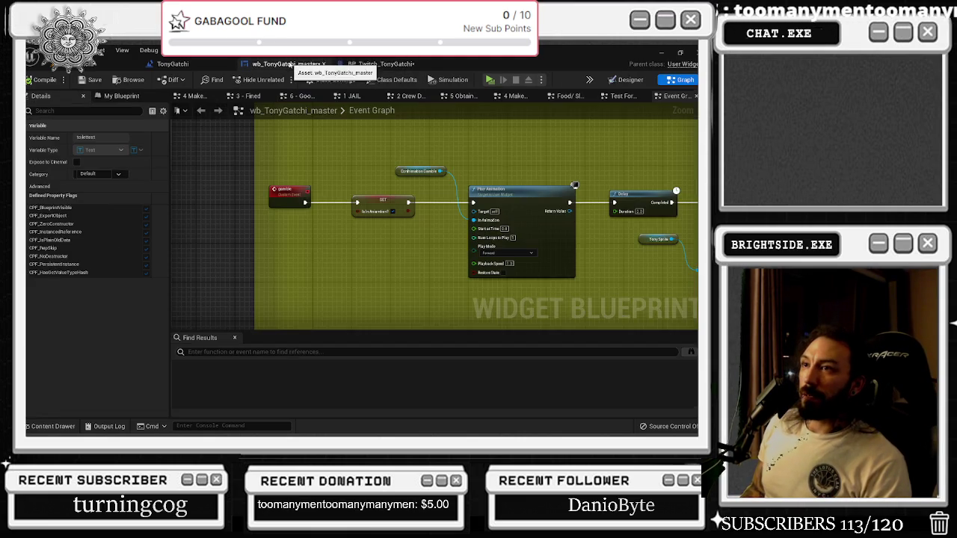
- In the Designer, select the sleeptext label showing 60 and inspect its text value
{"action": "left_click", "coordinate": [622, 80]}
{"action": "left_click", "coordinate": [337, 221]}
{"action": "left_click", "coordinate": [604, 264]}
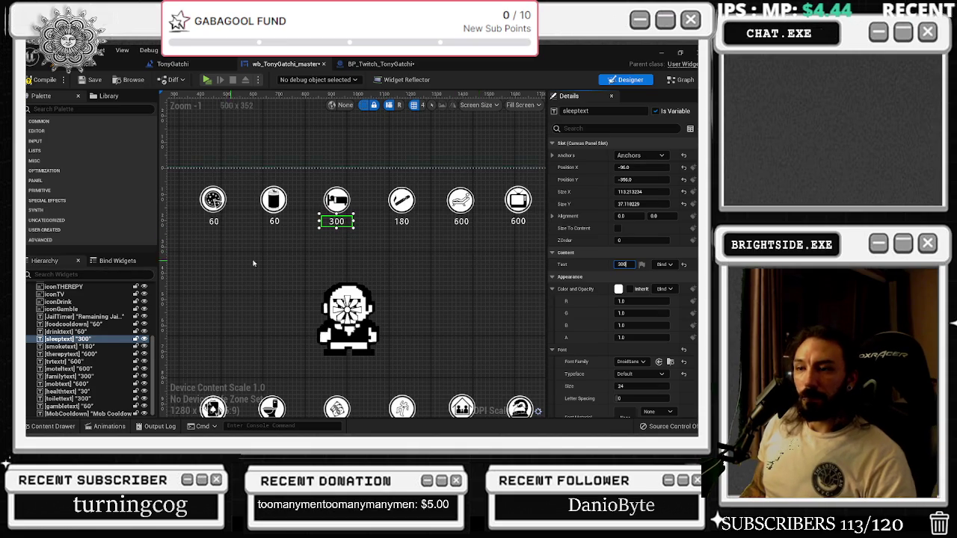
{"action": "scroll", "coordinate": [351, 240], "scroll_direction": "down", "scroll_amount": 1}
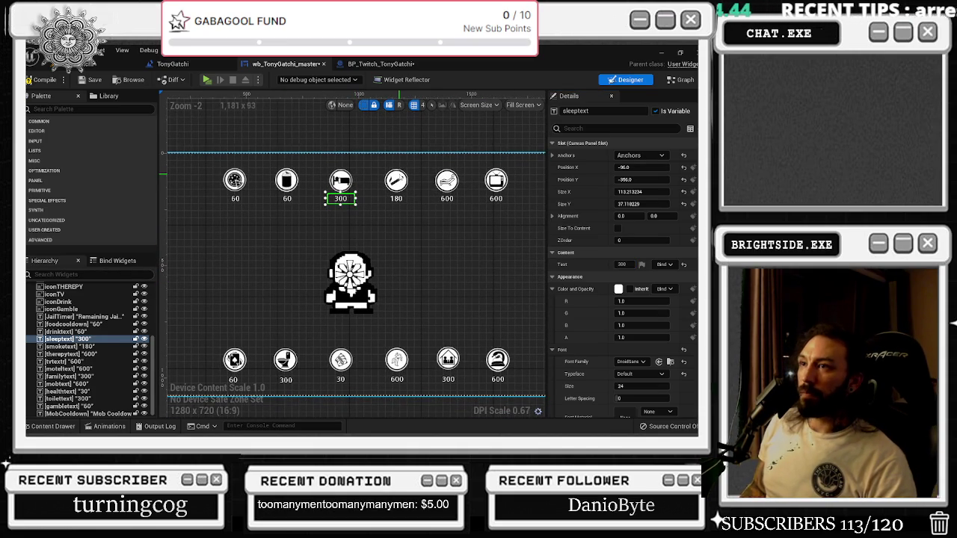
- Pan the BP_Twitch_TonyGatchi graph past the toilet and health-bar blocks to the family command block
{"action": "left_click", "coordinate": [377, 63]}
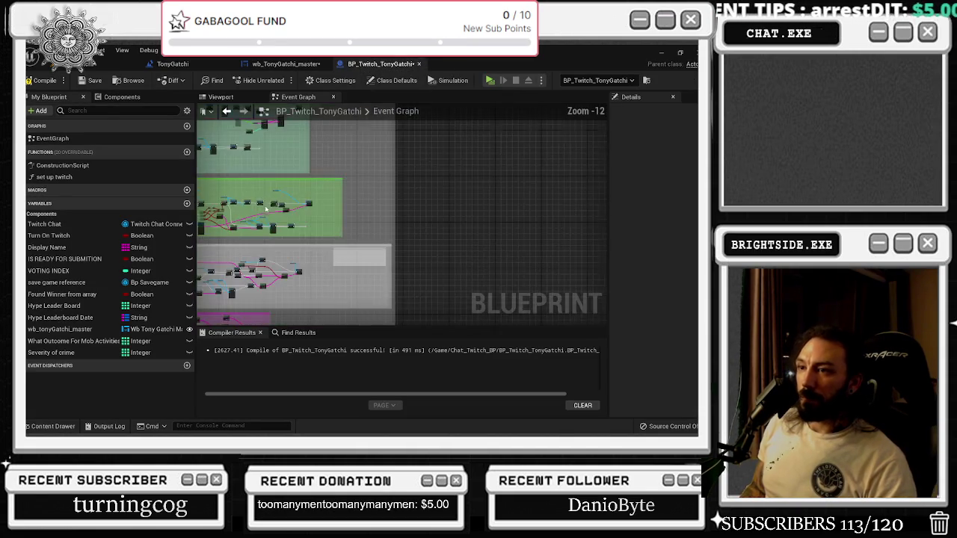
{"action": "scroll", "coordinate": [265, 209], "scroll_direction": "down", "scroll_amount": 1}
{"action": "left_click_drag", "start_coordinate": [441, 314], "coordinate": [441, 110]}
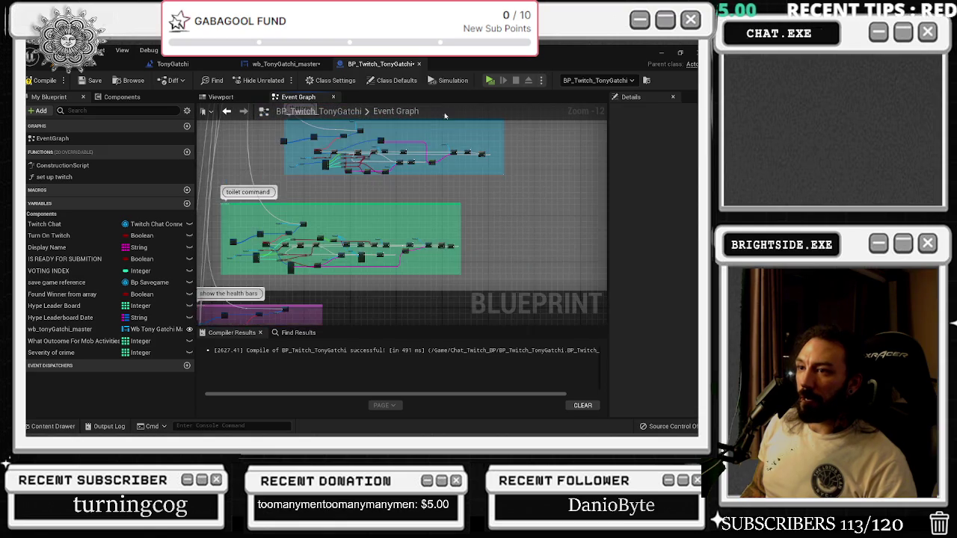
{"action": "mouse_move", "coordinate": [326, 300]}
{"action": "left_mouse_down"}
{"action": "mouse_move", "coordinate": [401, 256]}
{"action": "mouse_move", "coordinate": [439, 126]}
{"action": "left_mouse_up"}
{"action": "left_click_drag", "start_coordinate": [433, 199], "coordinate": [432, 107]}
{"action": "scroll", "coordinate": [365, 214], "scroll_direction": "up", "scroll_amount": 6}
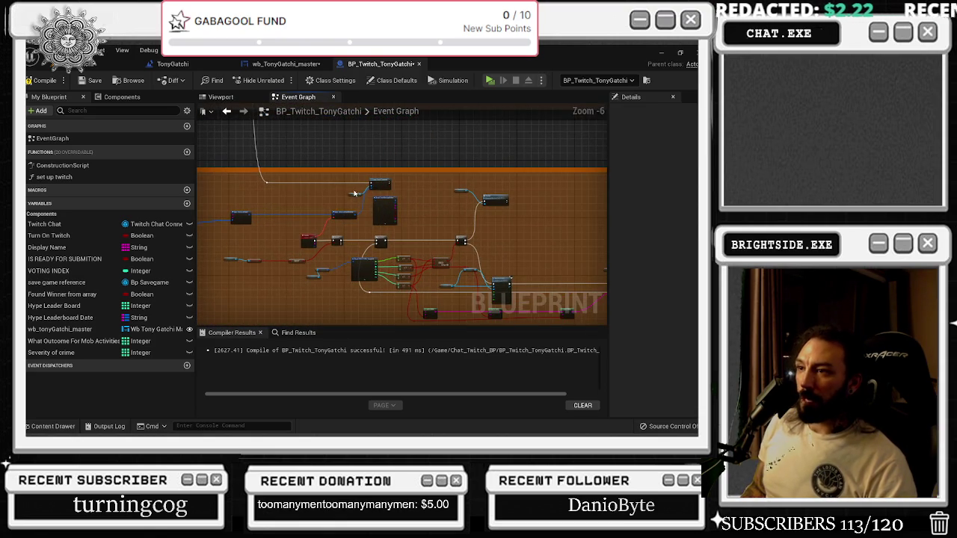
{"action": "scroll", "coordinate": [353, 193], "scroll_direction": "up", "scroll_amount": 1}
{"action": "left_click_drag", "start_coordinate": [353, 239], "coordinate": [353, 192]}
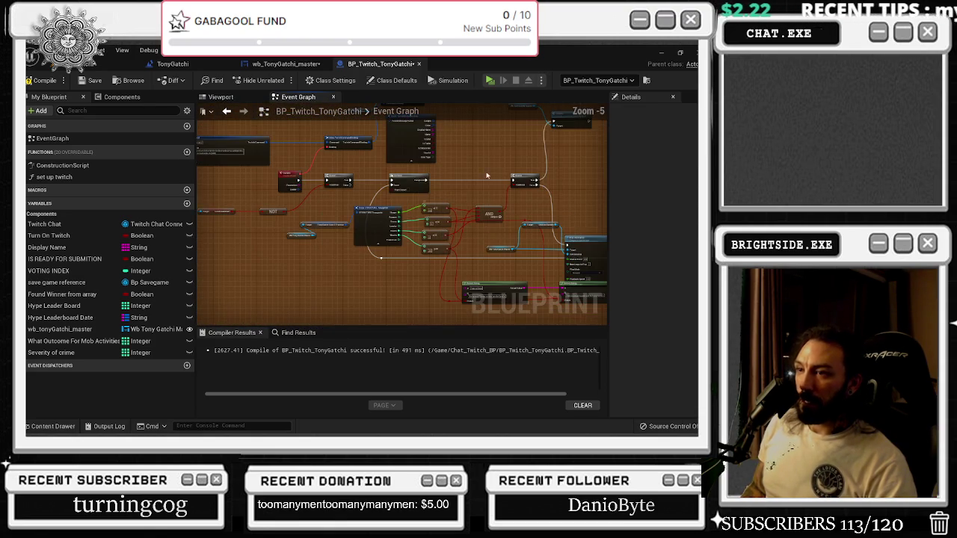
- Select the gambletext cooldown label, then bring the Twitch stream browser forward
{"action": "left_click", "coordinate": [301, 64]}
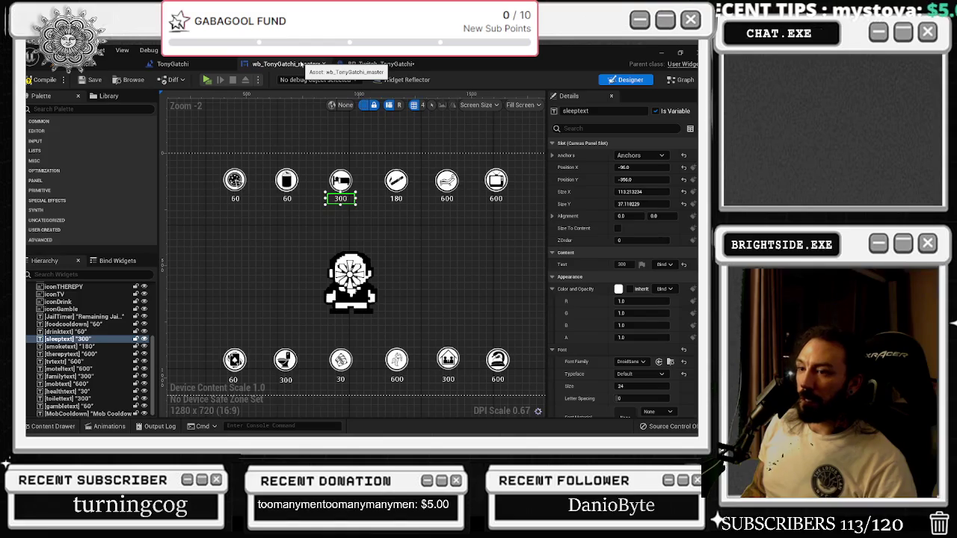
{"action": "left_click", "coordinate": [233, 380]}
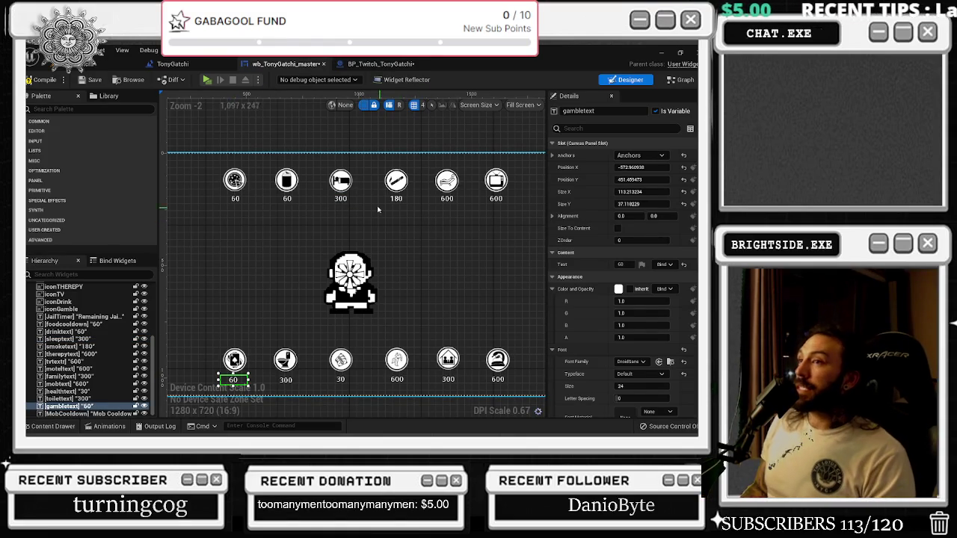
{"action": "left_click", "coordinate": [380, 64]}
{"action": "left_click_drag", "start_coordinate": [441, 236], "coordinate": [329, 239]}
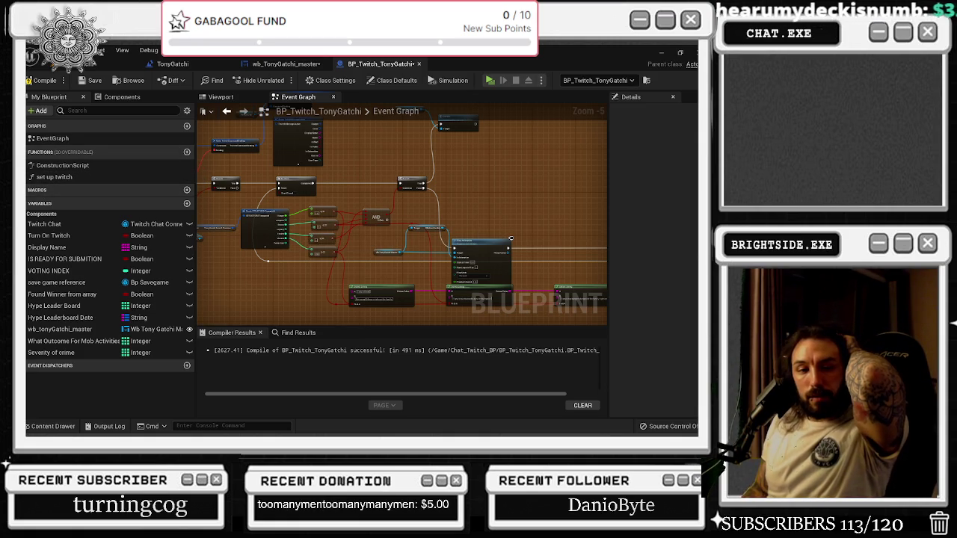
{"action": "key", "text": "alt+Tab"}
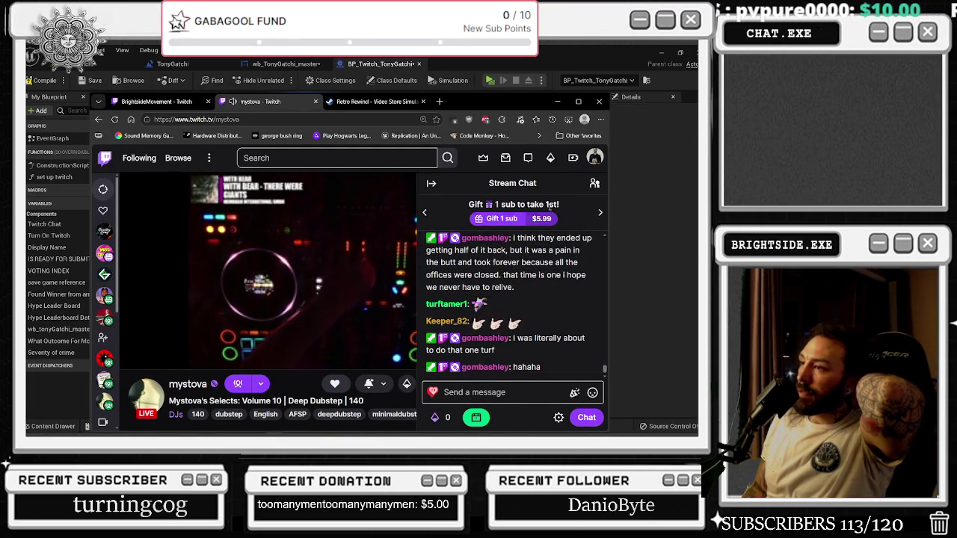
- Minimize the Twitch browser window to get back to the Unreal editor
{"action": "left_click", "coordinate": [557, 101]}
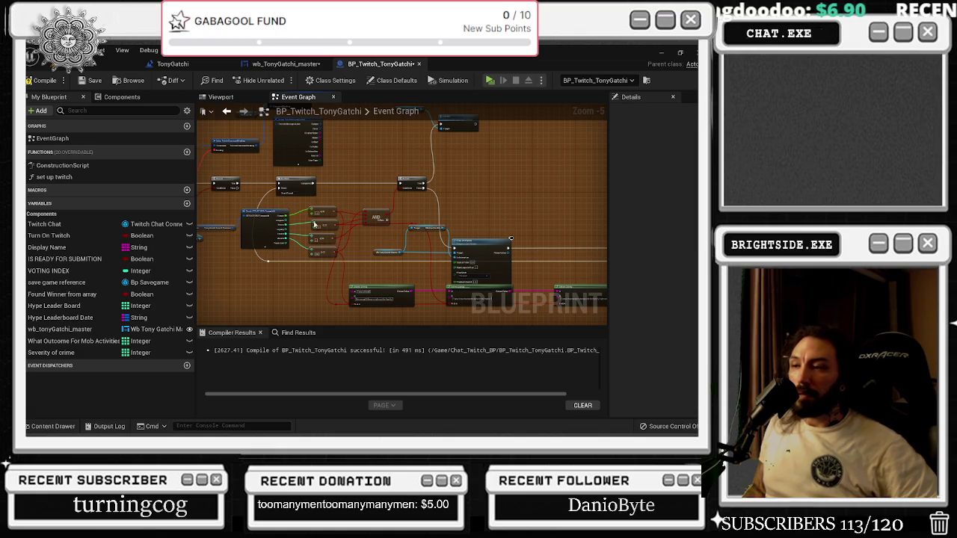
- Follow the Send Twitch Message and Delay nodes to the Gamble node and jump to its event
{"action": "mouse_move", "coordinate": [303, 193]}
{"action": "left_mouse_down"}
{"action": "mouse_move", "coordinate": [285, 234]}
{"action": "mouse_move", "coordinate": [401, 190]}
{"action": "left_mouse_up"}
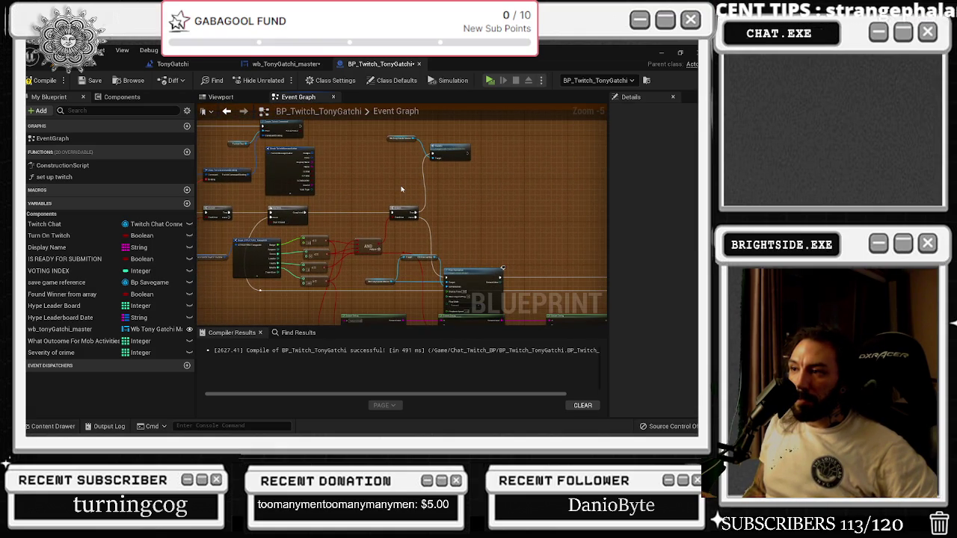
{"action": "scroll", "coordinate": [486, 141], "scroll_direction": "up", "scroll_amount": 1}
{"action": "mouse_move", "coordinate": [493, 153]}
{"action": "left_mouse_down"}
{"action": "mouse_move", "coordinate": [418, 112]}
{"action": "mouse_move", "coordinate": [493, 106]}
{"action": "mouse_move", "coordinate": [483, 106]}
{"action": "left_mouse_up"}
{"action": "mouse_move", "coordinate": [374, 224]}
{"action": "left_mouse_down"}
{"action": "mouse_move", "coordinate": [463, 221]}
{"action": "mouse_move", "coordinate": [418, 216]}
{"action": "mouse_move", "coordinate": [352, 172]}
{"action": "mouse_move", "coordinate": [389, 166]}
{"action": "mouse_move", "coordinate": [546, 283]}
{"action": "mouse_move", "coordinate": [422, 321]}
{"action": "mouse_move", "coordinate": [536, 269]}
{"action": "left_mouse_up"}
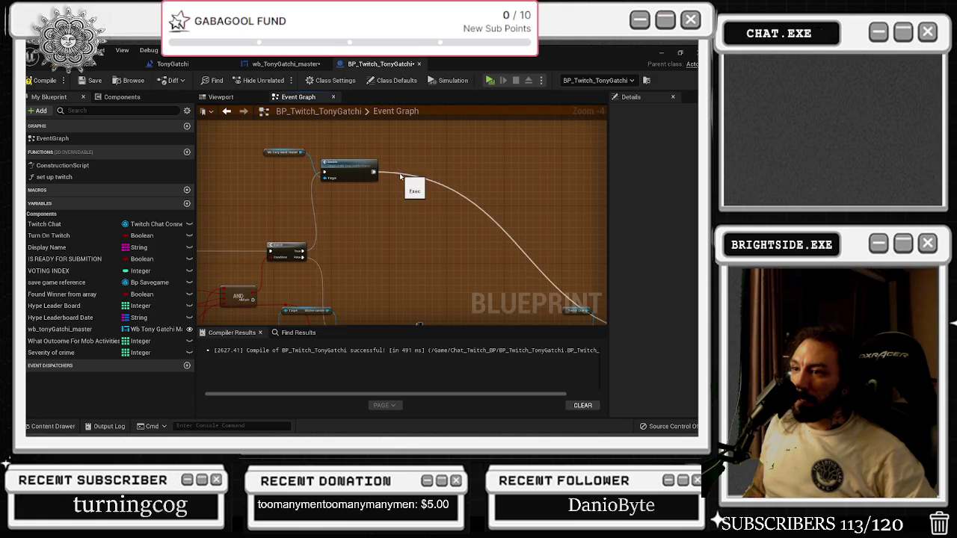
{"action": "mouse_move", "coordinate": [384, 235]}
{"action": "left_mouse_down"}
{"action": "mouse_move", "coordinate": [575, 175]}
{"action": "mouse_move", "coordinate": [464, 152]}
{"action": "mouse_move", "coordinate": [213, 143]}
{"action": "left_mouse_up"}
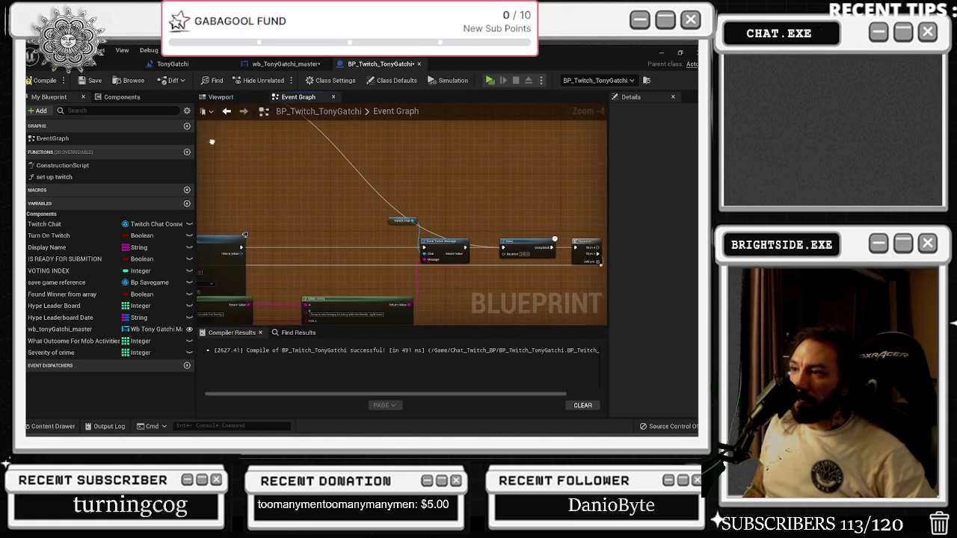
{"action": "mouse_move", "coordinate": [486, 217]}
{"action": "left_mouse_down"}
{"action": "mouse_move", "coordinate": [405, 214]}
{"action": "mouse_move", "coordinate": [438, 314]}
{"action": "mouse_move", "coordinate": [438, 246]}
{"action": "mouse_move", "coordinate": [413, 282]}
{"action": "mouse_move", "coordinate": [369, 236]}
{"action": "mouse_move", "coordinate": [401, 132]}
{"action": "mouse_move", "coordinate": [397, 142]}
{"action": "mouse_move", "coordinate": [635, 162]}
{"action": "left_mouse_up"}
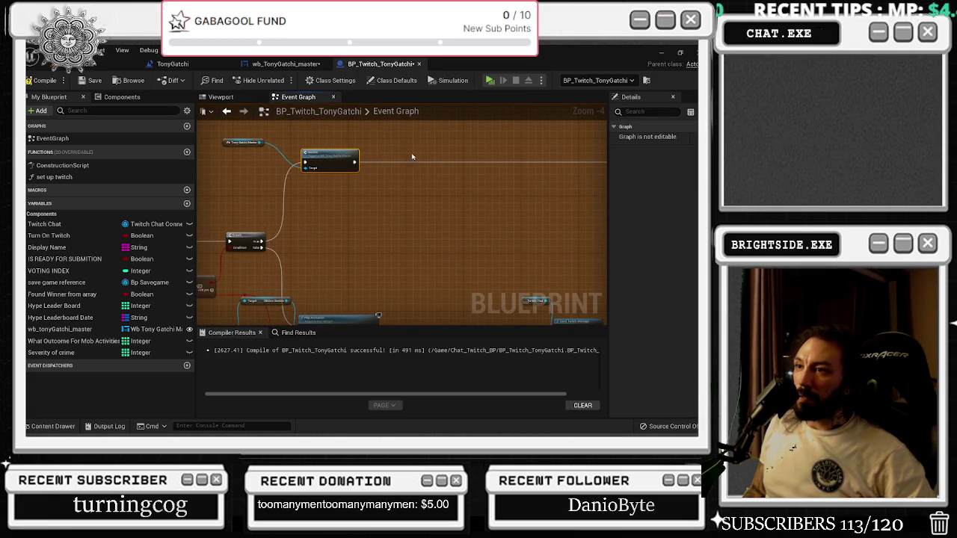
{"action": "left_click_drag", "start_coordinate": [394, 156], "coordinate": [239, 167]}
{"action": "left_click_drag", "start_coordinate": [299, 174], "coordinate": [505, 162]}
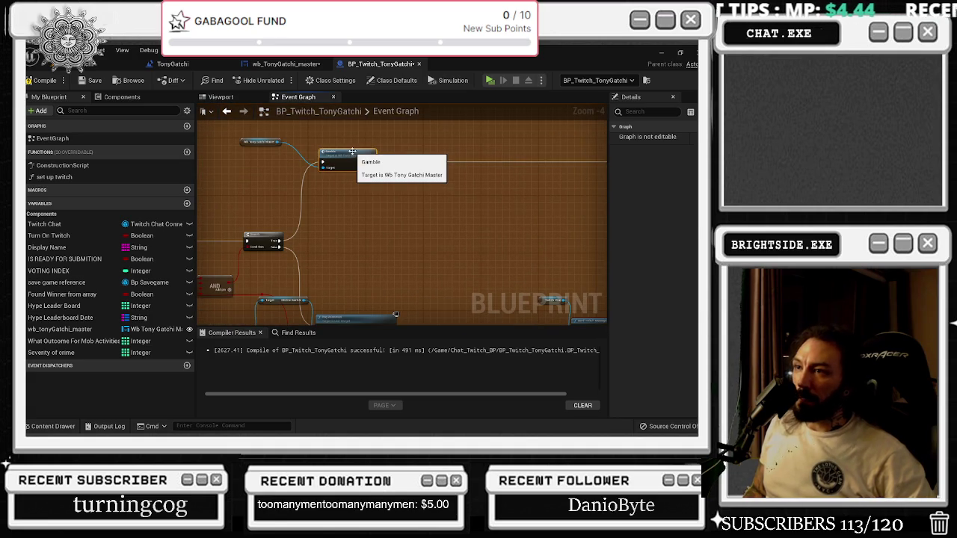
{"action": "double_click", "coordinate": [351, 152]}
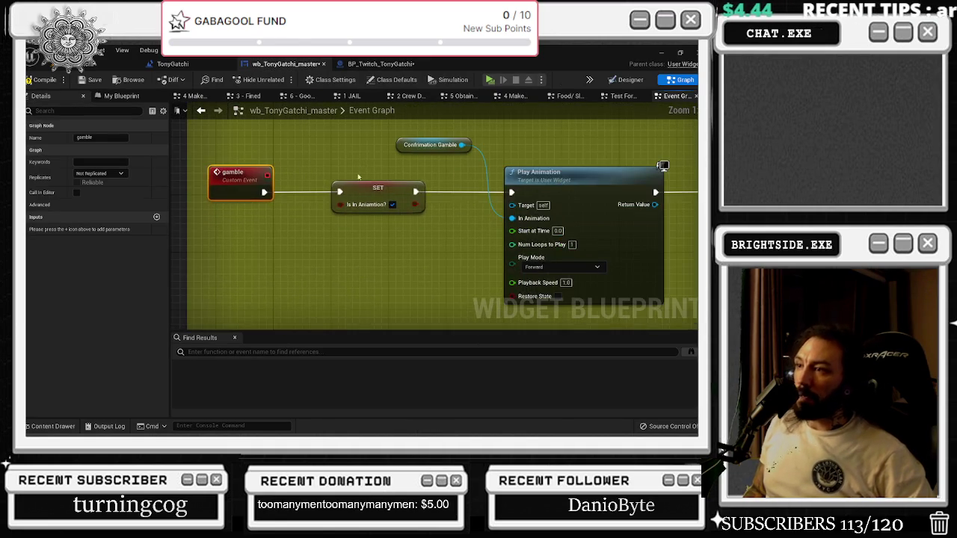
- Follow the gamble chain past Delay, Set Brush, Tony Quote, Select and Set nodes to its end
{"action": "scroll", "coordinate": [457, 190], "scroll_direction": "down", "scroll_amount": 3}
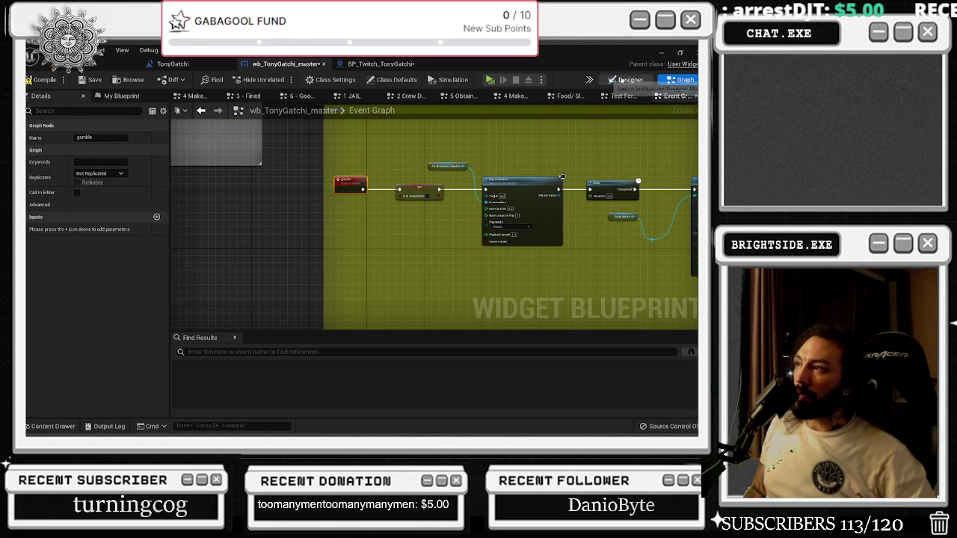
{"action": "left_click_drag", "start_coordinate": [587, 156], "coordinate": [267, 189]}
{"action": "left_click_drag", "start_coordinate": [394, 190], "coordinate": [178, 189]}
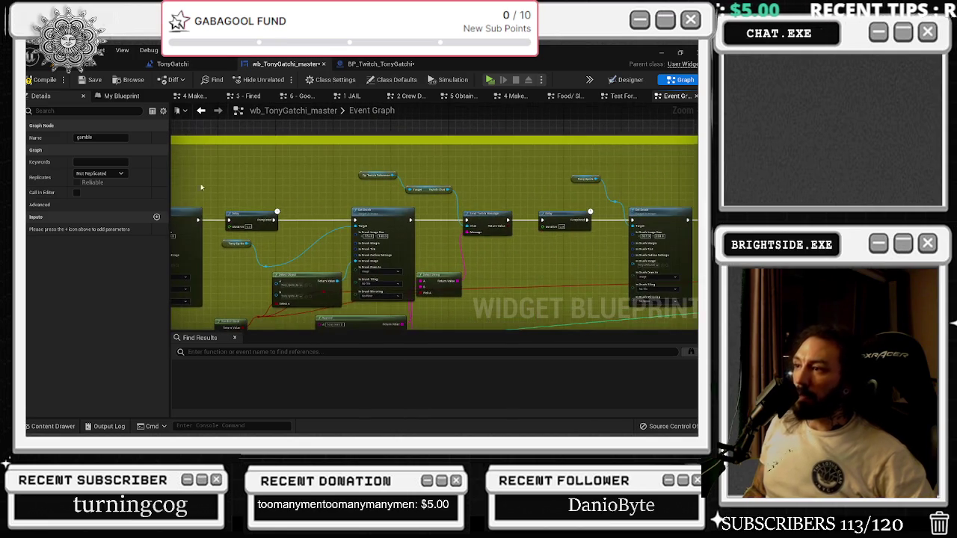
{"action": "left_click_drag", "start_coordinate": [358, 187], "coordinate": [223, 168]}
{"action": "left_click_drag", "start_coordinate": [294, 173], "coordinate": [172, 169]}
{"action": "left_click_drag", "start_coordinate": [332, 179], "coordinate": [179, 172]}
{"action": "left_click_drag", "start_coordinate": [481, 189], "coordinate": [217, 196]}
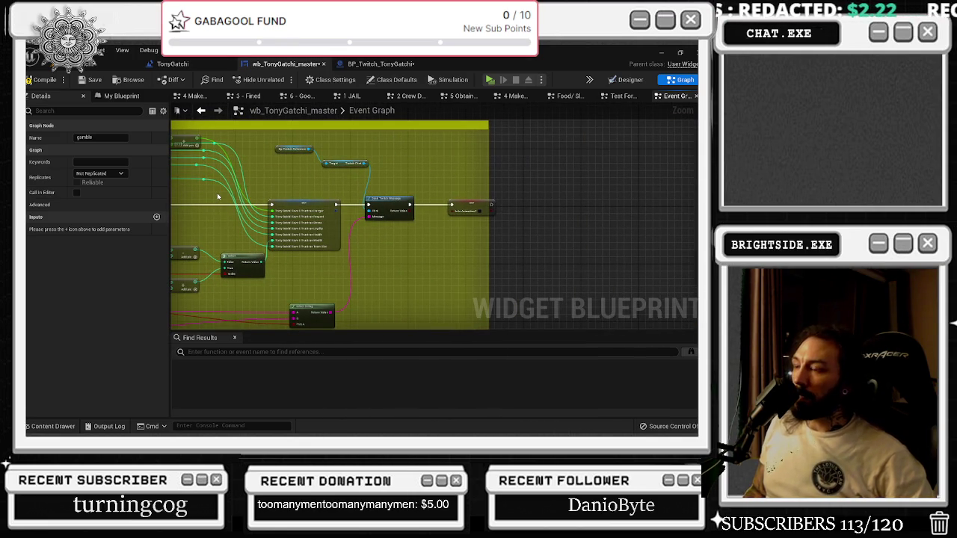
- Return to the wb_TonyGatchi_master Designer and start editing the gambletext cooldown value
{"action": "left_click", "coordinate": [173, 63]}
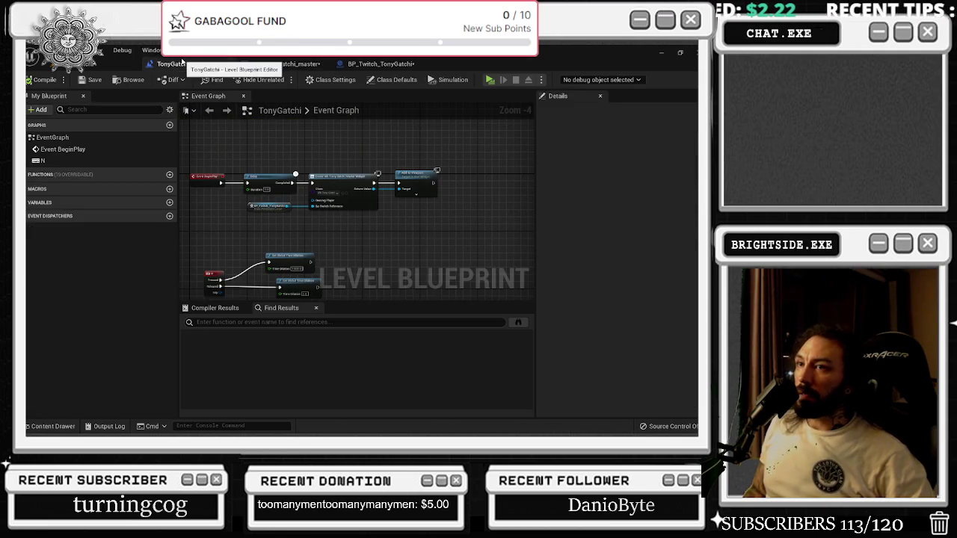
{"action": "left_click", "coordinate": [284, 64]}
{"action": "left_click_drag", "start_coordinate": [292, 150], "coordinate": [314, 147]}
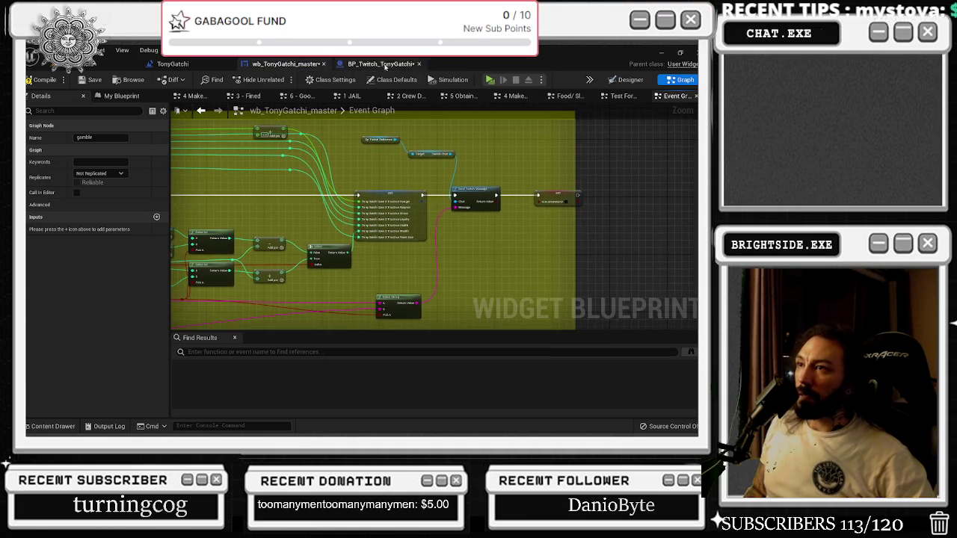
{"action": "left_click", "coordinate": [380, 64]}
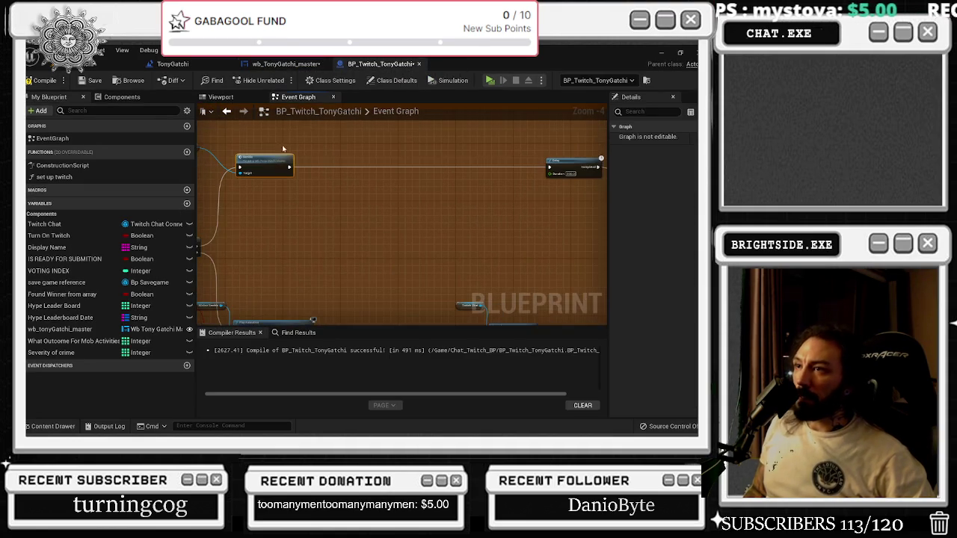
{"action": "left_click", "coordinate": [277, 65]}
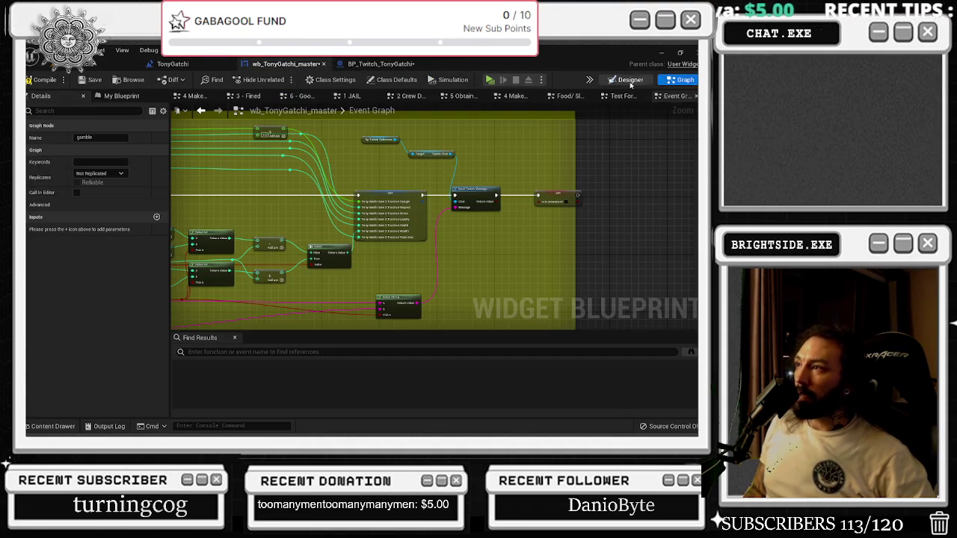
{"action": "left_click", "coordinate": [626, 79]}
{"action": "left_click", "coordinate": [621, 264]}
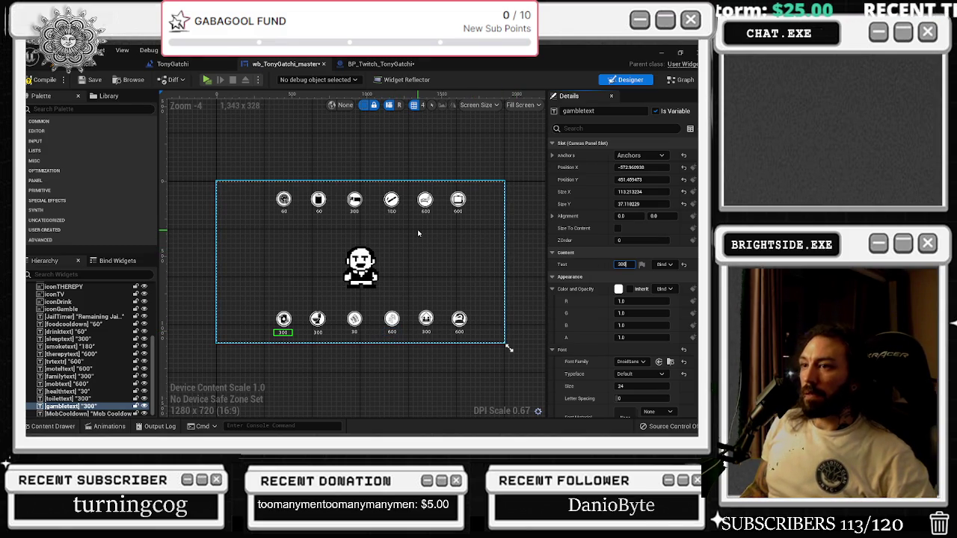
- Change the gambletext label's Text from 60 to 300, then switch to Discord
{"action": "scroll", "coordinate": [474, 321], "scroll_direction": "up", "scroll_amount": 1}
{"action": "scroll", "coordinate": [475, 321], "scroll_direction": "down", "scroll_amount": 1}
{"action": "scroll", "coordinate": [506, 349], "scroll_direction": "down", "scroll_amount": 1}
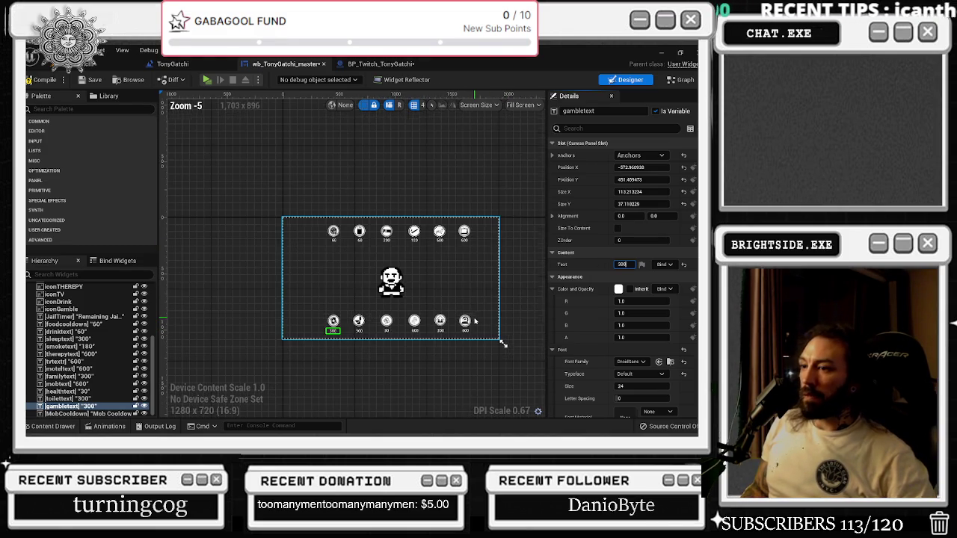
{"action": "scroll", "coordinate": [443, 245], "scroll_direction": "up", "scroll_amount": 1}
{"action": "scroll", "coordinate": [474, 262], "scroll_direction": "down", "scroll_amount": 1}
{"action": "scroll", "coordinate": [474, 263], "scroll_direction": "up", "scroll_amount": 1}
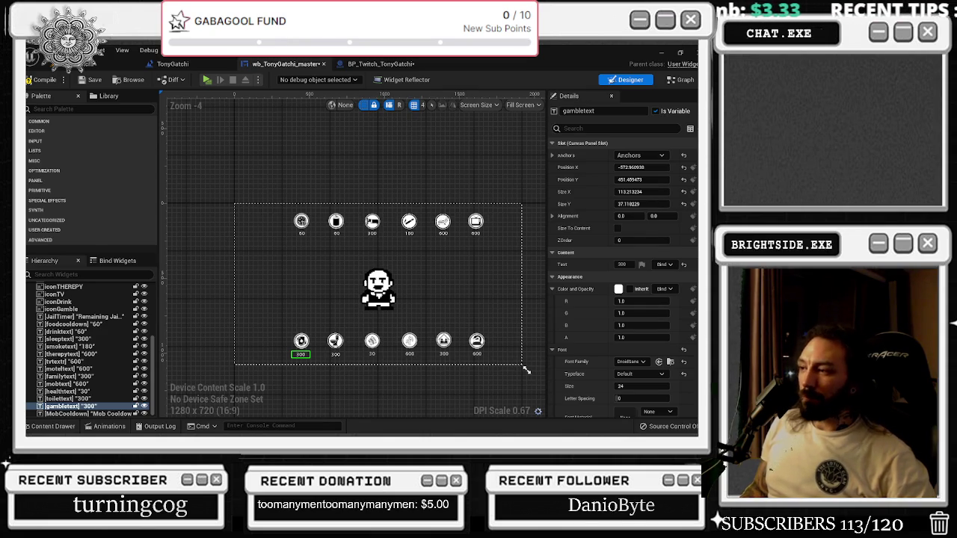
{"action": "key", "text": "alt+Tab"}
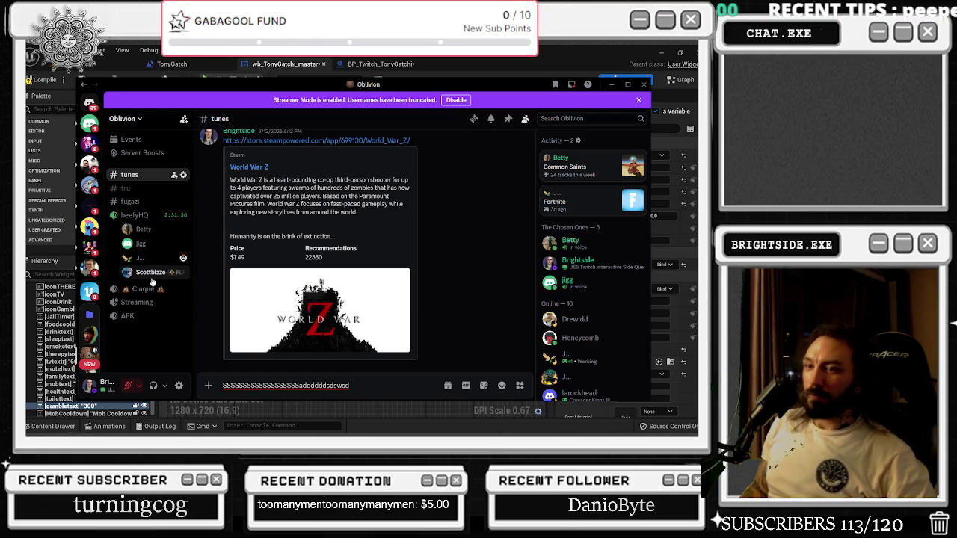
- Move a voice-channel member into the AFK channel and minimize Discord
{"action": "left_click_drag", "start_coordinate": [173, 274], "coordinate": [131, 316]}
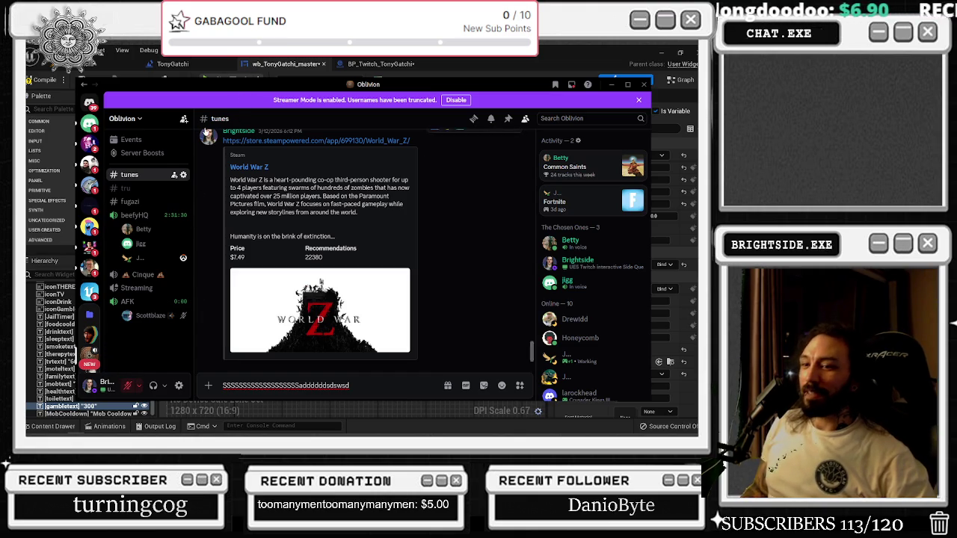
{"action": "key", "text": "super+Down"}
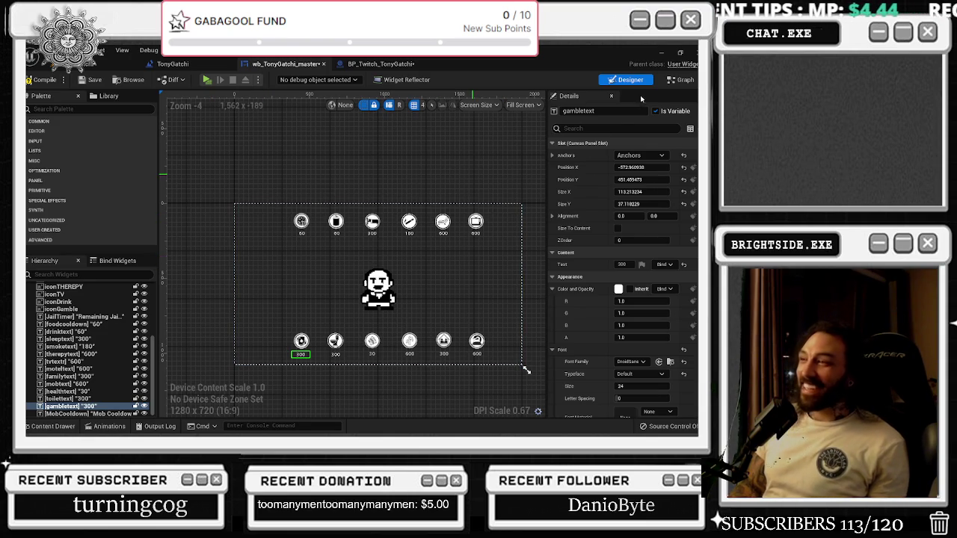
- Select the cooldown array variable in the event graph's My Blueprint variable list
{"action": "left_click", "coordinate": [680, 79]}
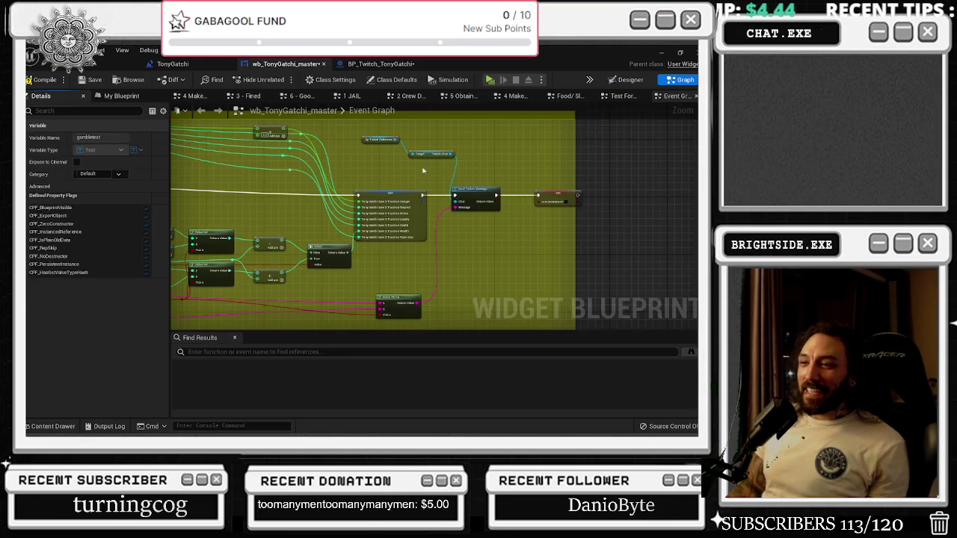
{"action": "scroll", "coordinate": [546, 205], "scroll_direction": "down", "scroll_amount": 5}
{"action": "left_click", "coordinate": [122, 95]}
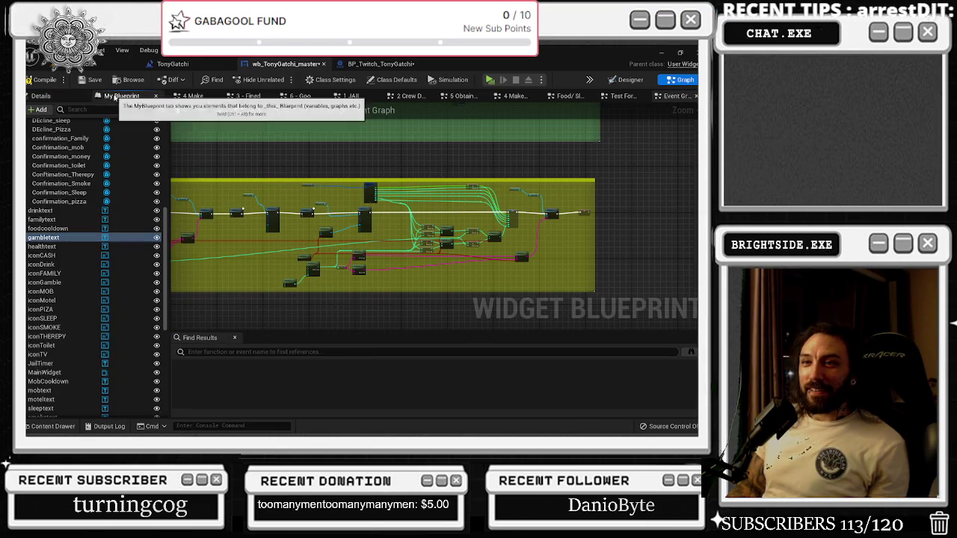
{"action": "scroll", "coordinate": [66, 157], "scroll_direction": "down", "scroll_amount": 10}
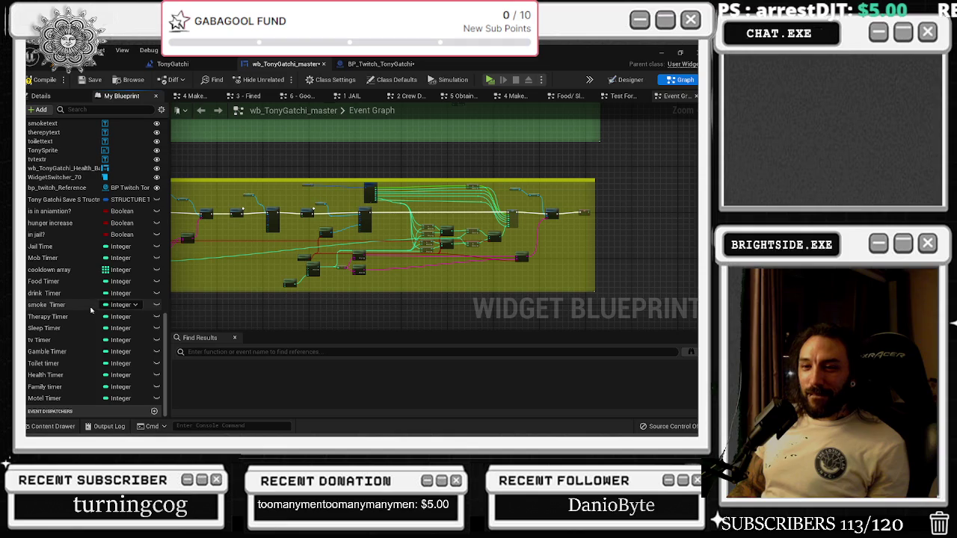
{"action": "left_click", "coordinate": [47, 269]}
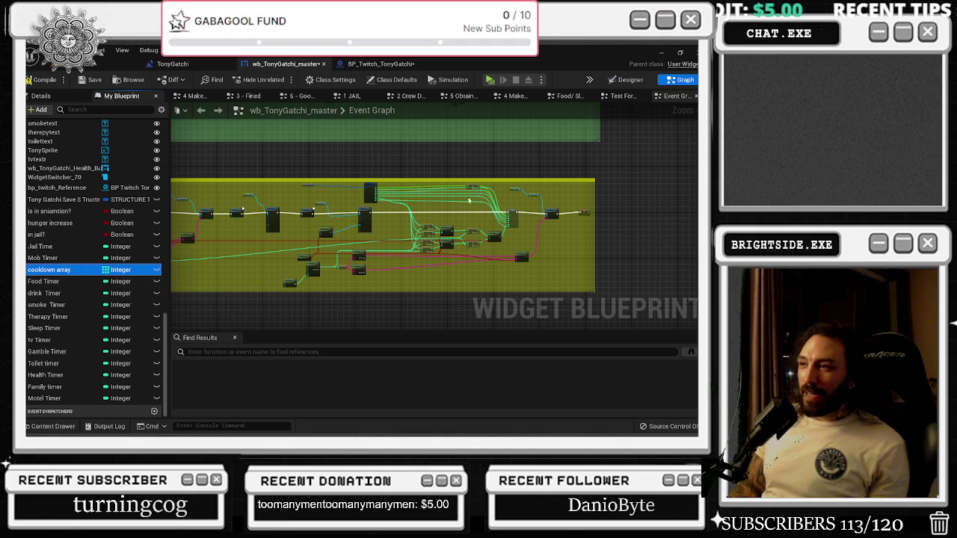
- Show the designer layout with activity icons, cooldown numbers and character sprite, then return to the editor
{"action": "left_click", "coordinate": [630, 80]}
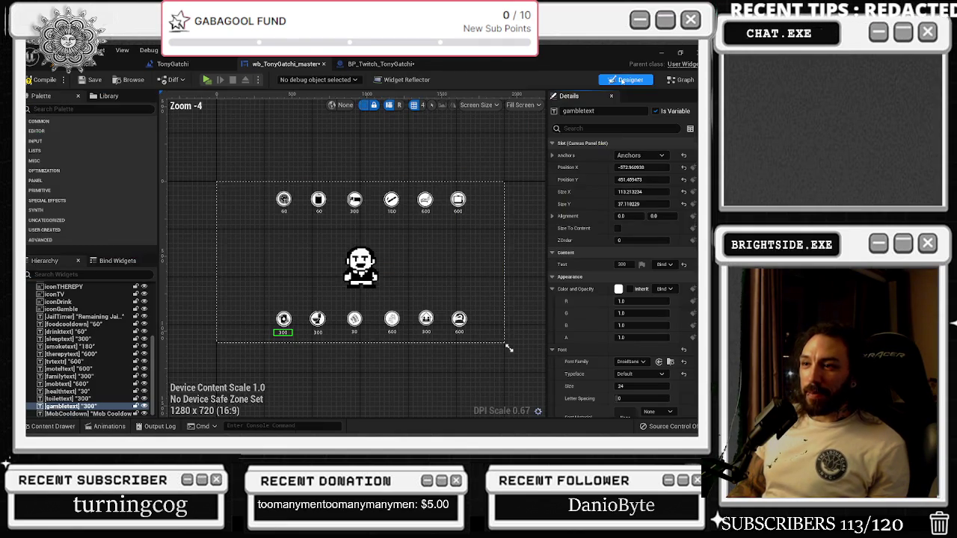
{"action": "scroll", "coordinate": [284, 211], "scroll_direction": "up", "scroll_amount": 1}
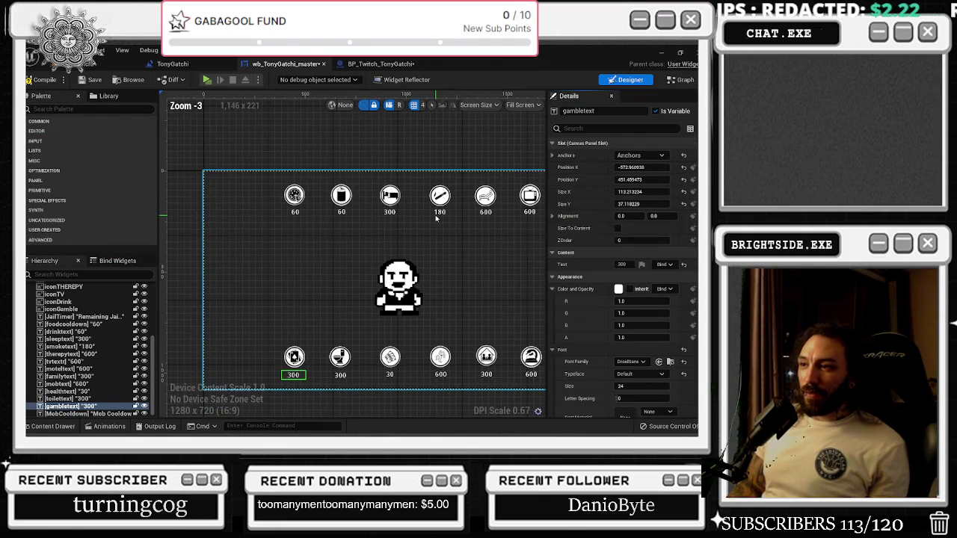
{"action": "scroll", "coordinate": [456, 190], "scroll_direction": "down", "scroll_amount": 1}
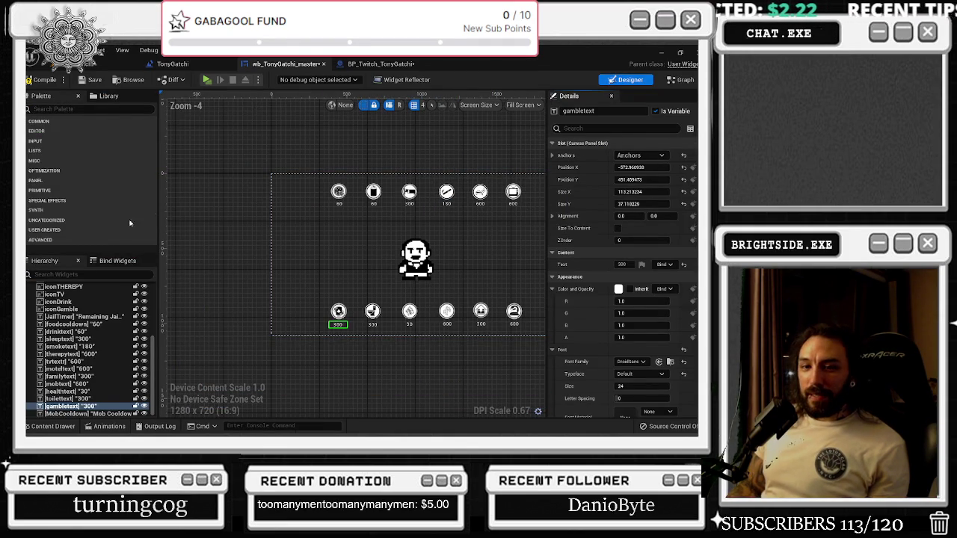
{"action": "key", "text": "alt+Tab"}
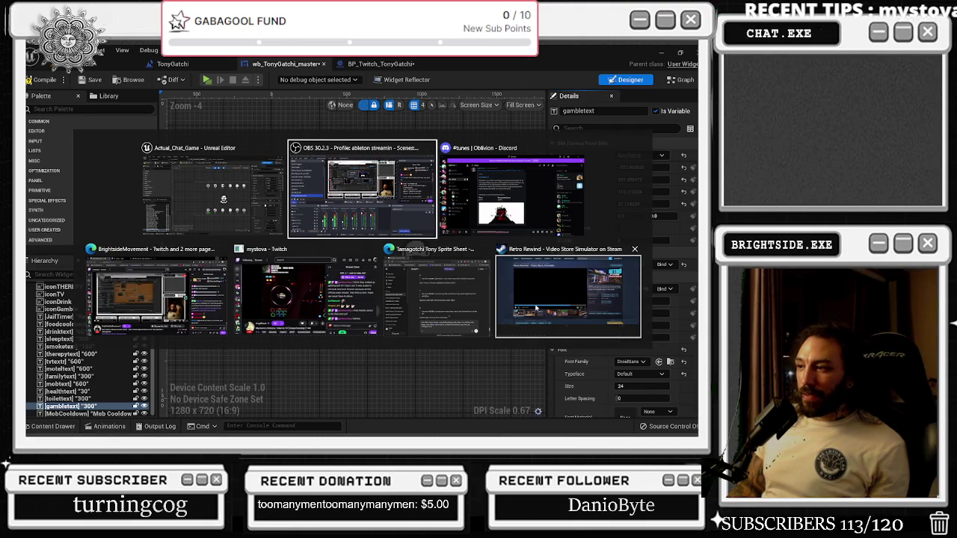
{"action": "left_click", "coordinate": [206, 180]}
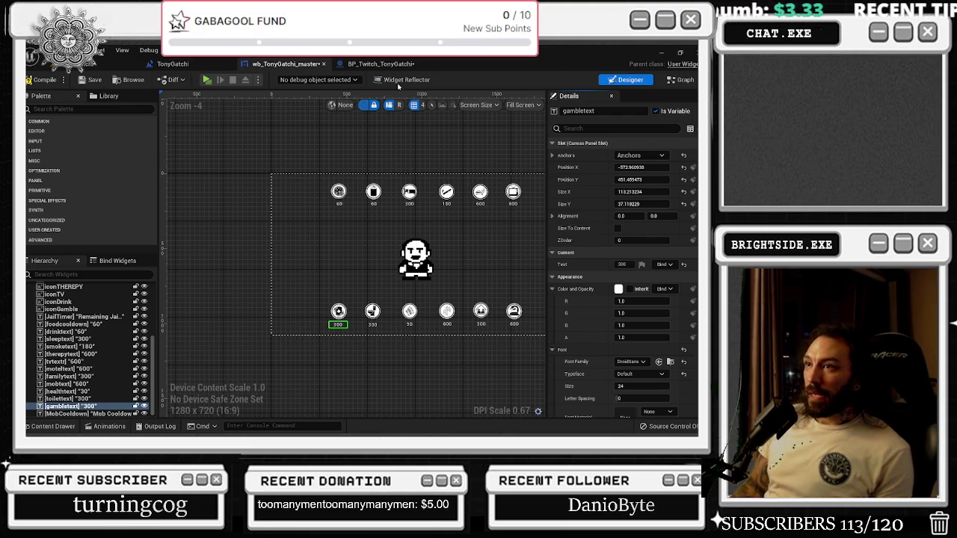
- Pan the event graph between the gamble and family activities node groups with the variable list showing
{"action": "left_click", "coordinate": [683, 80]}
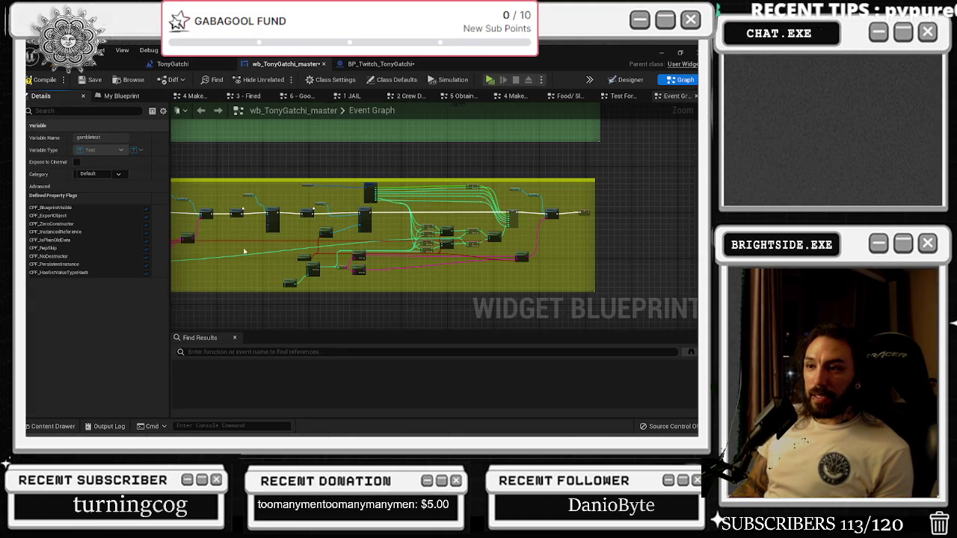
{"action": "scroll", "coordinate": [243, 252], "scroll_direction": "up", "scroll_amount": 2}
{"action": "left_click", "coordinate": [120, 95]}
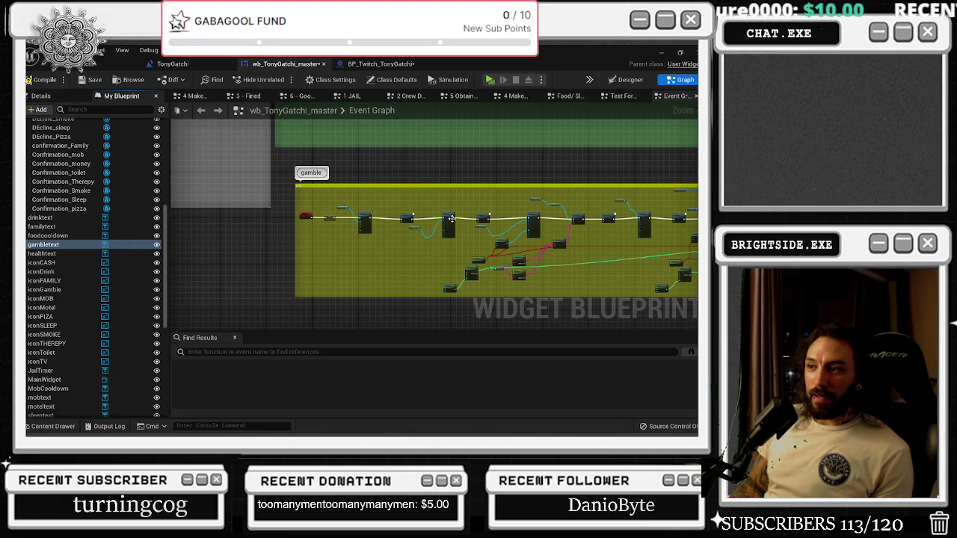
{"action": "left_click_drag", "start_coordinate": [478, 238], "coordinate": [465, 394]}
{"action": "mouse_move", "coordinate": [333, 209]}
{"action": "left_mouse_down"}
{"action": "mouse_move", "coordinate": [332, 224]}
{"action": "mouse_move", "coordinate": [332, 164]}
{"action": "mouse_move", "coordinate": [333, 208]}
{"action": "left_mouse_up"}
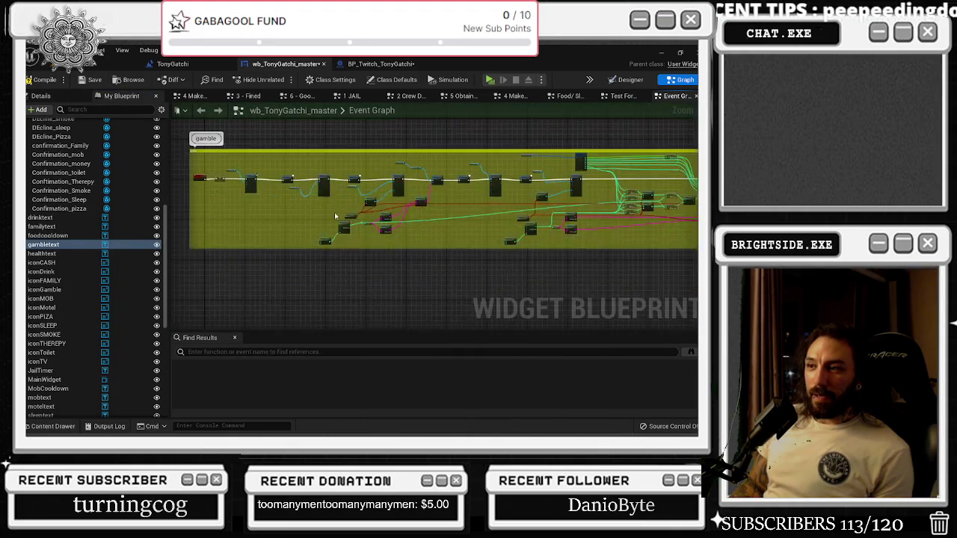
{"action": "scroll", "coordinate": [332, 208], "scroll_direction": "up", "scroll_amount": 5}
{"action": "scroll", "coordinate": [427, 243], "scroll_direction": "down", "scroll_amount": 7}
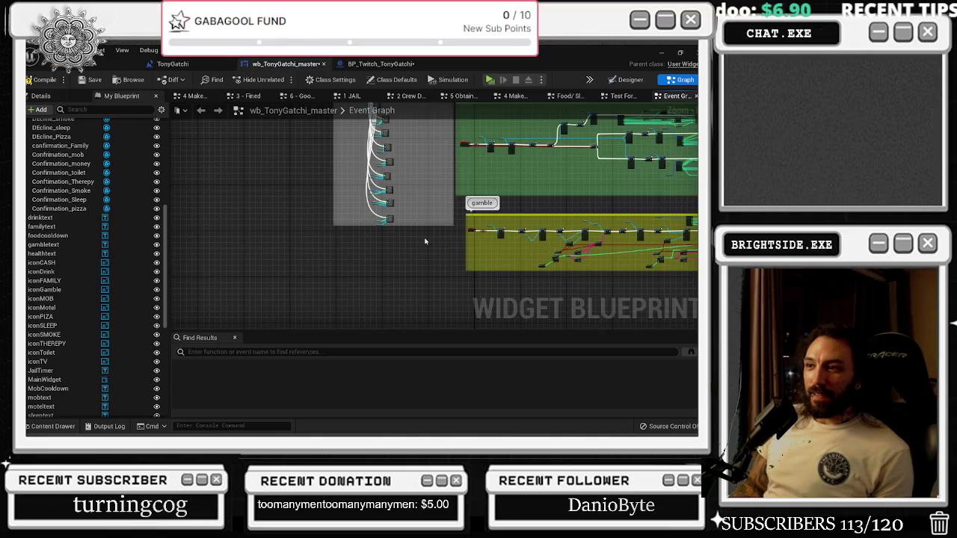
{"action": "scroll", "coordinate": [427, 243], "scroll_direction": "up", "scroll_amount": 2}
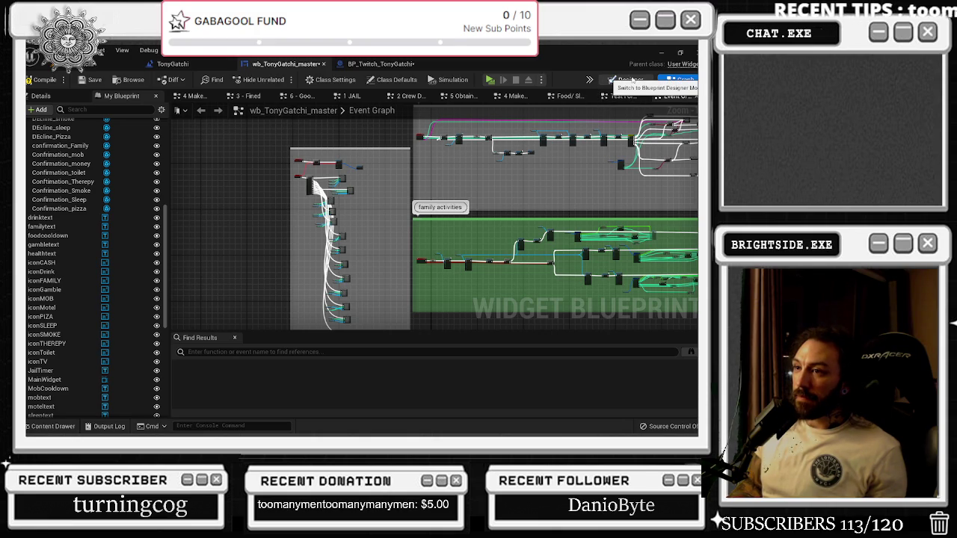
{"action": "left_click", "coordinate": [632, 79]}
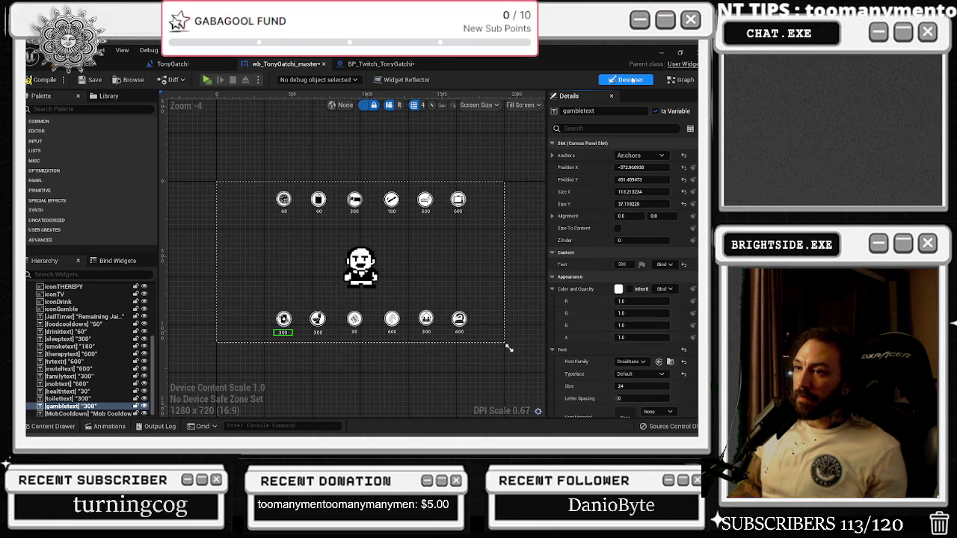
- Open BP_Twitch_TonyGatchi and bring its widget setup nodes into view
{"action": "left_click", "coordinate": [682, 79]}
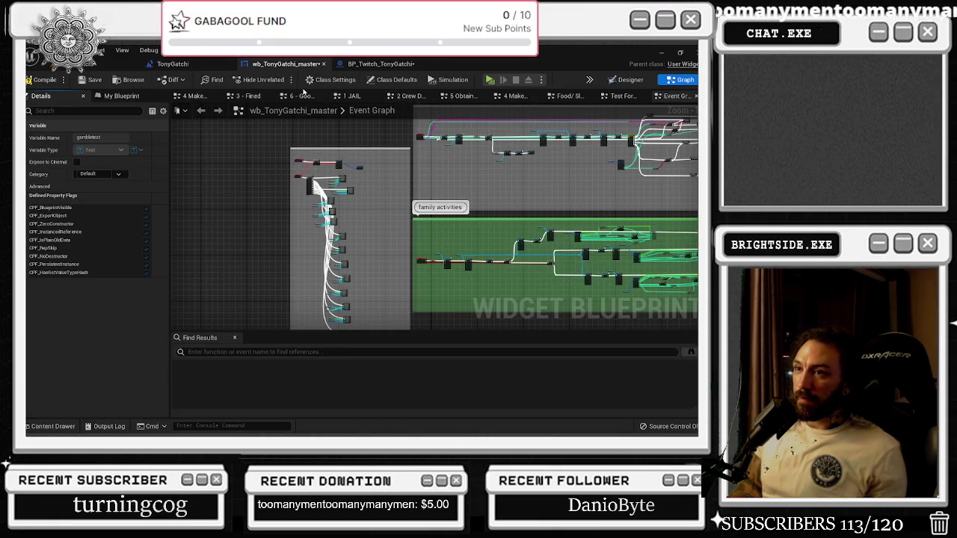
{"action": "left_click", "coordinate": [172, 65]}
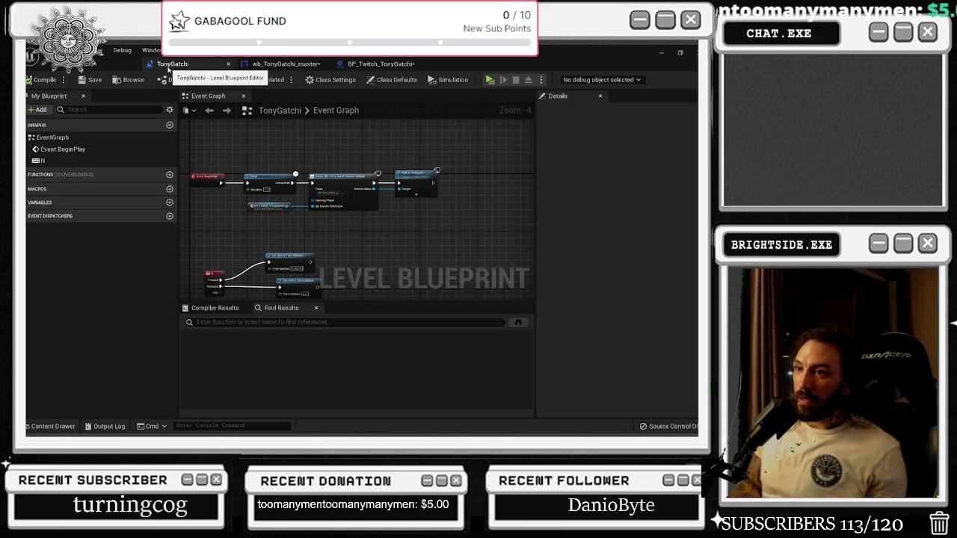
{"action": "left_click", "coordinate": [378, 64]}
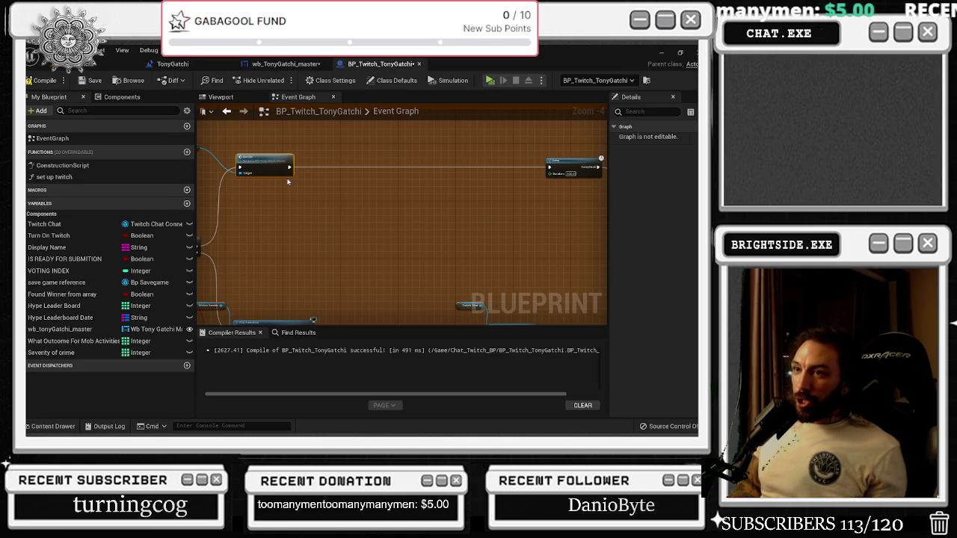
{"action": "mouse_move", "coordinate": [450, 166]}
{"action": "left_mouse_down"}
{"action": "mouse_move", "coordinate": [575, 189]}
{"action": "mouse_move", "coordinate": [426, 189]}
{"action": "mouse_move", "coordinate": [591, 196]}
{"action": "mouse_move", "coordinate": [559, 182]}
{"action": "left_mouse_up"}
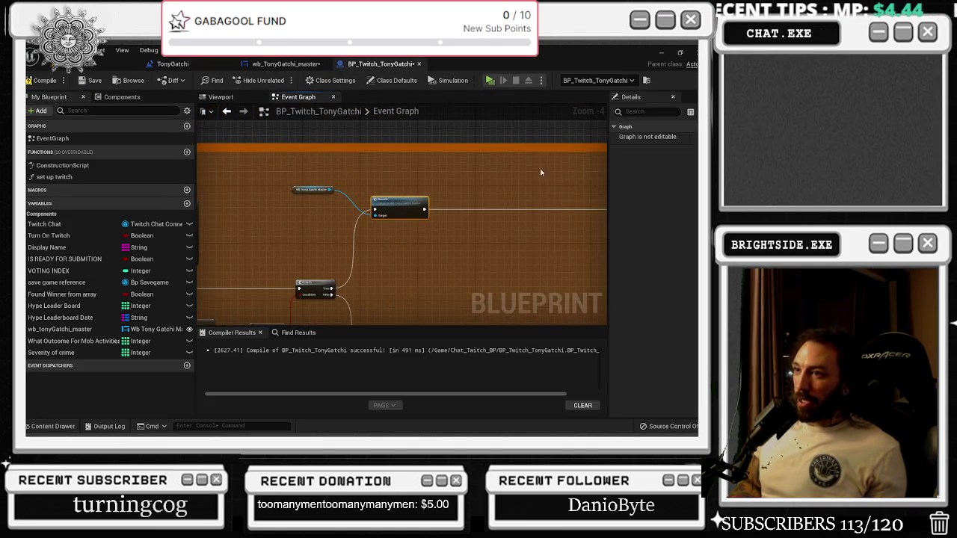
{"action": "scroll", "coordinate": [504, 160], "scroll_direction": "down", "scroll_amount": 3}
{"action": "scroll", "coordinate": [505, 161], "scroll_direction": "up", "scroll_amount": 3}
- Move the wb_tonyGatchi_master reference node up, recompile, and return to the widget blueprint
{"action": "left_click", "coordinate": [306, 183]}
{"action": "left_click_drag", "start_coordinate": [309, 189], "coordinate": [330, 182]}
{"action": "left_click", "coordinate": [512, 181]}
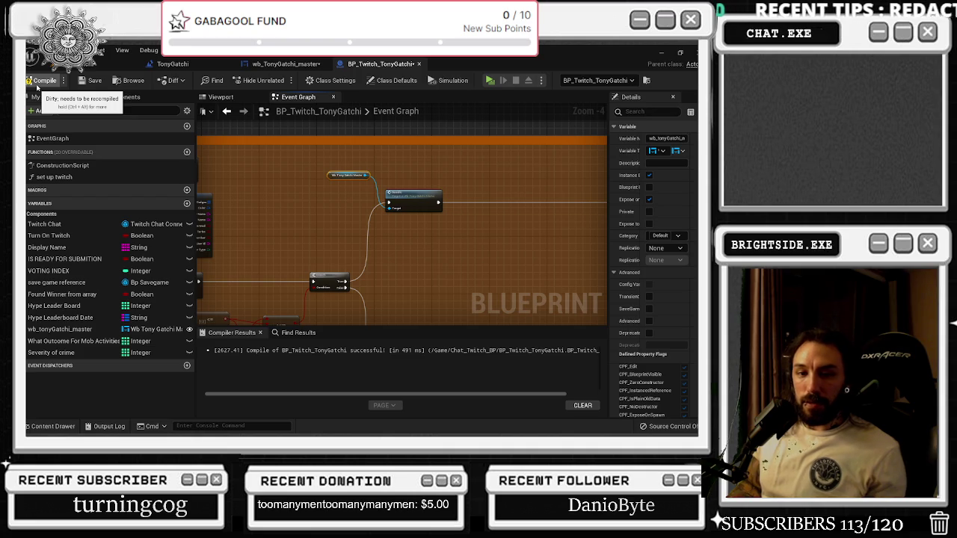
{"action": "left_click", "coordinate": [37, 83]}
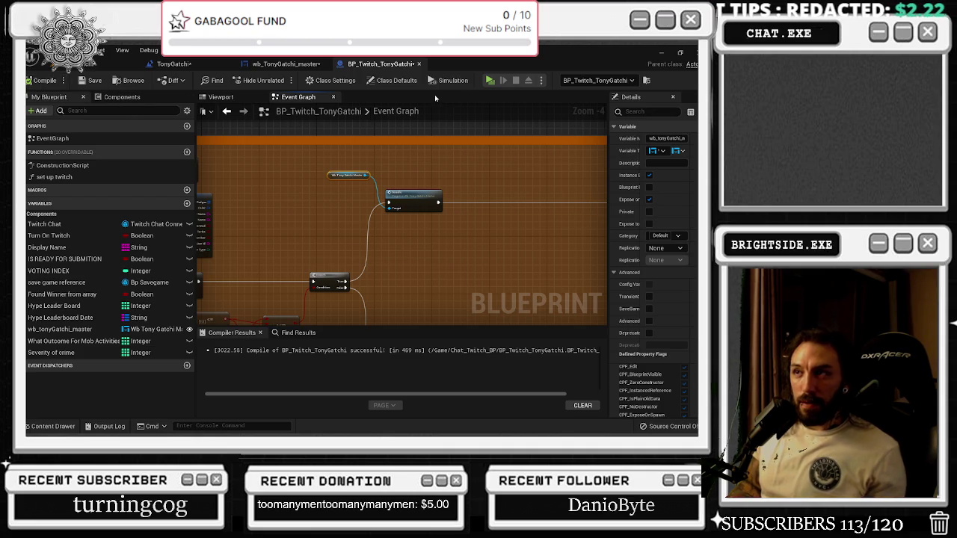
{"action": "left_click", "coordinate": [288, 65]}
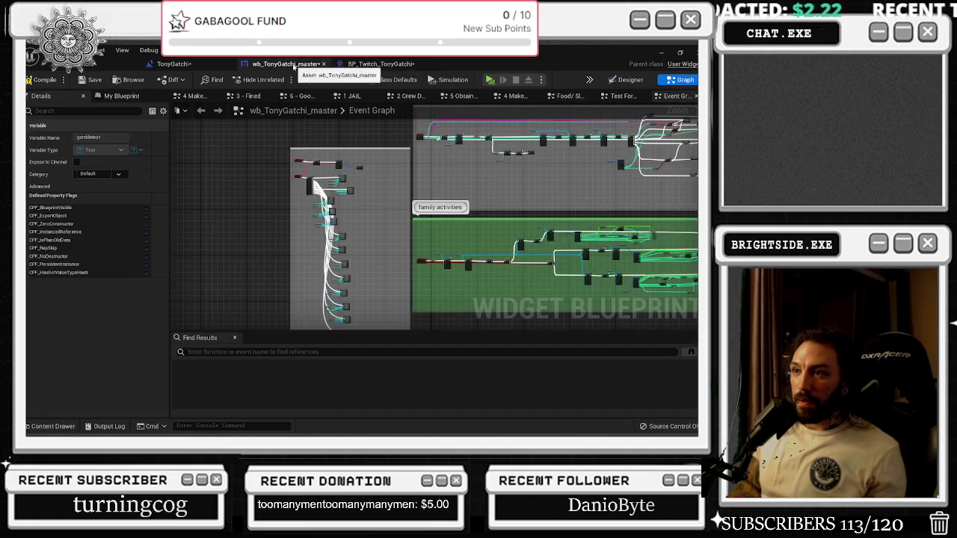
{"action": "left_click", "coordinate": [173, 63]}
{"action": "left_click", "coordinate": [283, 64]}
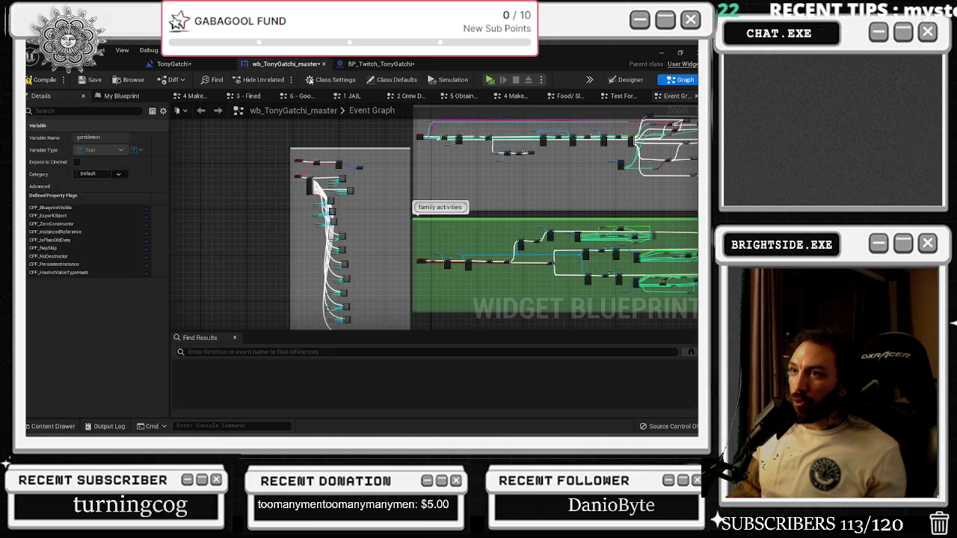
{"action": "key", "text": "shift+1"}
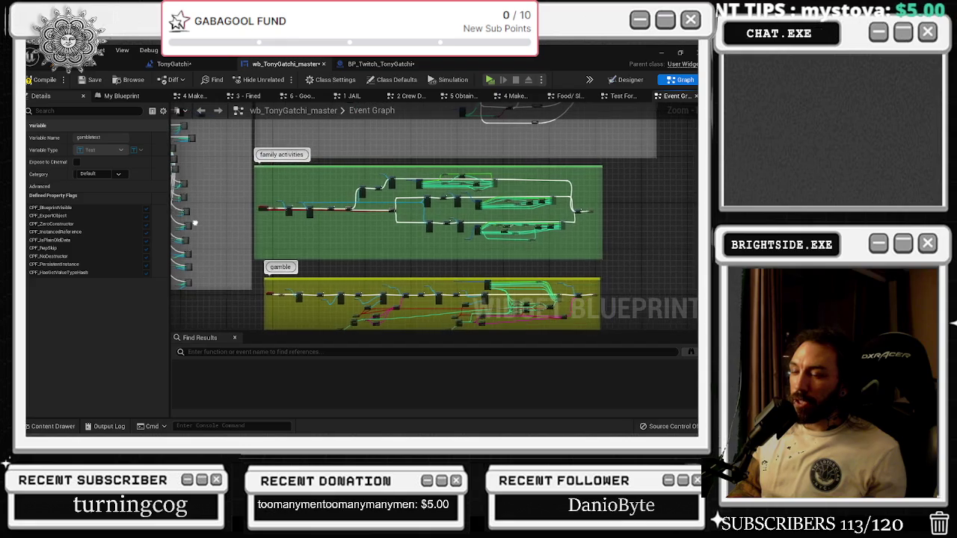
{"action": "left_click", "coordinate": [121, 95]}
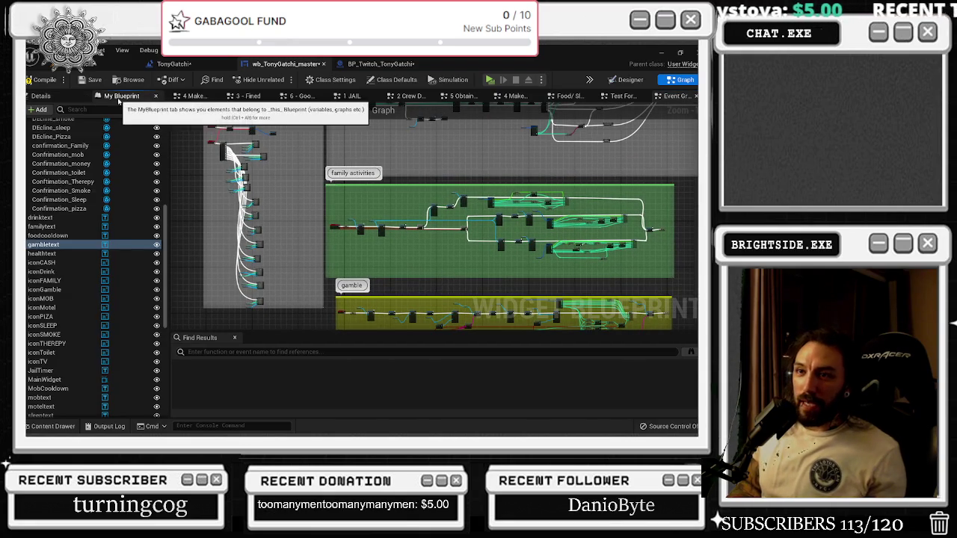
{"action": "scroll", "coordinate": [84, 226], "scroll_direction": "down", "scroll_amount": 5}
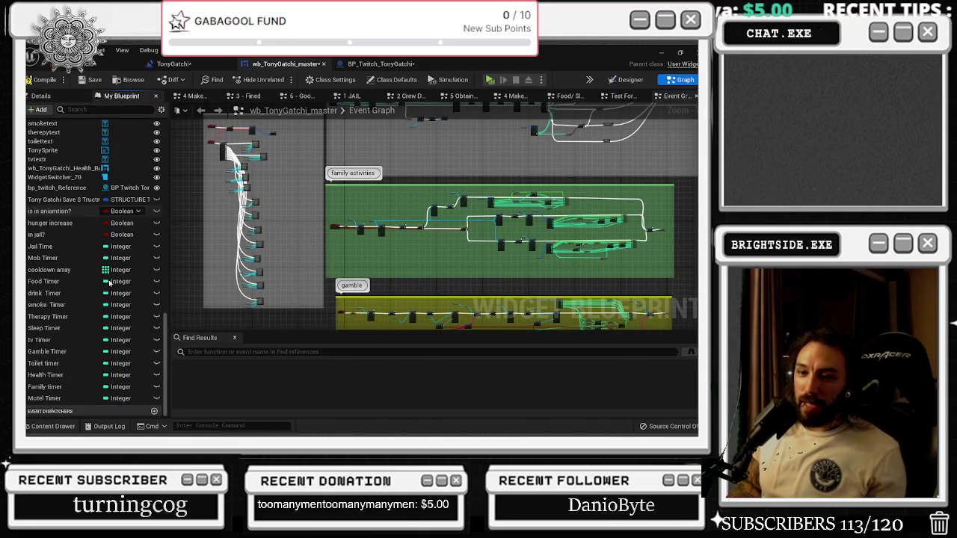
{"action": "left_click", "coordinate": [60, 269]}
{"action": "left_click", "coordinate": [40, 96]}
{"action": "scroll", "coordinate": [82, 299], "scroll_direction": "down", "scroll_amount": 10}
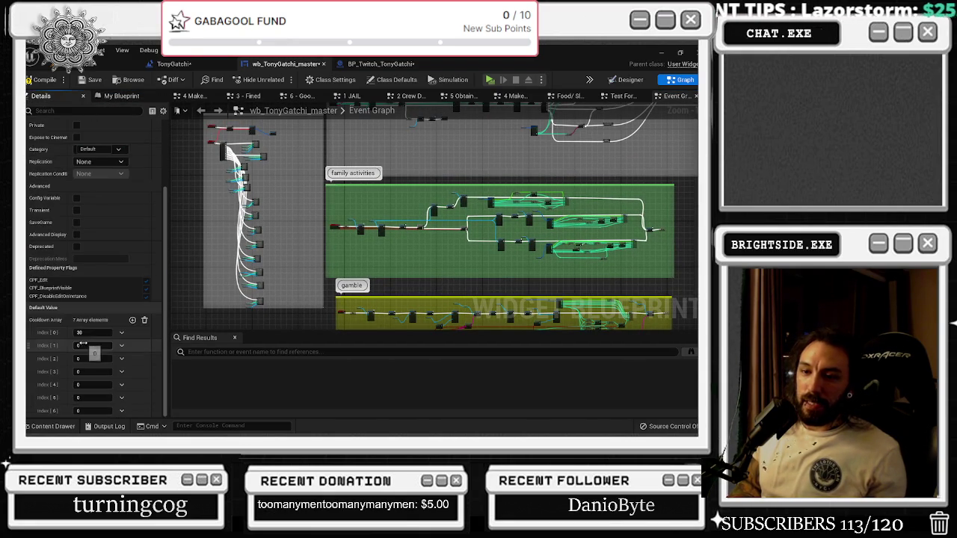
{"action": "left_click", "coordinate": [132, 320]}
{"action": "left_click", "coordinate": [133, 320]}
{"action": "scroll", "coordinate": [132, 320], "scroll_direction": "down", "scroll_amount": 2}
{"action": "left_click", "coordinate": [133, 268]}
{"action": "left_click", "coordinate": [133, 268]}
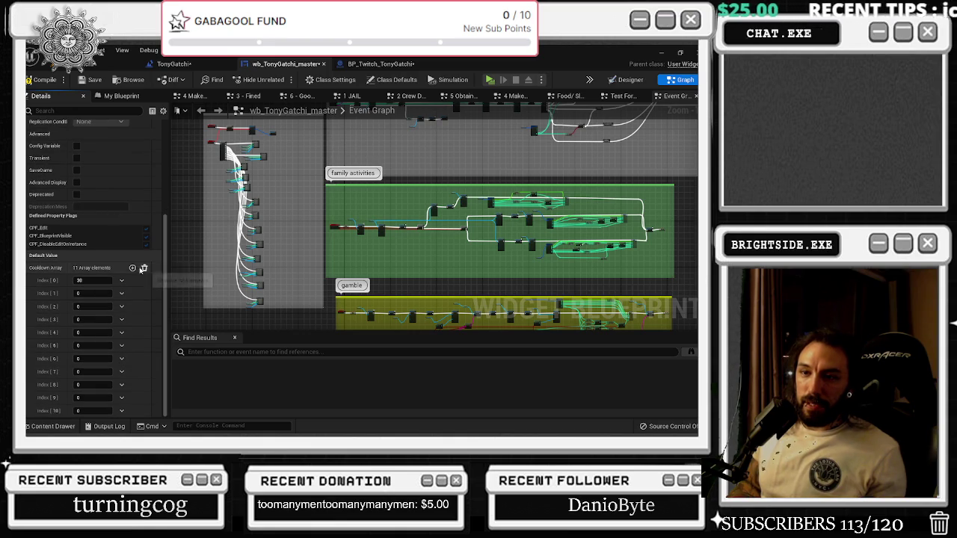
{"action": "left_click", "coordinate": [133, 267]}
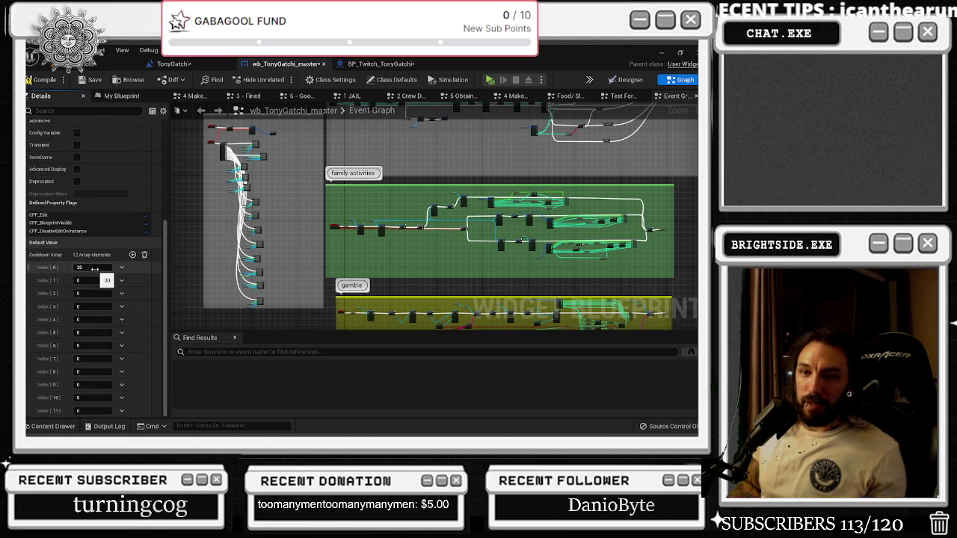
{"action": "left_click", "coordinate": [94, 267]}
{"action": "type", "text": "60"}
{"action": "key", "text": "Tab"}
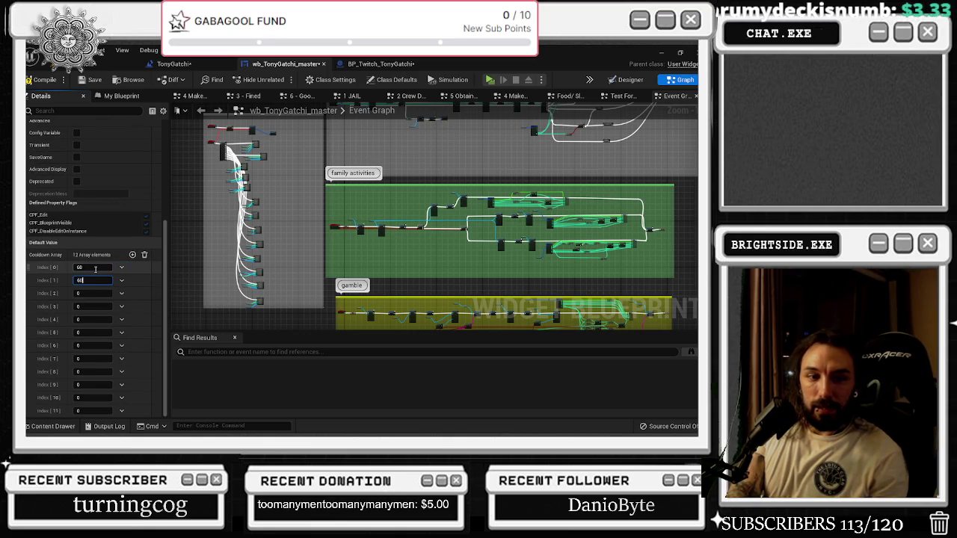
{"action": "key", "text": "Tab"}
{"action": "type", "text": "0"}
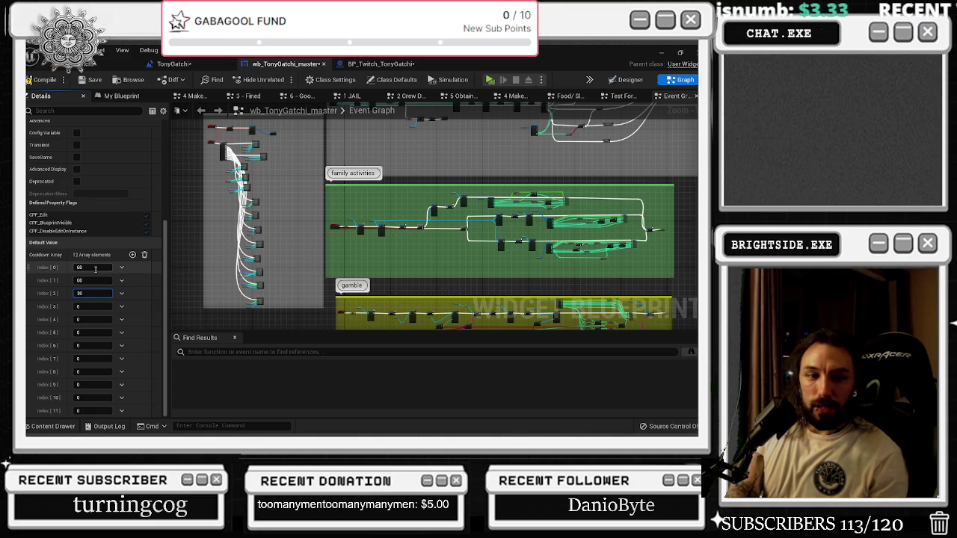
{"action": "key", "text": "Tab"}
{"action": "type", "text": "100"}
{"action": "key", "text": "Tab"}
{"action": "type", "text": "600"}
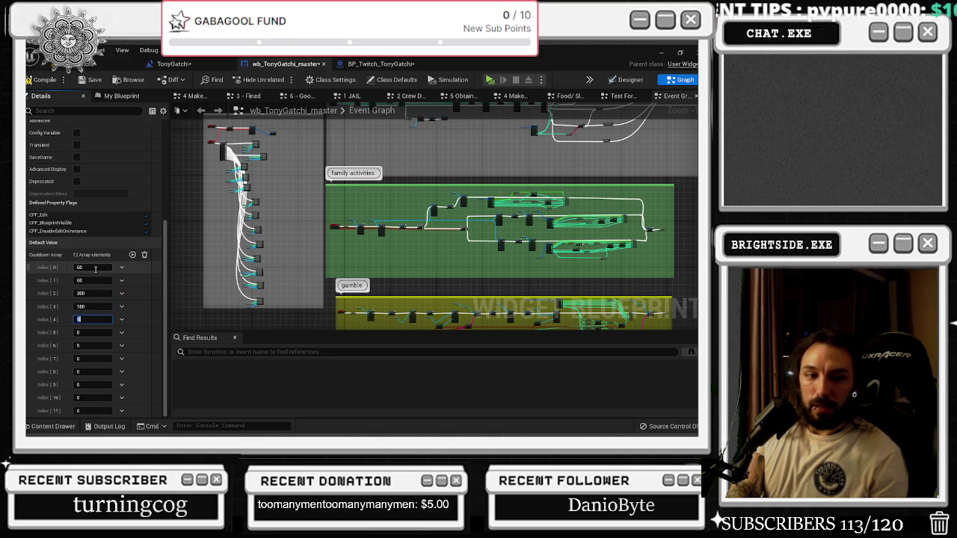
{"action": "key", "text": "Tab"}
{"action": "type", "text": "600"}
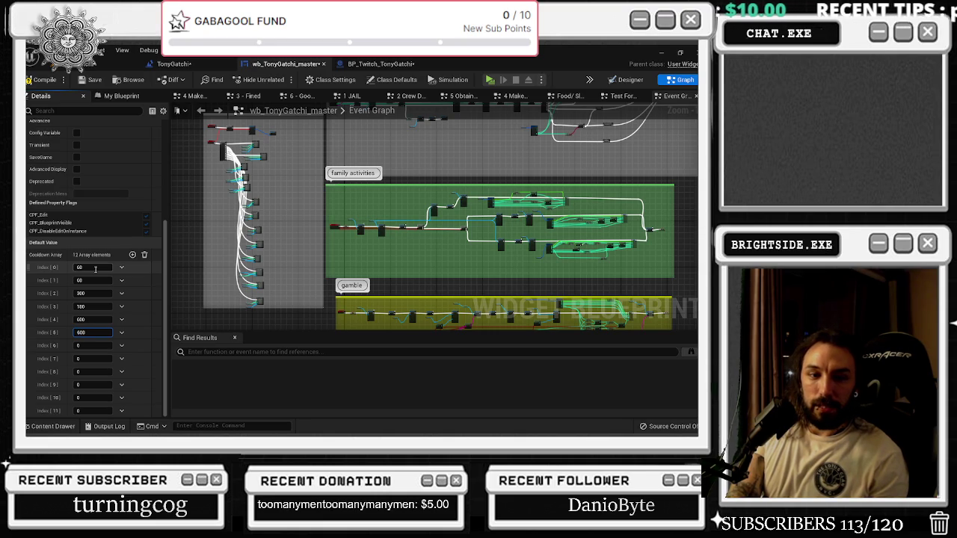
{"action": "key", "text": "Tab"}
{"action": "type", "text": "0"}
{"action": "key", "text": "Tab"}
{"action": "key", "text": "Tab"}
{"action": "type", "text": "600"}
{"action": "key", "text": "Return"}
{"action": "key", "text": "Tab"}
{"action": "type", "text": "300"}
{"action": "key", "text": "Tab"}
{"action": "key", "text": "Tab"}
{"action": "type", "text": "600"}
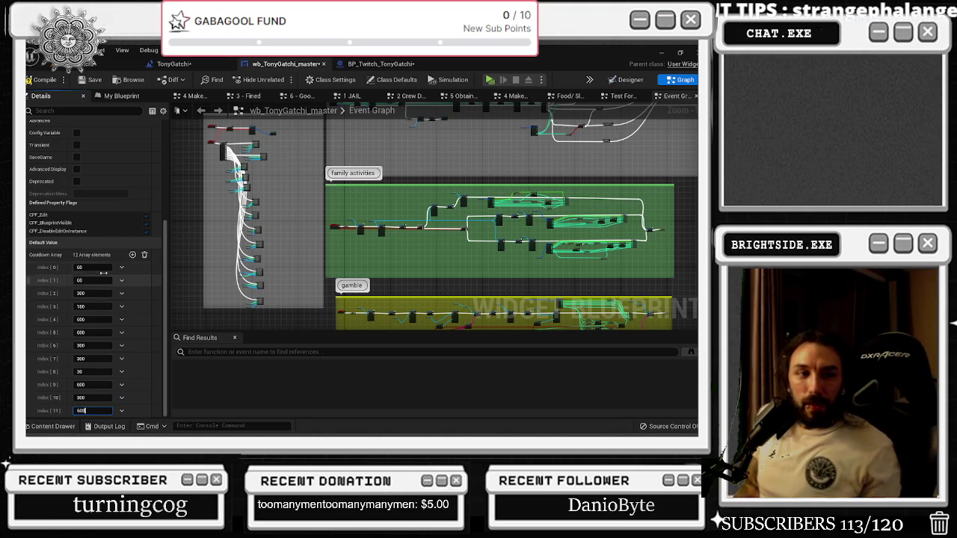
{"action": "left_click", "coordinate": [93, 81]}
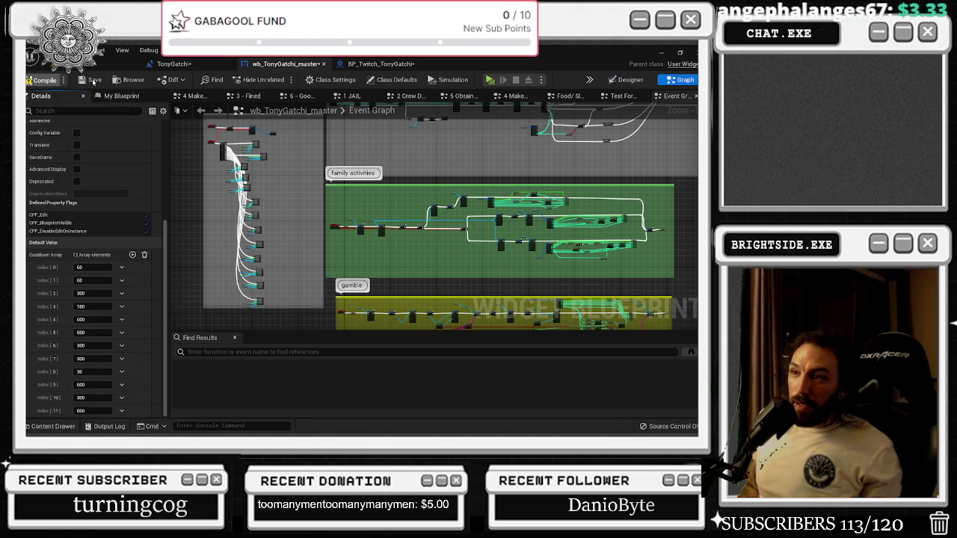
{"action": "left_click", "coordinate": [93, 81]}
{"action": "left_click_drag", "start_coordinate": [263, 156], "coordinate": [406, 249]}
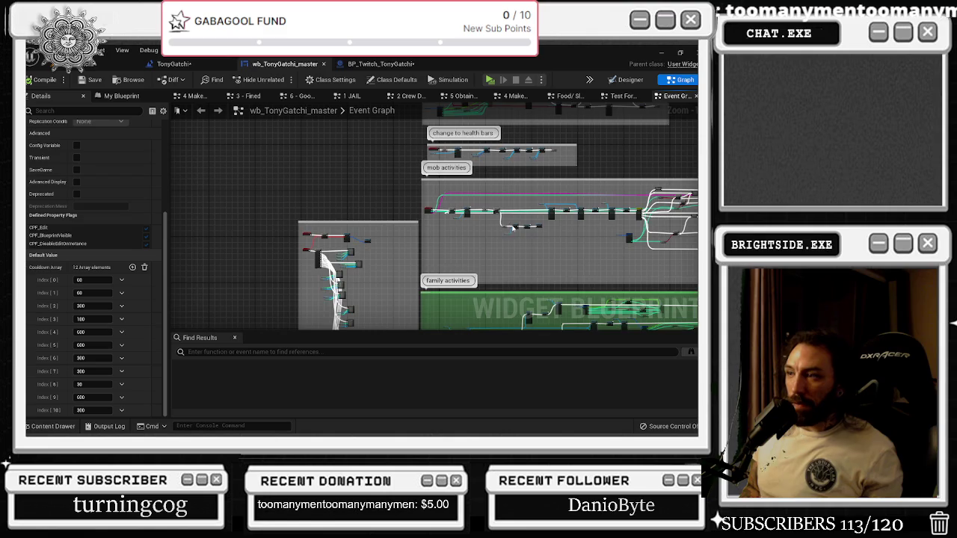
{"action": "scroll", "coordinate": [495, 217], "scroll_direction": "up", "scroll_amount": 3}
{"action": "scroll", "coordinate": [367, 202], "scroll_direction": "up", "scroll_amount": 5}
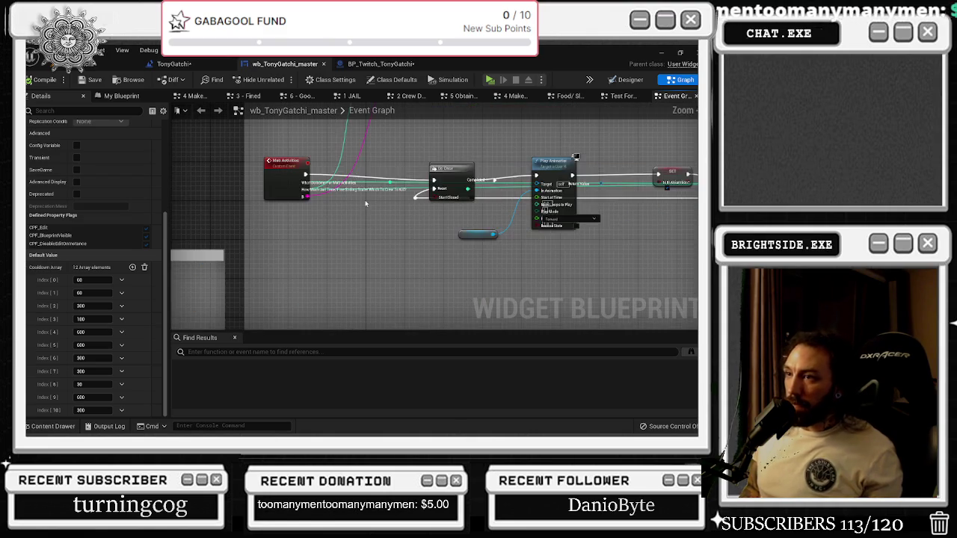
{"action": "scroll", "coordinate": [390, 212], "scroll_direction": "down", "scroll_amount": 8}
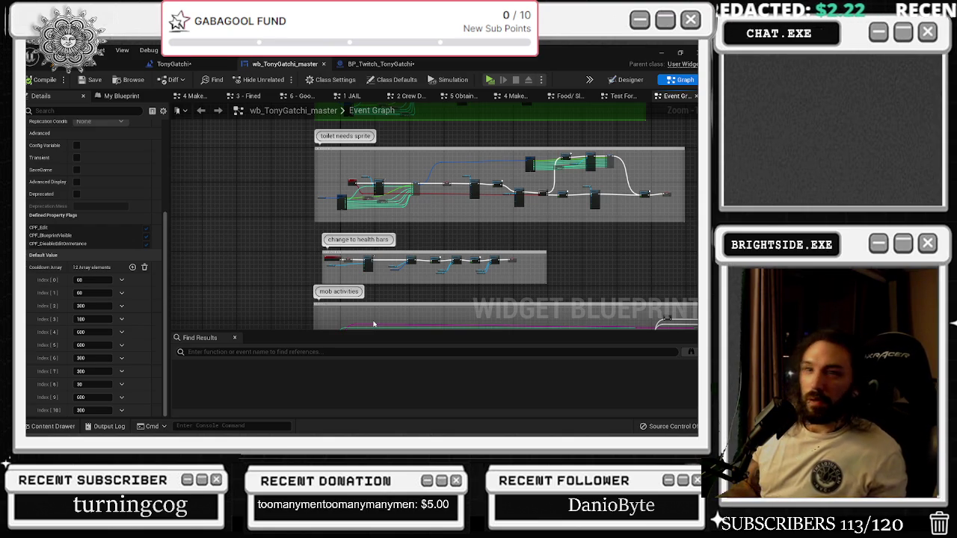
{"action": "left_click", "coordinate": [119, 97]}
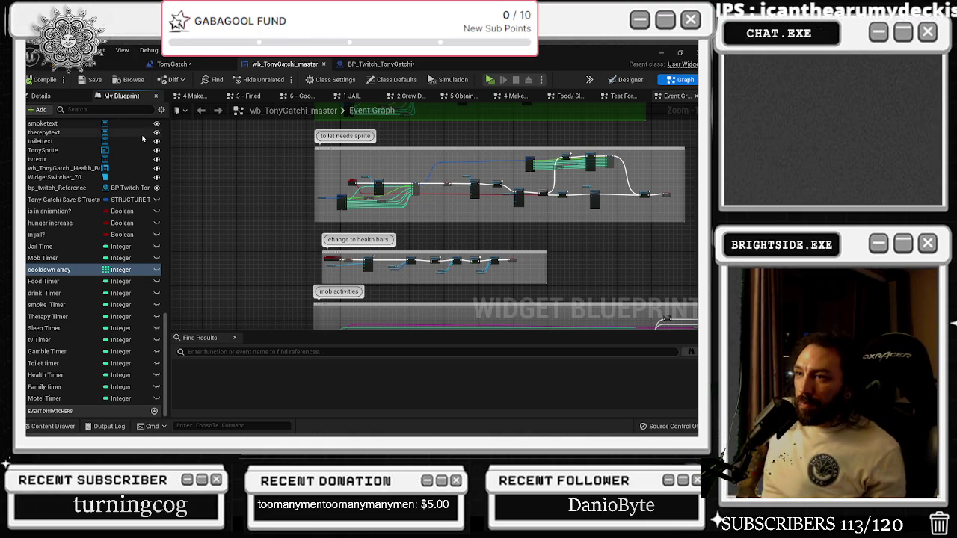
- Pan and zoom across the event tick, sleep, smoke, SET node and hunger increase sections
{"action": "scroll", "coordinate": [280, 190], "scroll_direction": "up", "scroll_amount": 2}
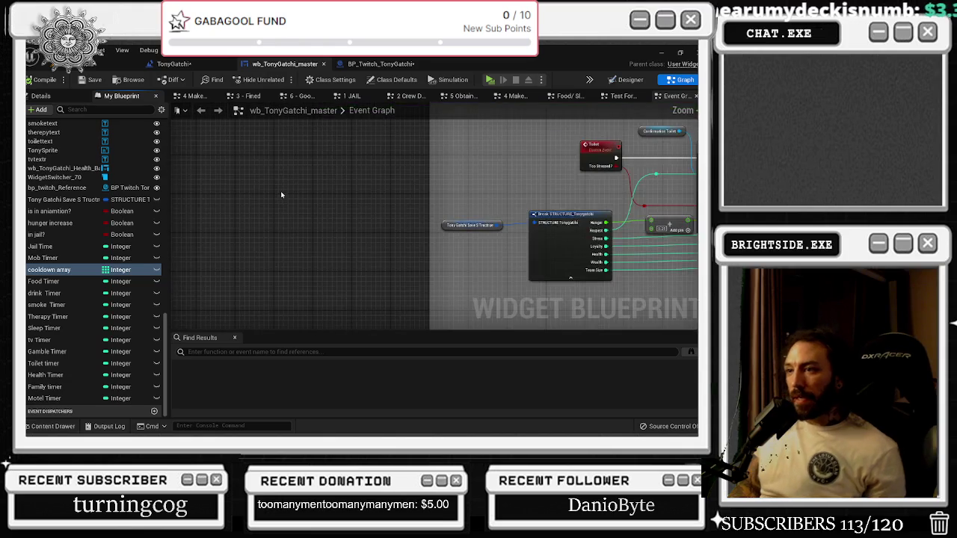
{"action": "scroll", "coordinate": [280, 191], "scroll_direction": "down", "scroll_amount": 4}
{"action": "scroll", "coordinate": [289, 289], "scroll_direction": "down", "scroll_amount": 2}
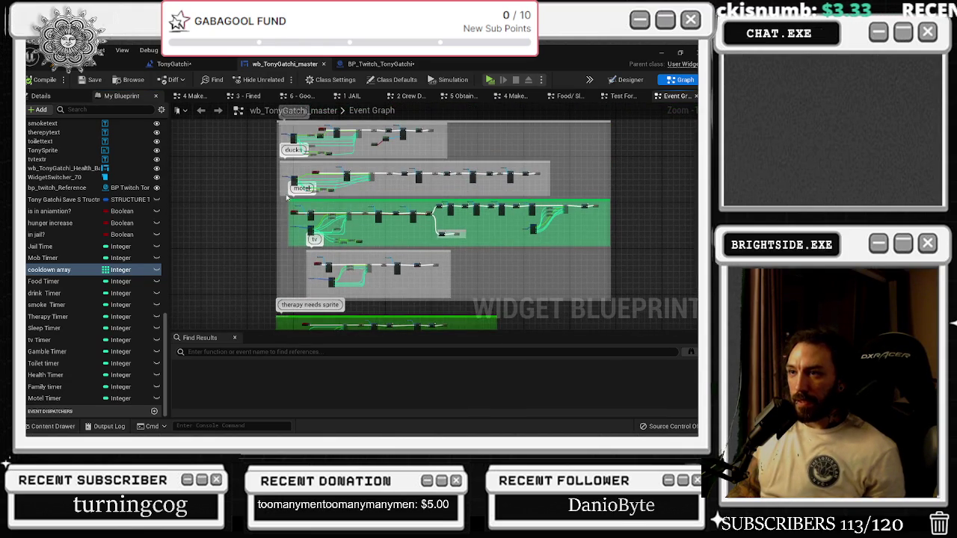
{"action": "scroll", "coordinate": [258, 284], "scroll_direction": "up", "scroll_amount": 2}
{"action": "left_click_drag", "start_coordinate": [261, 227], "coordinate": [319, 329]}
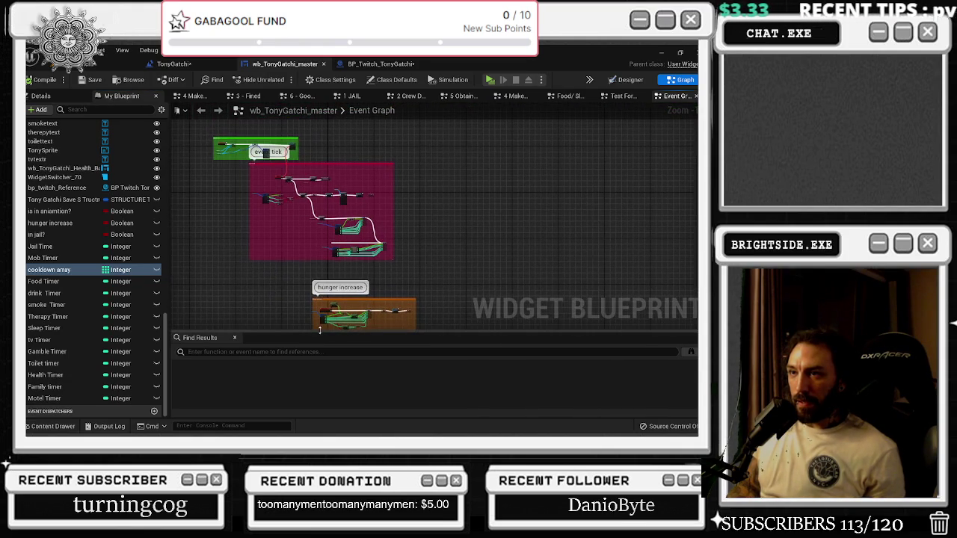
{"action": "left_click_drag", "start_coordinate": [319, 269], "coordinate": [282, 177]}
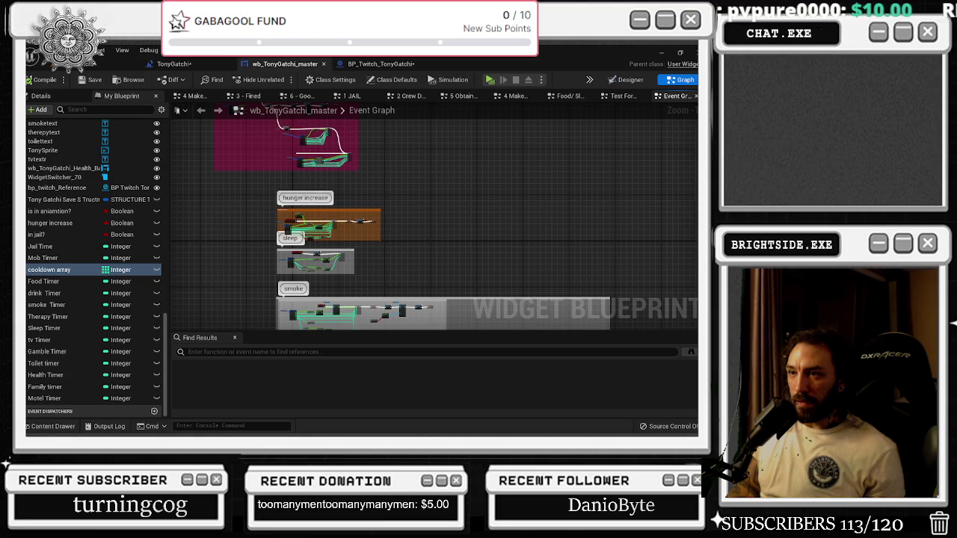
{"action": "scroll", "coordinate": [292, 246], "scroll_direction": "up", "scroll_amount": 3}
{"action": "scroll", "coordinate": [272, 190], "scroll_direction": "up", "scroll_amount": 3}
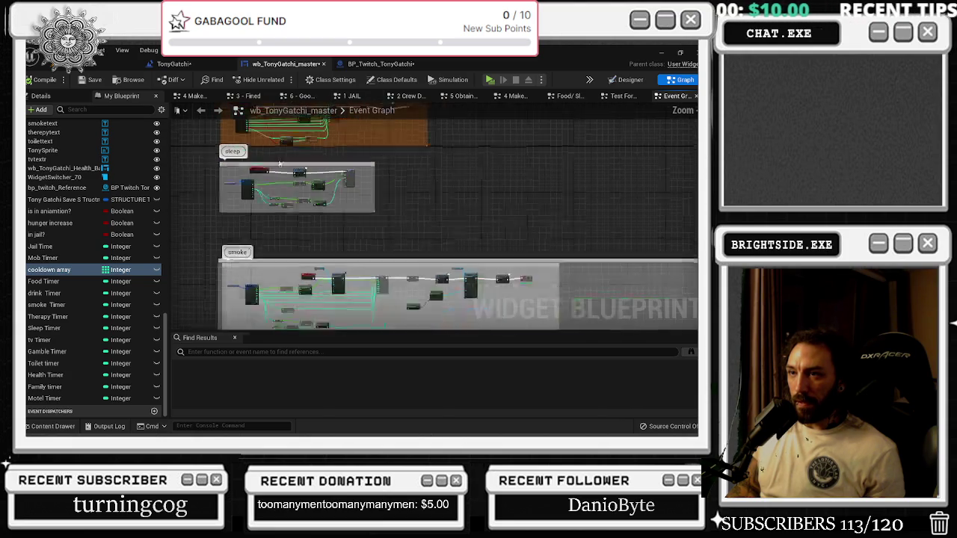
{"action": "scroll", "coordinate": [270, 187], "scroll_direction": "up", "scroll_amount": 1}
{"action": "left_click_drag", "start_coordinate": [271, 187], "coordinate": [63, 191]}
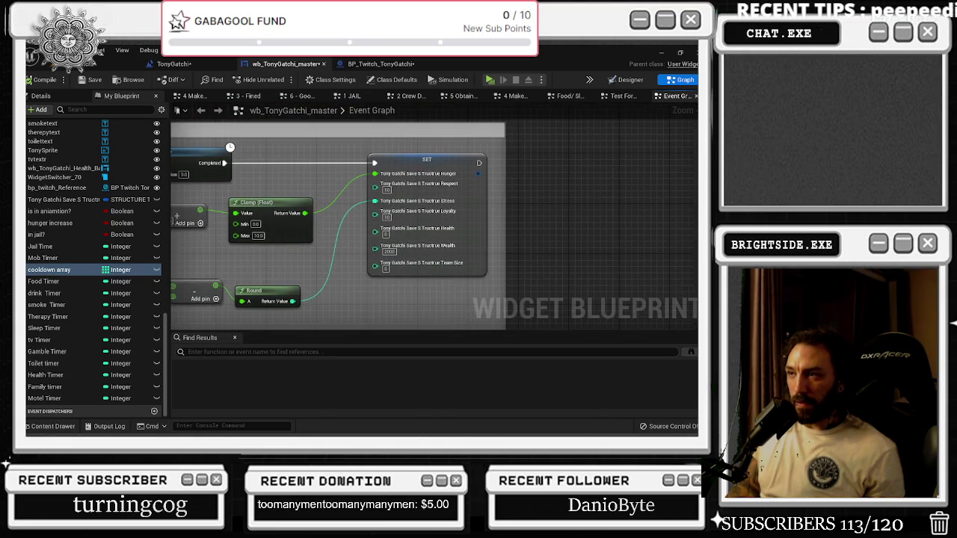
{"action": "scroll", "coordinate": [419, 113], "scroll_direction": "down", "scroll_amount": 4}
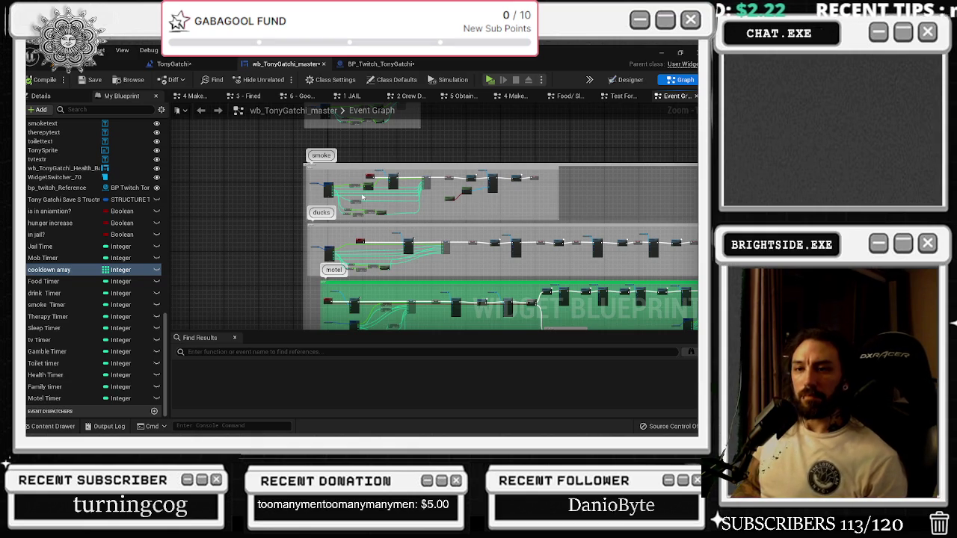
{"action": "mouse_move", "coordinate": [372, 195]}
{"action": "left_mouse_down"}
{"action": "mouse_move", "coordinate": [294, 285]}
{"action": "mouse_move", "coordinate": [292, 270]}
{"action": "left_mouse_up"}
{"action": "left_click", "coordinate": [175, 64]}
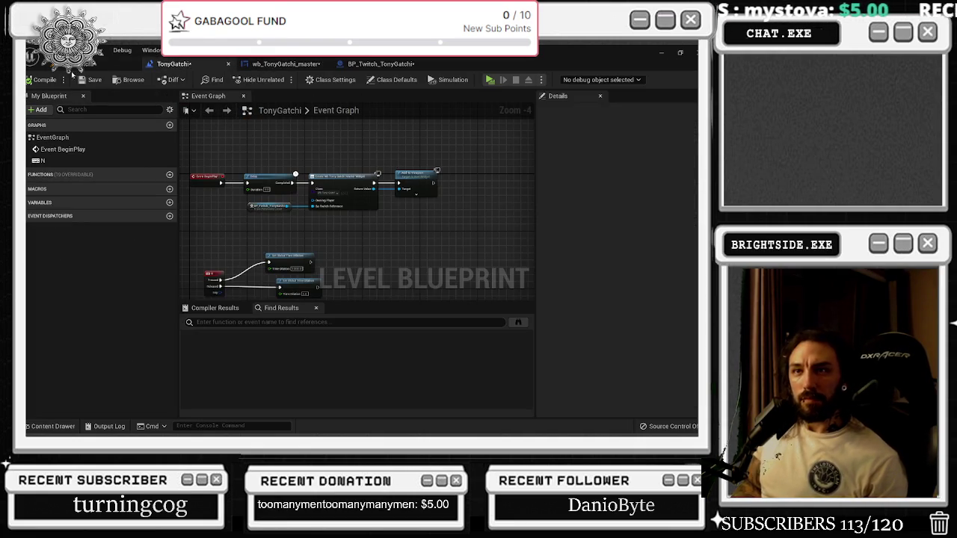
{"action": "left_click", "coordinate": [250, 66]}
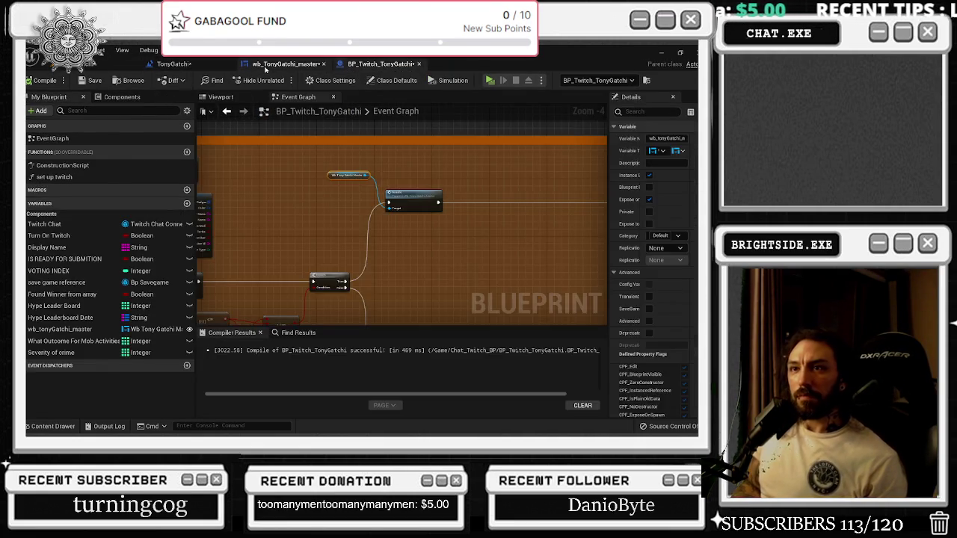
{"action": "left_click", "coordinate": [379, 65]}
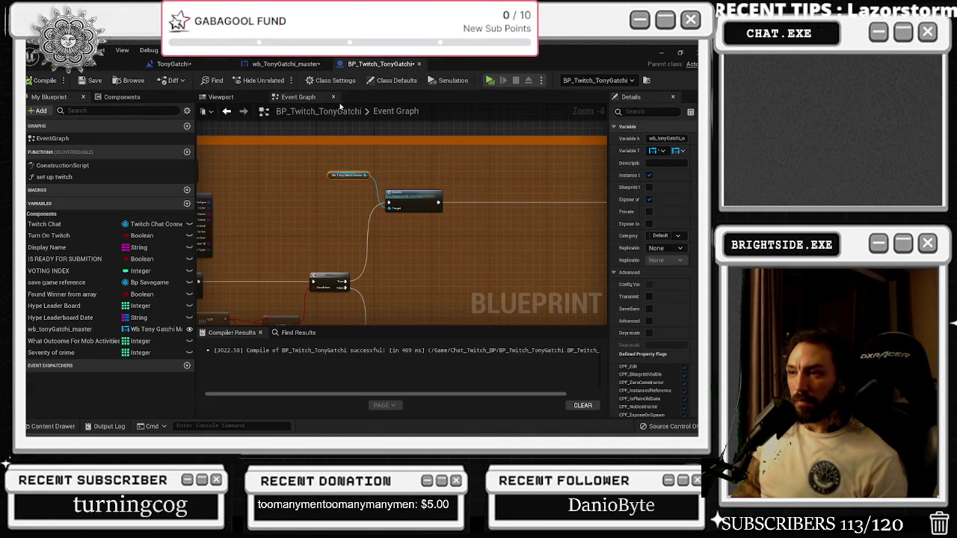
{"action": "scroll", "coordinate": [346, 167], "scroll_direction": "down", "scroll_amount": 4}
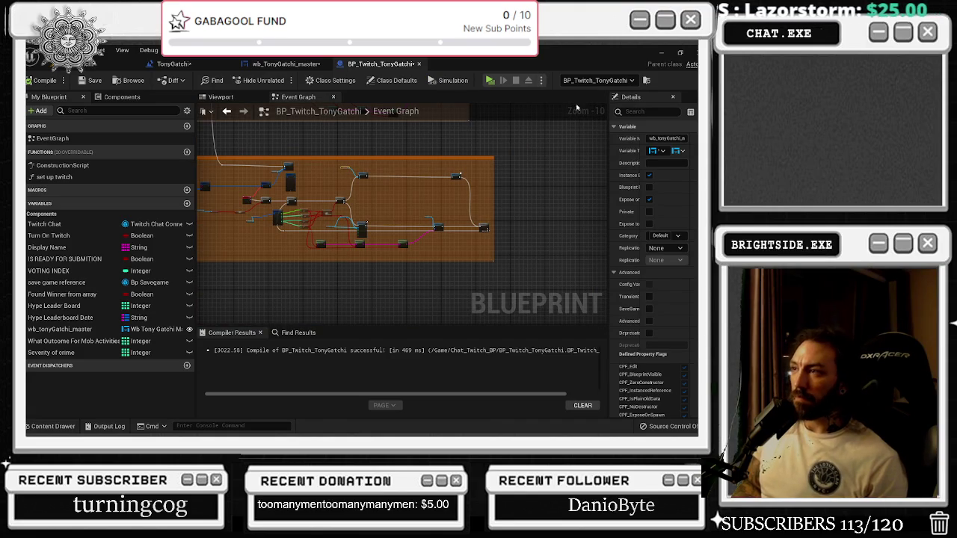
{"action": "left_click", "coordinate": [284, 64]}
{"action": "scroll", "coordinate": [369, 167], "scroll_direction": "down", "scroll_amount": 3}
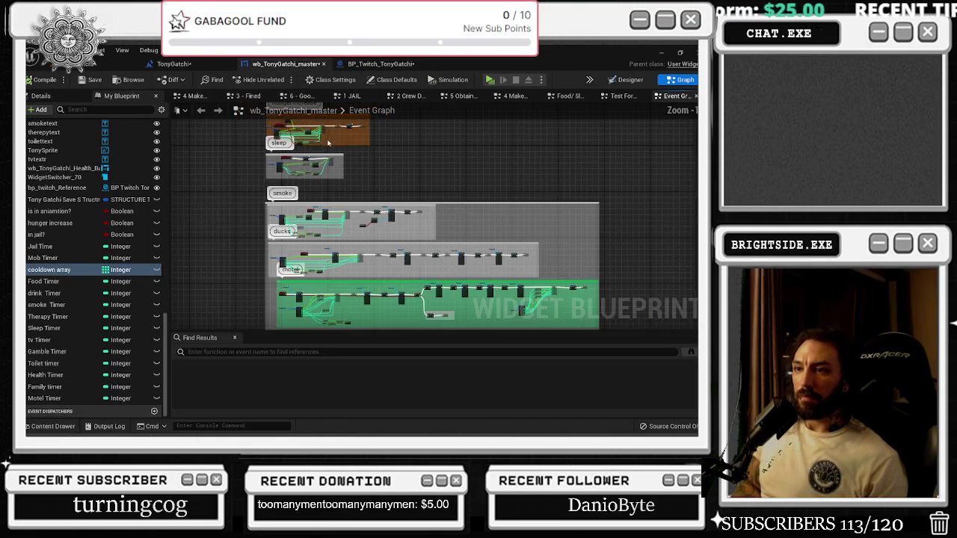
- Bring the smoke section's node chain into view
{"action": "left_click_drag", "start_coordinate": [369, 167], "coordinate": [380, 181]}
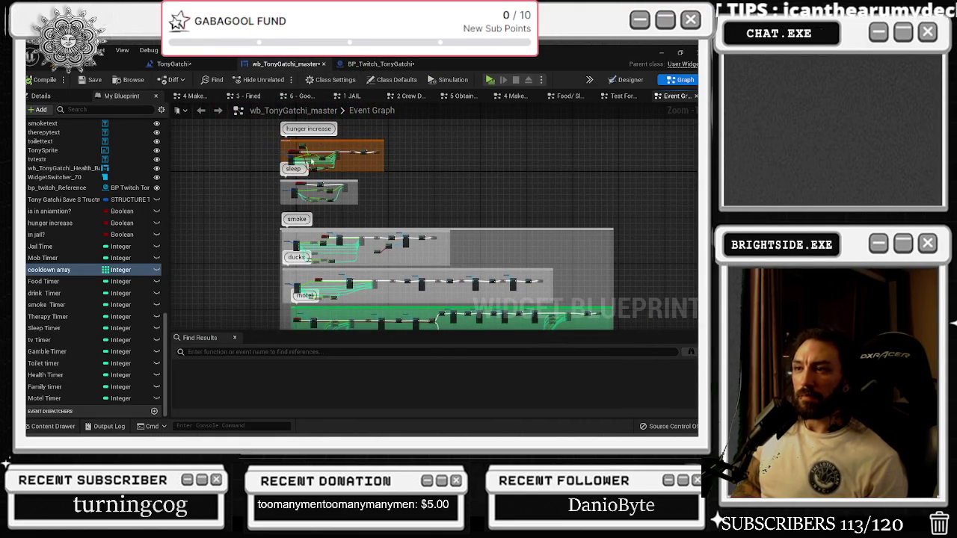
{"action": "scroll", "coordinate": [310, 161], "scroll_direction": "up", "scroll_amount": 1}
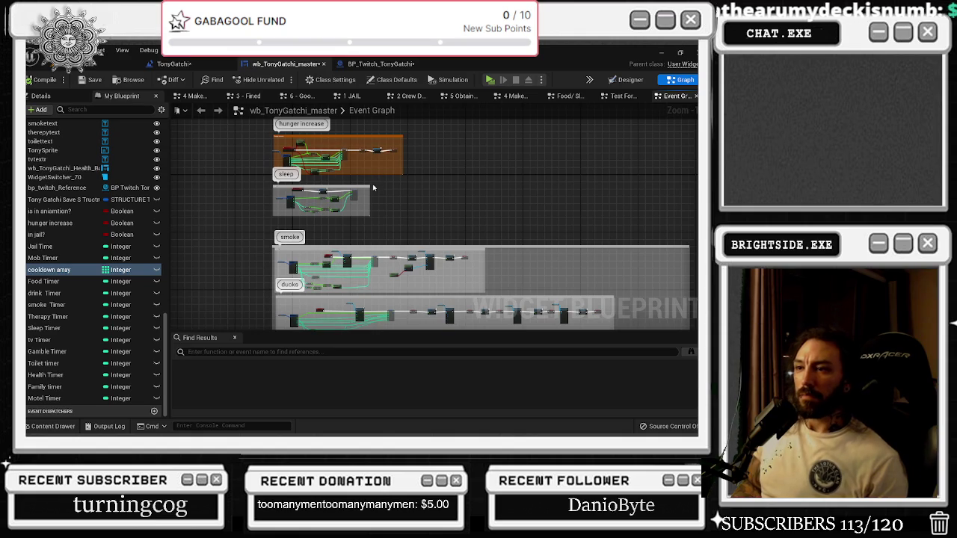
{"action": "scroll", "coordinate": [347, 176], "scroll_direction": "up", "scroll_amount": 3}
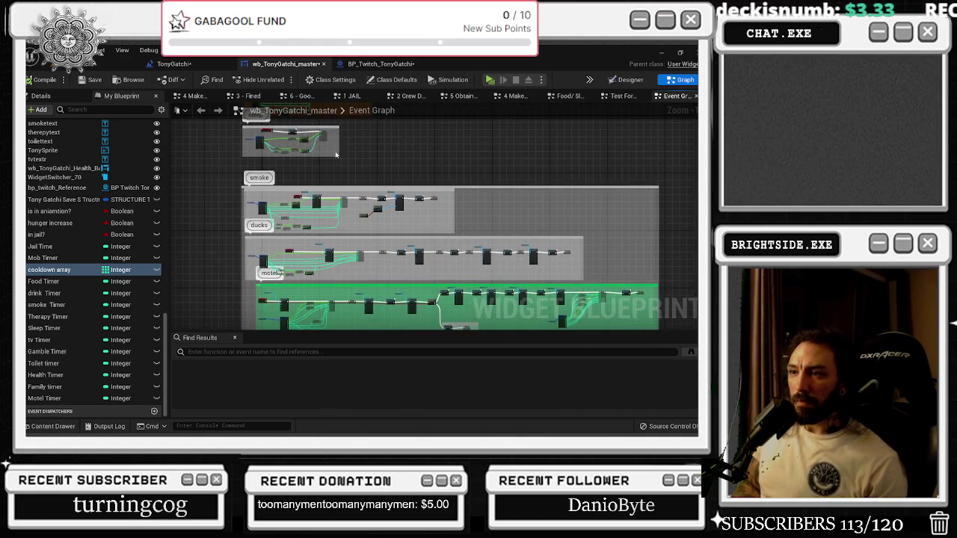
{"action": "scroll", "coordinate": [347, 176], "scroll_direction": "up", "scroll_amount": 2}
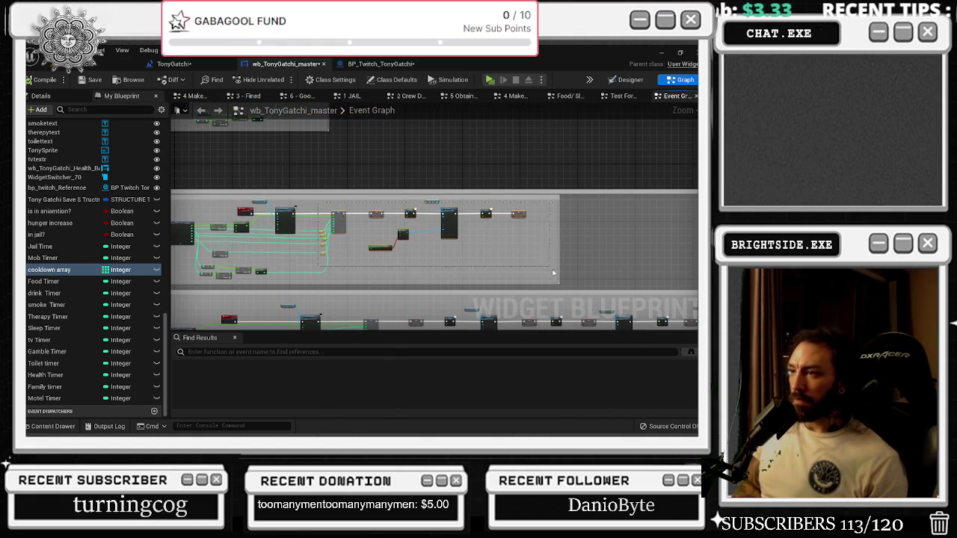
{"action": "left_click_drag", "start_coordinate": [543, 256], "coordinate": [427, 233]}
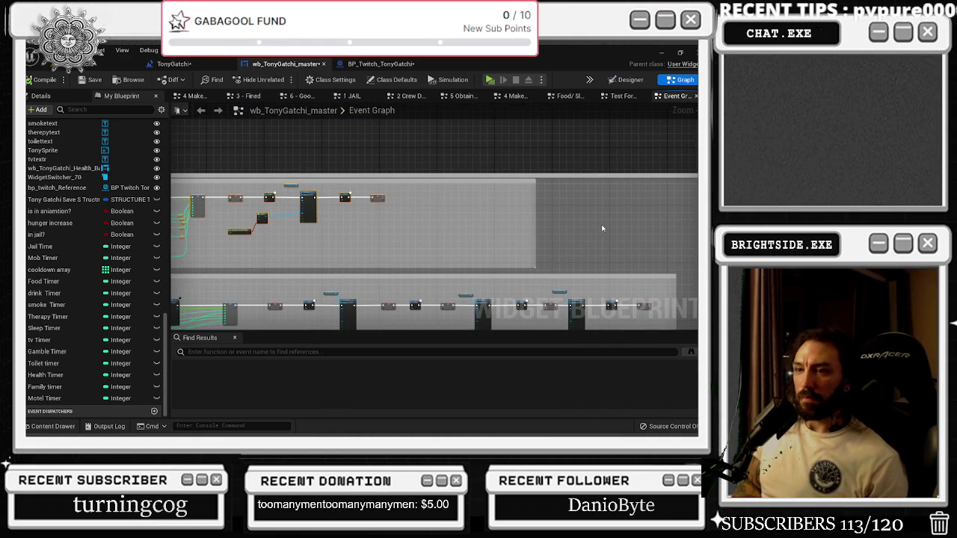
{"action": "left_click_drag", "start_coordinate": [377, 204], "coordinate": [591, 224]}
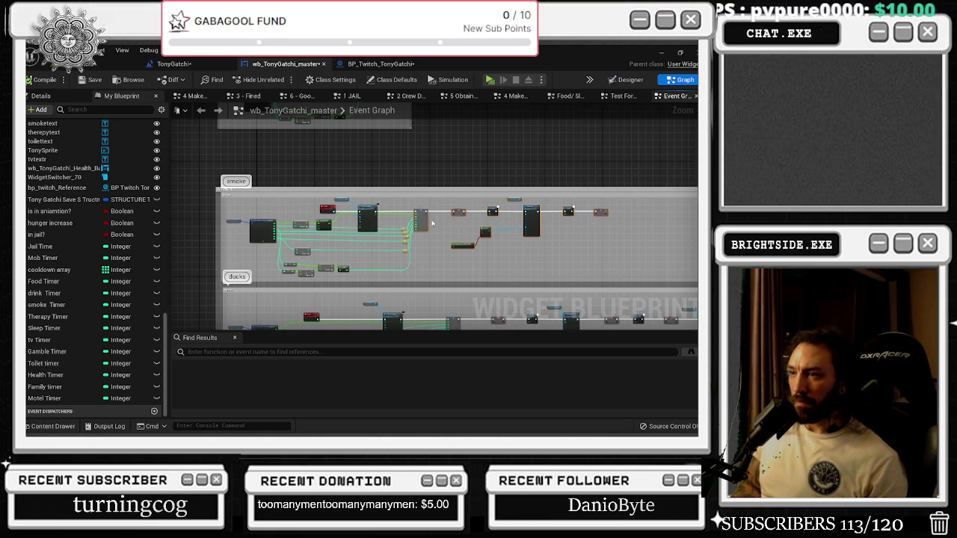
{"action": "scroll", "coordinate": [441, 215], "scroll_direction": "up", "scroll_amount": 5}
{"action": "scroll", "coordinate": [455, 235], "scroll_direction": "down", "scroll_amount": 2}
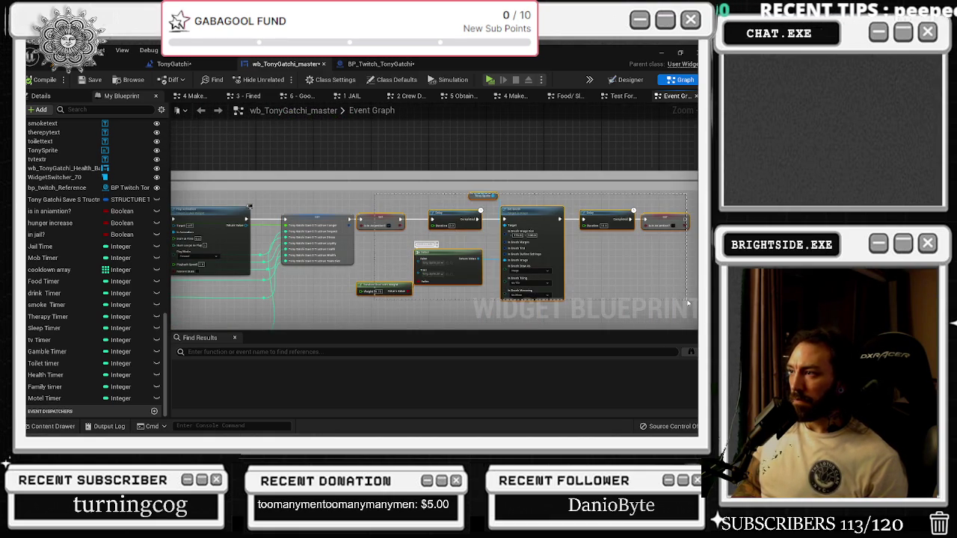
- Shift the Set, Delay and Set Brush nodes right, leaving a gap after the save-structure SET
{"action": "left_click_drag", "start_coordinate": [536, 218], "coordinate": [640, 218]}
{"action": "key", "text": "ctrl+z"}
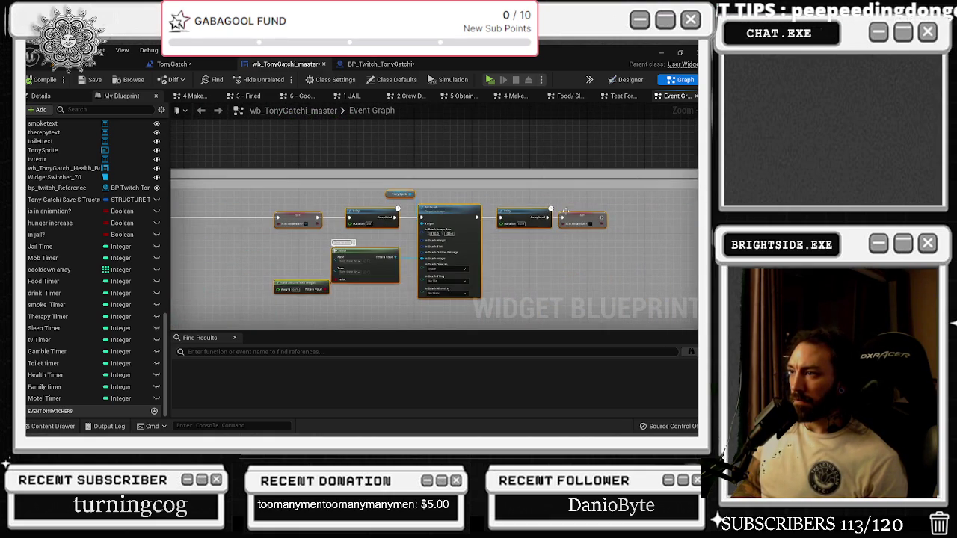
{"action": "key", "text": "ctrl+y"}
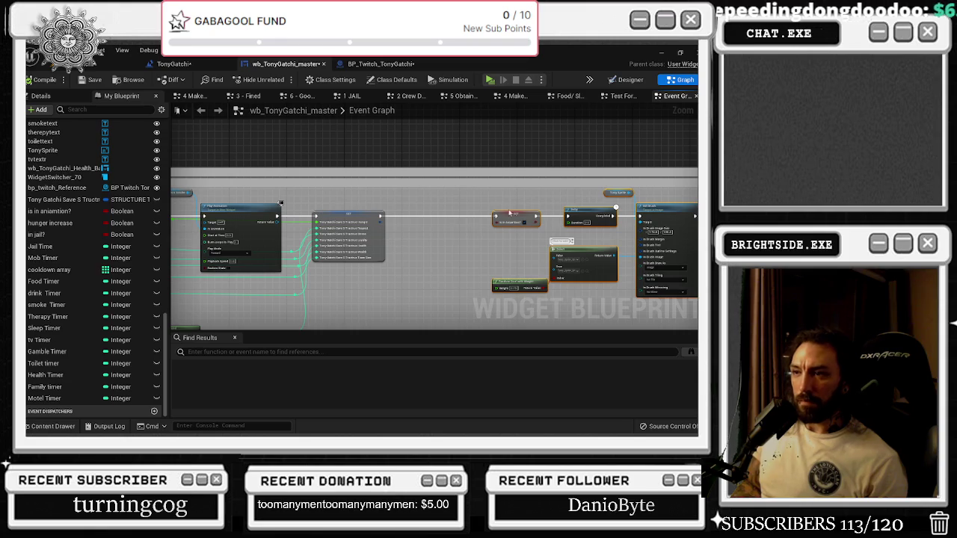
{"action": "left_click_drag", "start_coordinate": [513, 217], "coordinate": [534, 216]}
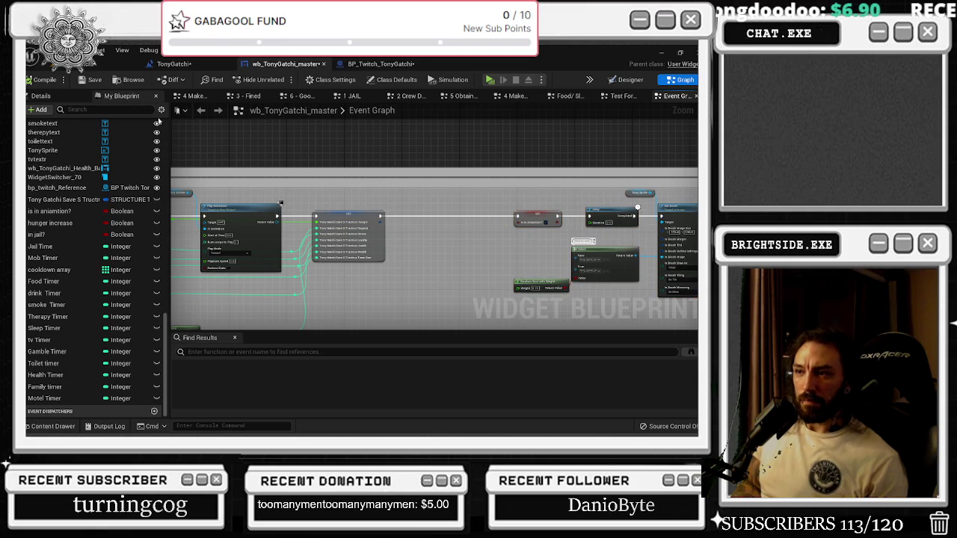
{"action": "left_click", "coordinate": [130, 111]}
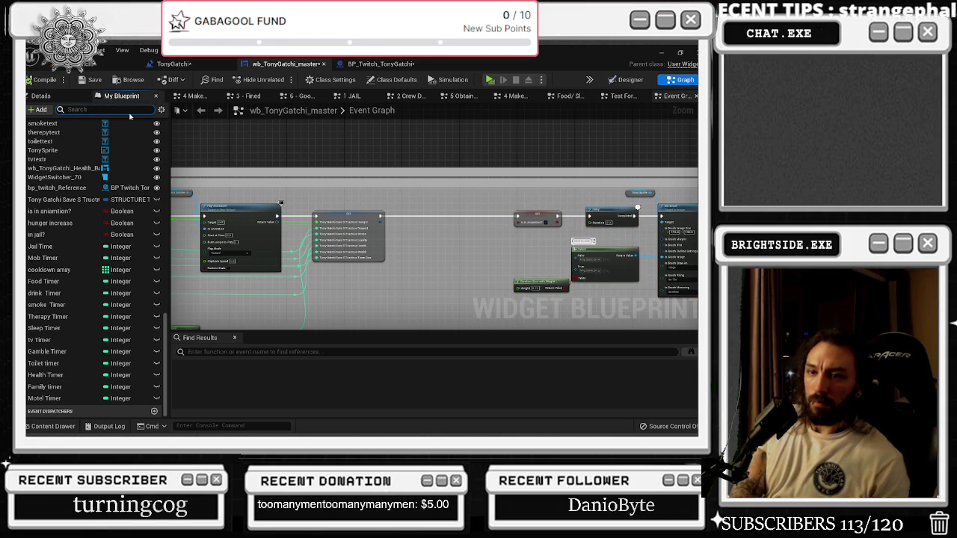
- Add a Food Timer SET node and a Set Render Opacity node driven by Foodcooldown into the gap
{"action": "type", "text": "foo"}
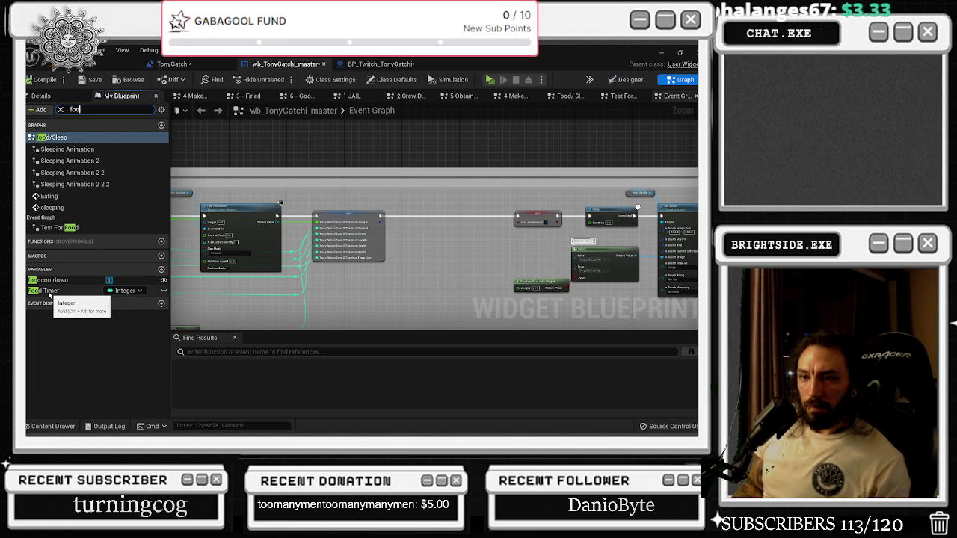
{"action": "mouse_move", "coordinate": [50, 295]}
{"action": "left_mouse_down"}
{"action": "mouse_move", "coordinate": [417, 225]}
{"action": "mouse_move", "coordinate": [398, 208]}
{"action": "mouse_move", "coordinate": [516, 218]}
{"action": "left_mouse_up"}
{"action": "scroll", "coordinate": [416, 205], "scroll_direction": "up", "scroll_amount": 3}
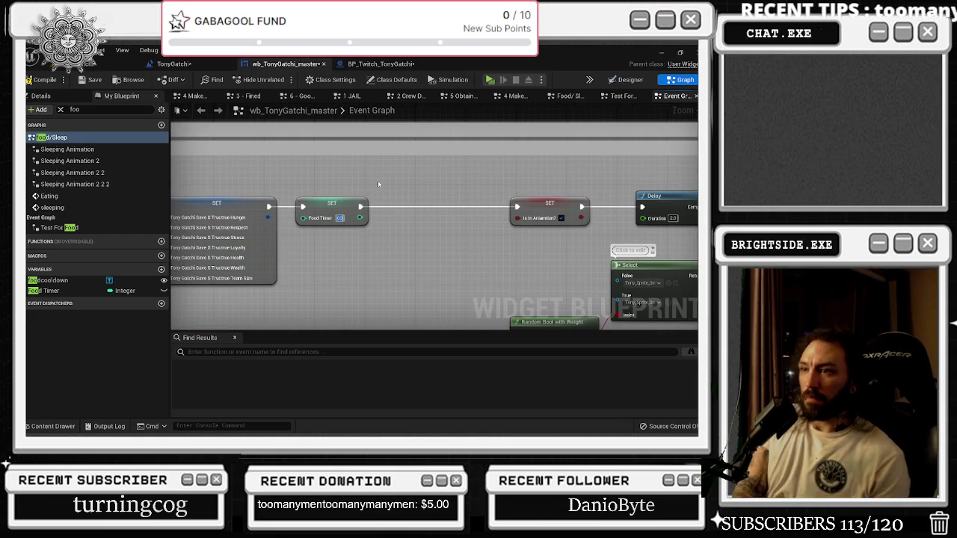
{"action": "scroll", "coordinate": [377, 180], "scroll_direction": "down", "scroll_amount": 1}
{"action": "mouse_move", "coordinate": [51, 280]}
{"action": "left_mouse_down"}
{"action": "mouse_move", "coordinate": [336, 177]}
{"action": "mouse_move", "coordinate": [383, 192]}
{"action": "mouse_move", "coordinate": [376, 186]}
{"action": "left_mouse_up"}
{"action": "type", "text": "set render"}
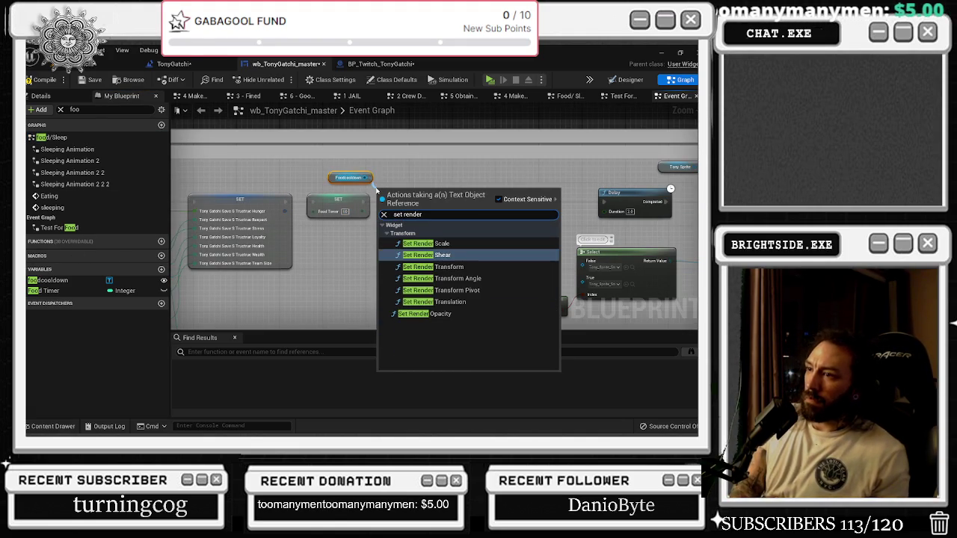
{"action": "key", "text": "Down"}
{"action": "key", "text": "Down"}
{"action": "key", "text": "Down"}
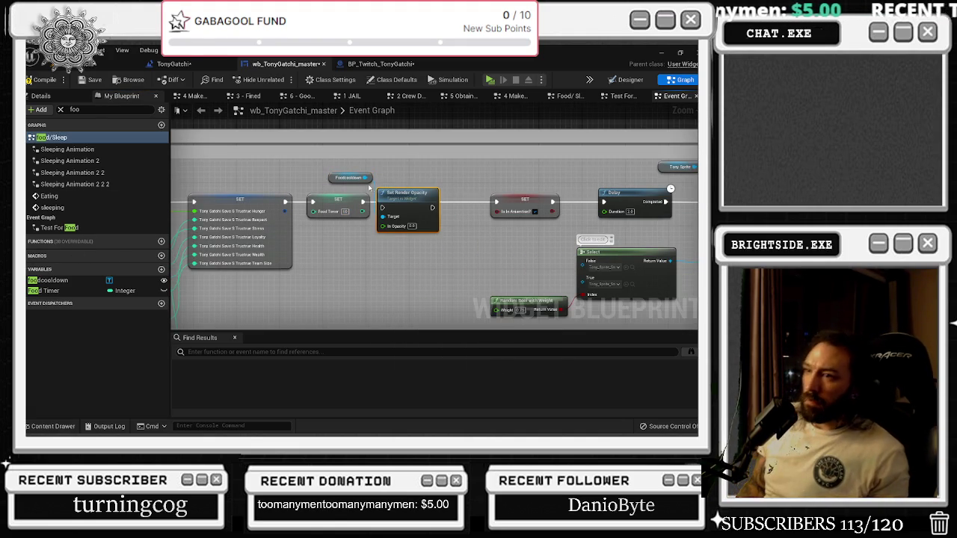
{"action": "mouse_move", "coordinate": [432, 208]}
{"action": "left_mouse_down"}
{"action": "mouse_move", "coordinate": [405, 193]}
{"action": "mouse_move", "coordinate": [540, 202]}
{"action": "left_mouse_up"}
{"action": "scroll", "coordinate": [397, 196], "scroll_direction": "up", "scroll_amount": 2}
- Set the Set Render Opacity node's In Opacity to 1.0
{"action": "left_click_drag", "start_coordinate": [429, 229], "coordinate": [505, 228]}
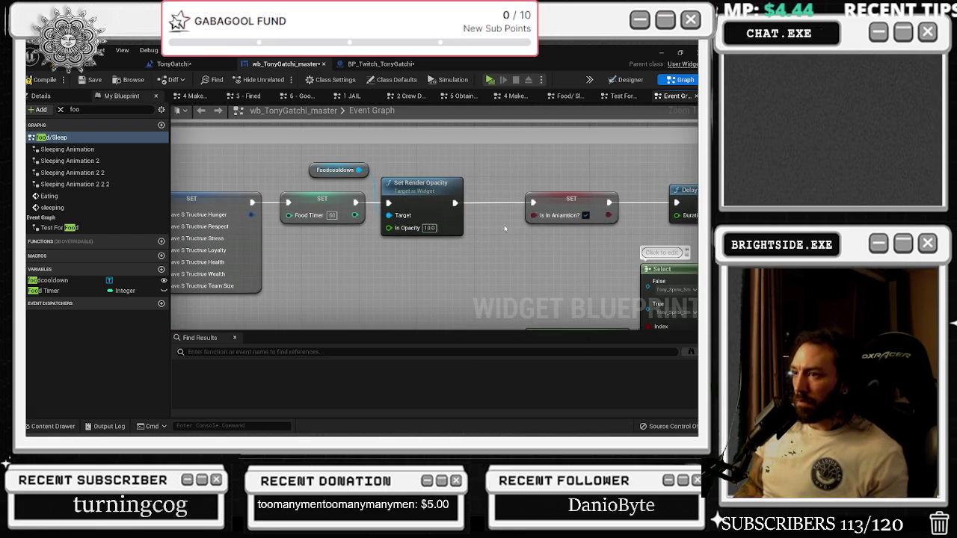
{"action": "left_click", "coordinate": [428, 228]}
{"action": "type", "text": "1"}
{"action": "key", "text": "Return"}
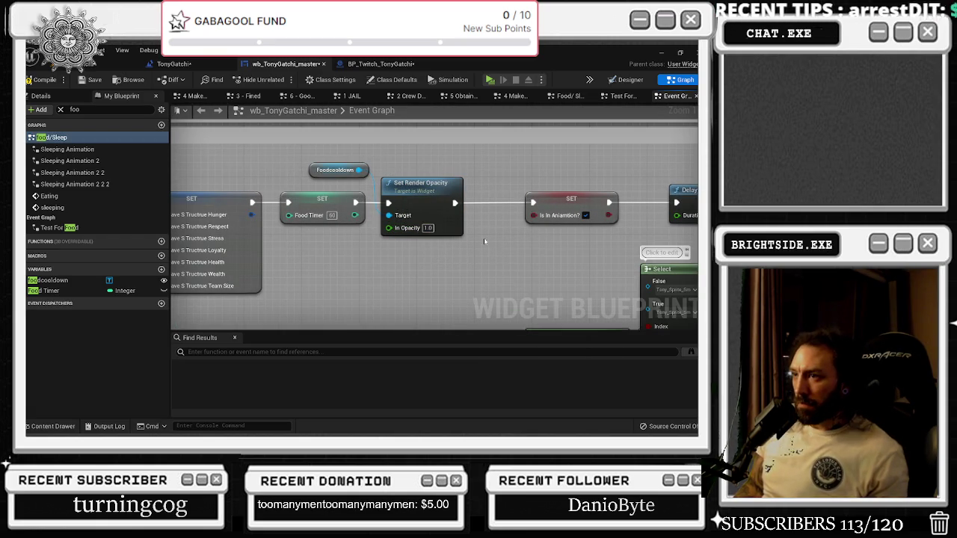
{"action": "scroll", "coordinate": [485, 241], "scroll_direction": "down", "scroll_amount": 4}
{"action": "left_click", "coordinate": [440, 224]}
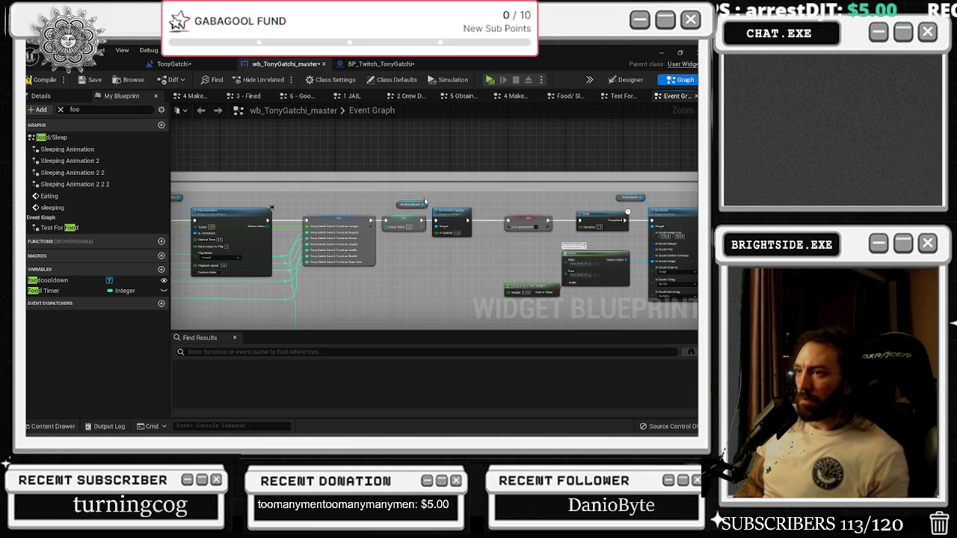
- Widen the large grey and green comment boxes around the tv and therapy sprite groups
{"action": "scroll", "coordinate": [455, 208], "scroll_direction": "down", "scroll_amount": 4}
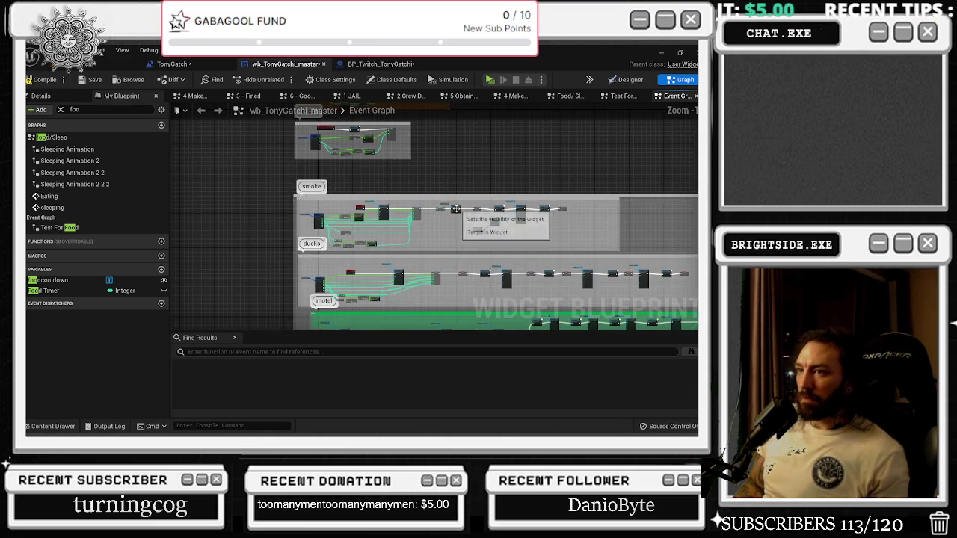
{"action": "scroll", "coordinate": [358, 231], "scroll_direction": "up", "scroll_amount": 5}
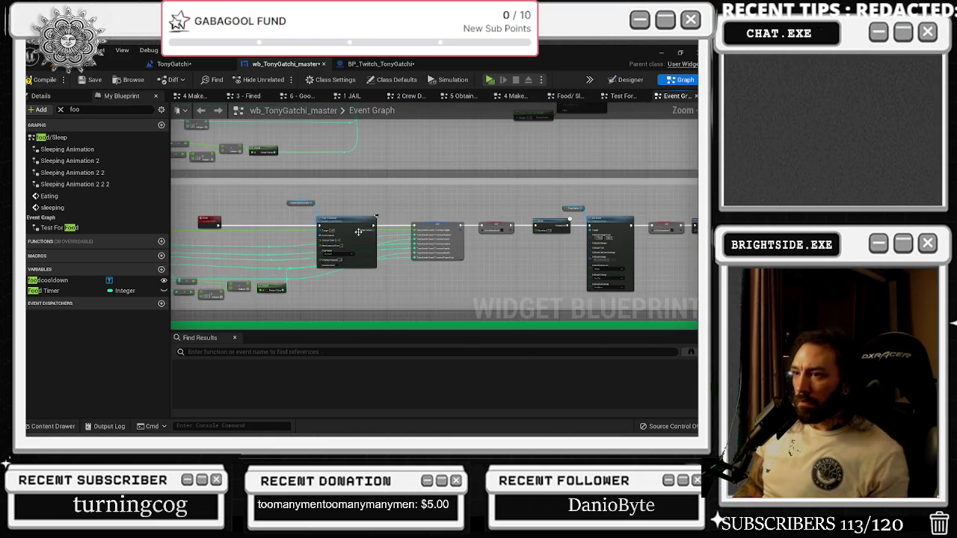
{"action": "scroll", "coordinate": [424, 208], "scroll_direction": "down", "scroll_amount": 5}
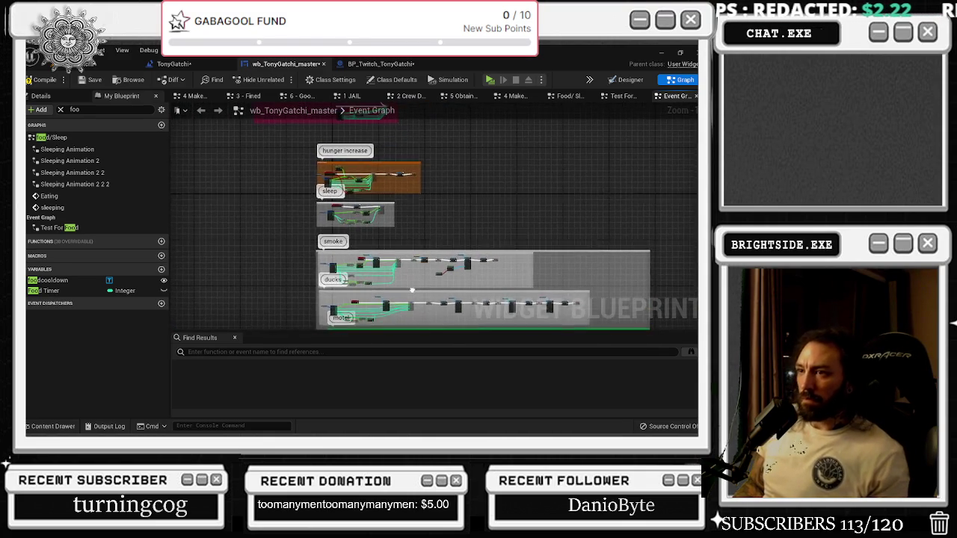
{"action": "left_click_drag", "start_coordinate": [404, 178], "coordinate": [257, 181]}
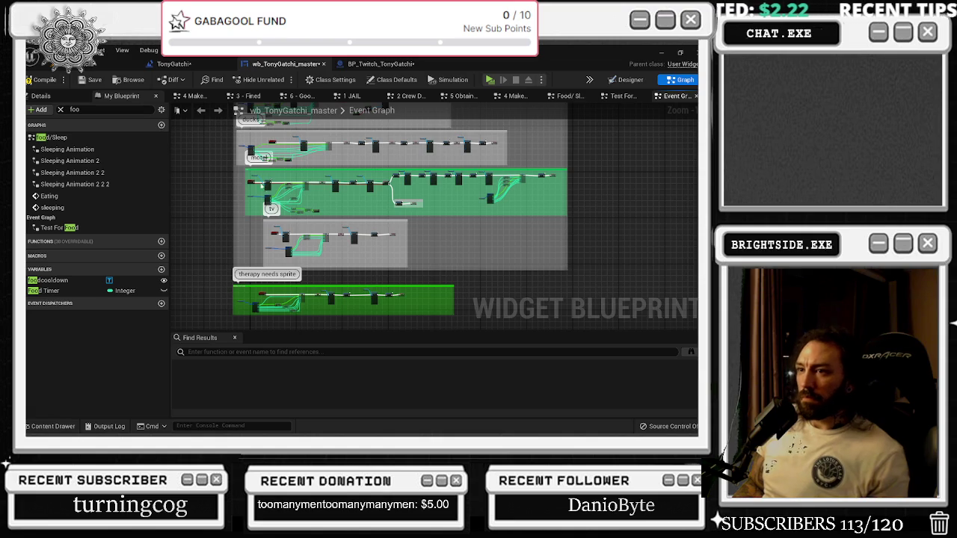
{"action": "mouse_move", "coordinate": [540, 220]}
{"action": "left_mouse_down"}
{"action": "mouse_move", "coordinate": [574, 219]}
{"action": "mouse_move", "coordinate": [561, 216]}
{"action": "left_mouse_up"}
{"action": "mouse_move", "coordinate": [568, 156]}
{"action": "left_mouse_down"}
{"action": "mouse_move", "coordinate": [635, 163]}
{"action": "mouse_move", "coordinate": [623, 165]}
{"action": "left_mouse_up"}
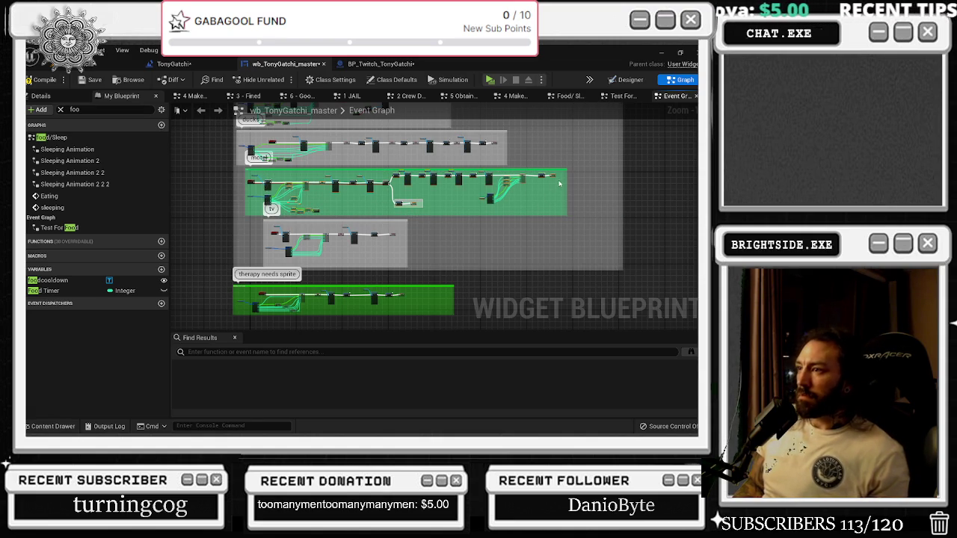
{"action": "left_click_drag", "start_coordinate": [566, 181], "coordinate": [641, 186]}
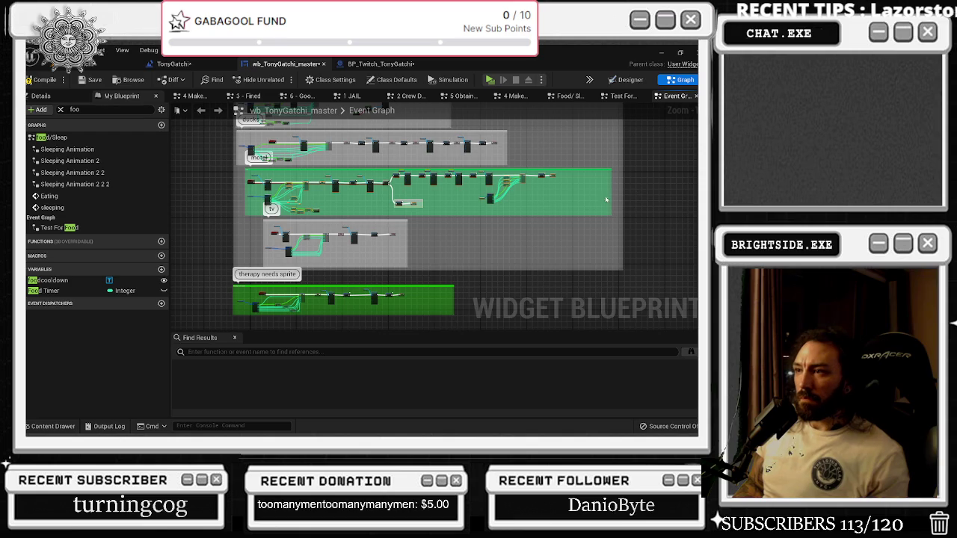
{"action": "scroll", "coordinate": [275, 187], "scroll_direction": "up", "scroll_amount": 6}
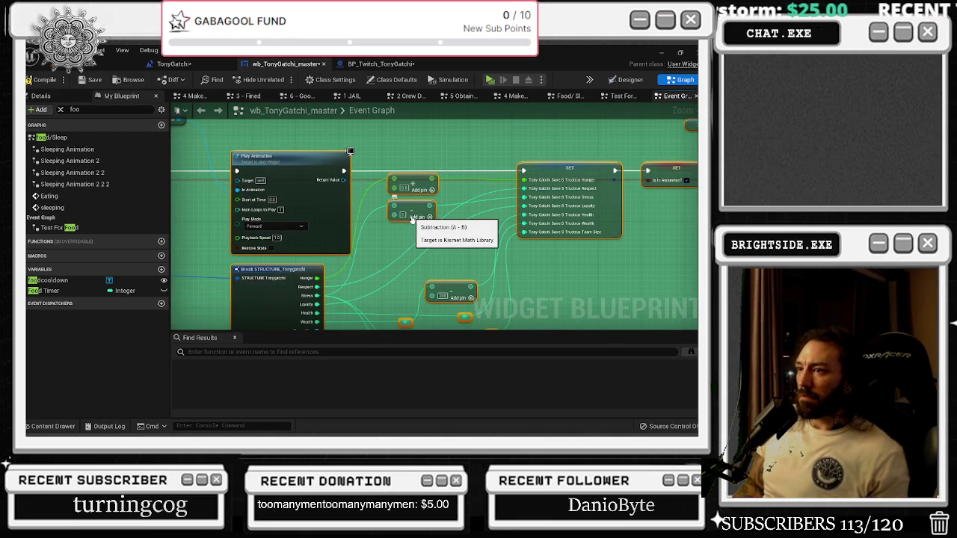
{"action": "scroll", "coordinate": [411, 218], "scroll_direction": "down", "scroll_amount": 5}
{"action": "scroll", "coordinate": [497, 195], "scroll_direction": "up", "scroll_amount": 2}
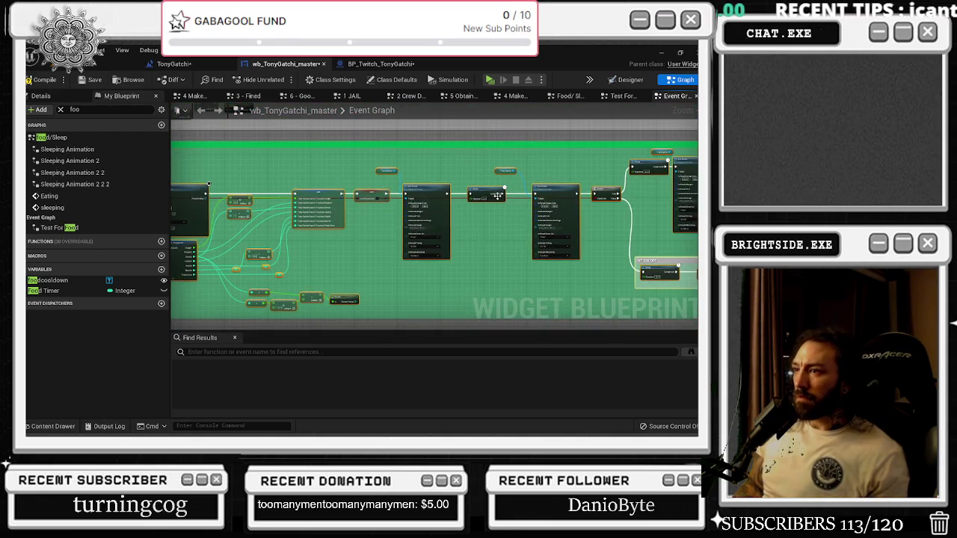
{"action": "scroll", "coordinate": [497, 195], "scroll_direction": "down", "scroll_amount": 3}
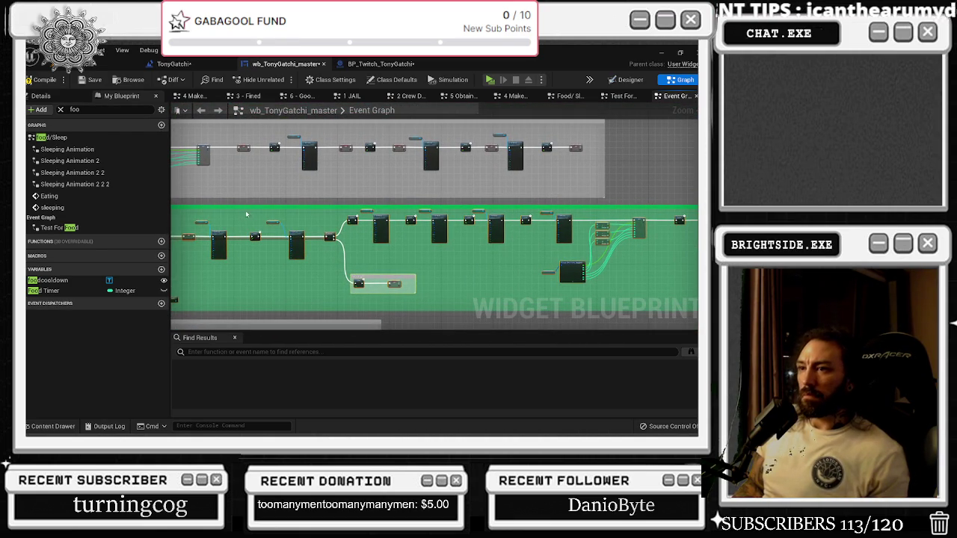
- Straighten the green group's nodes and move Foodcooldown and Set Render Opacity up-left
{"action": "mouse_move", "coordinate": [246, 214]}
{"action": "left_mouse_down"}
{"action": "mouse_move", "coordinate": [652, 265]}
{"action": "mouse_move", "coordinate": [672, 282]}
{"action": "left_mouse_up"}
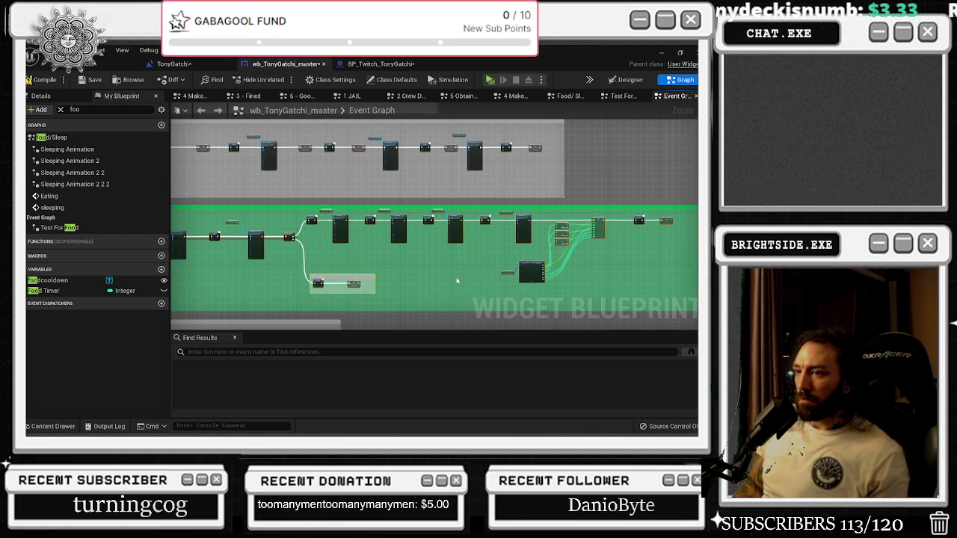
{"action": "left_click_drag", "start_coordinate": [442, 286], "coordinate": [229, 285]}
{"action": "key", "text": "f"}
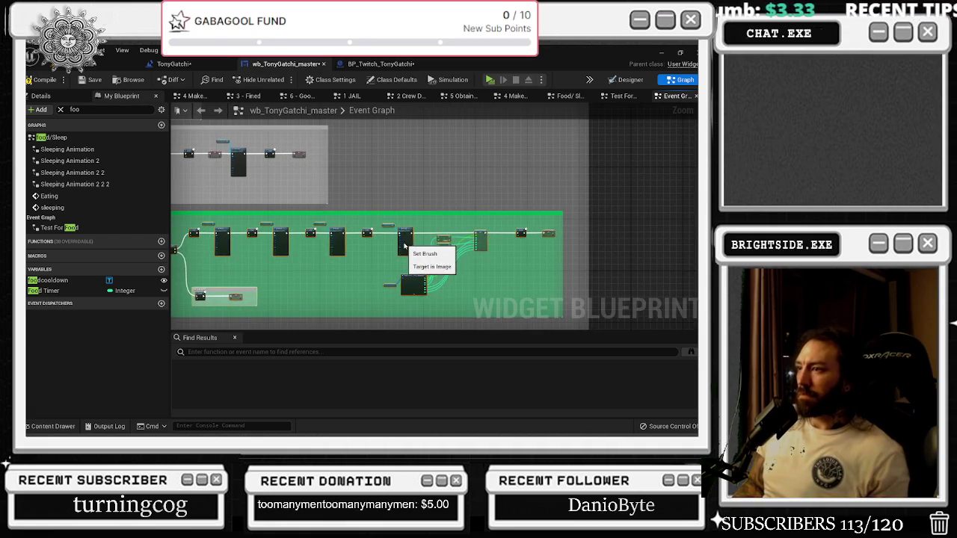
{"action": "left_click_drag", "start_coordinate": [346, 245], "coordinate": [461, 282]}
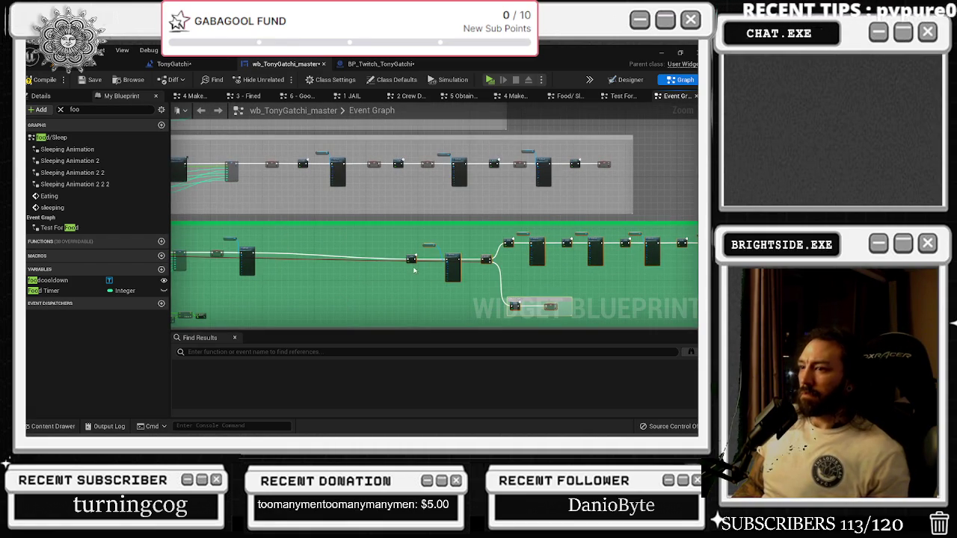
{"action": "left_click_drag", "start_coordinate": [411, 259], "coordinate": [424, 251]}
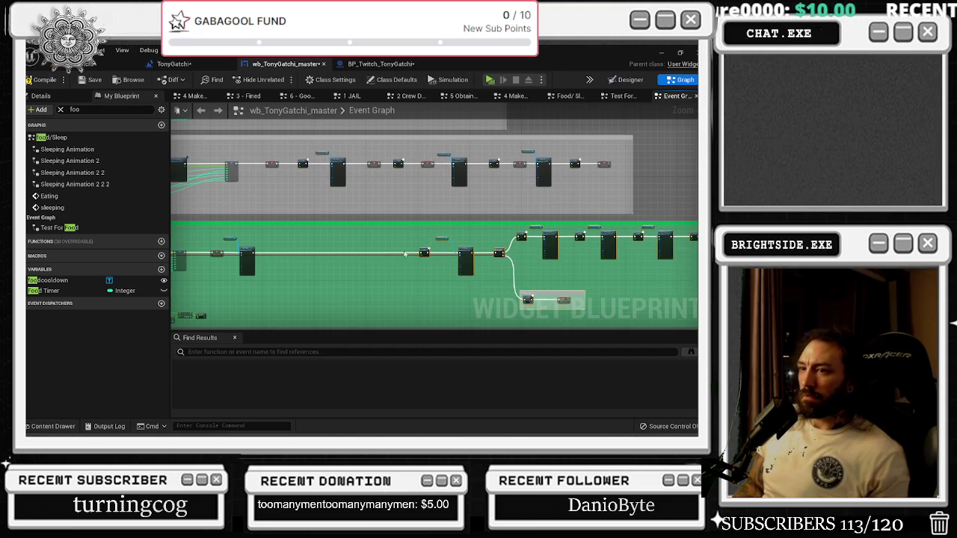
{"action": "scroll", "coordinate": [352, 258], "scroll_direction": "up", "scroll_amount": 4}
{"action": "left_click_drag", "start_coordinate": [374, 267], "coordinate": [330, 223]}
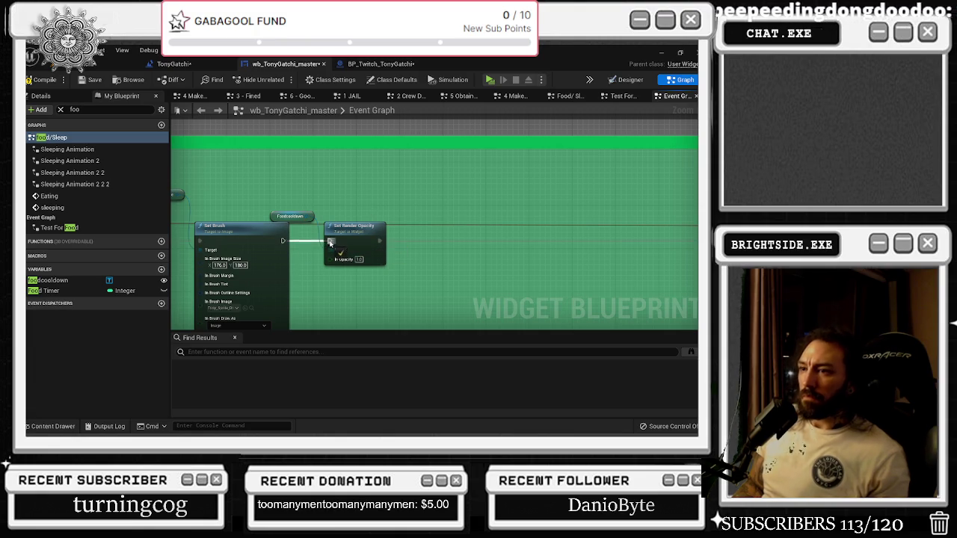
{"action": "left_click_drag", "start_coordinate": [291, 216], "coordinate": [291, 194]}
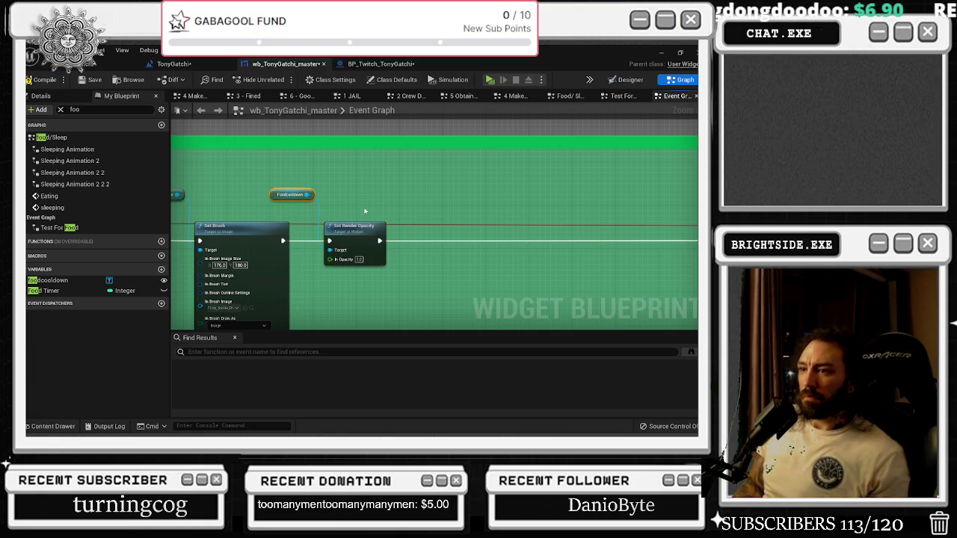
{"action": "scroll", "coordinate": [326, 212], "scroll_direction": "down", "scroll_amount": 5}
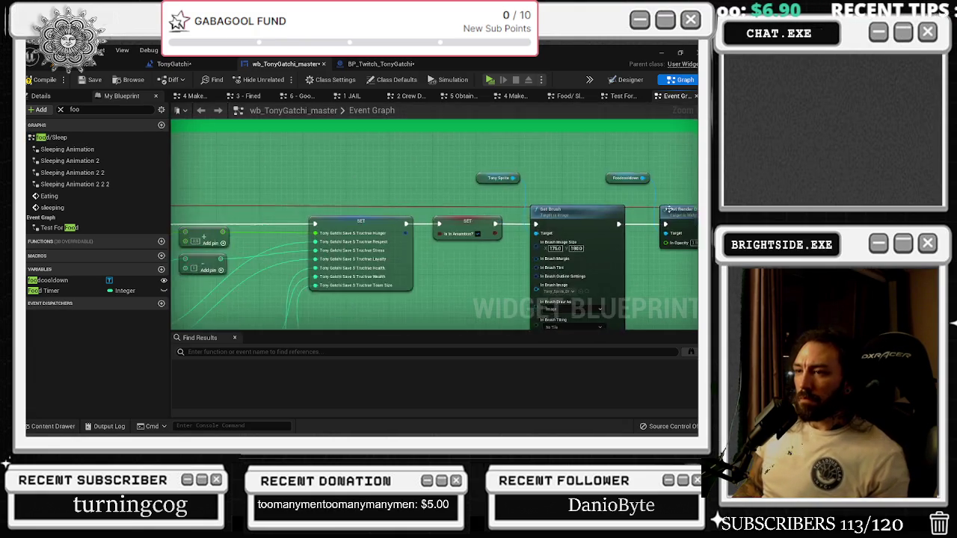
{"action": "scroll", "coordinate": [304, 224], "scroll_direction": "up", "scroll_amount": 3}
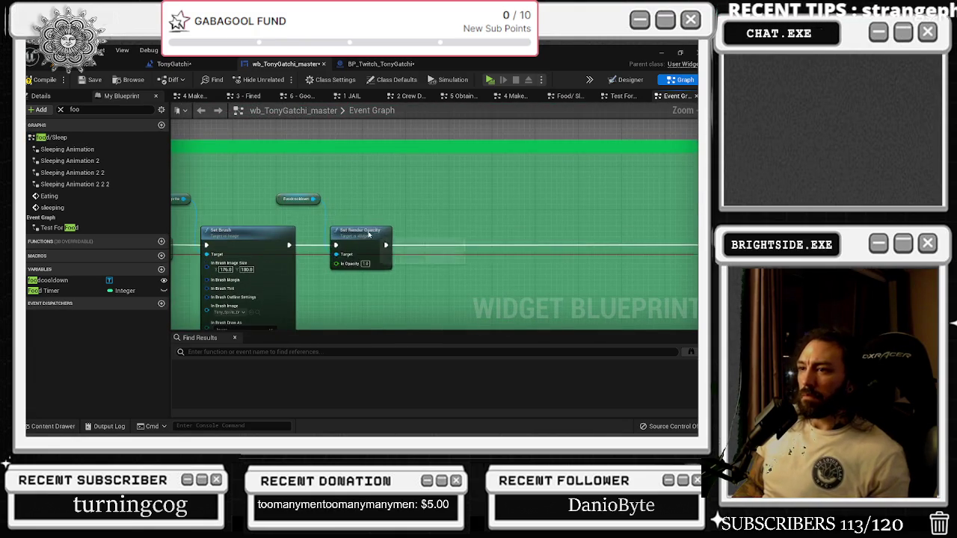
- Add a SET Motel Timer node and a motel text reference, deleting the Foodcooldown node
{"action": "left_click", "coordinate": [89, 109]}
{"action": "type", "text": "l"}
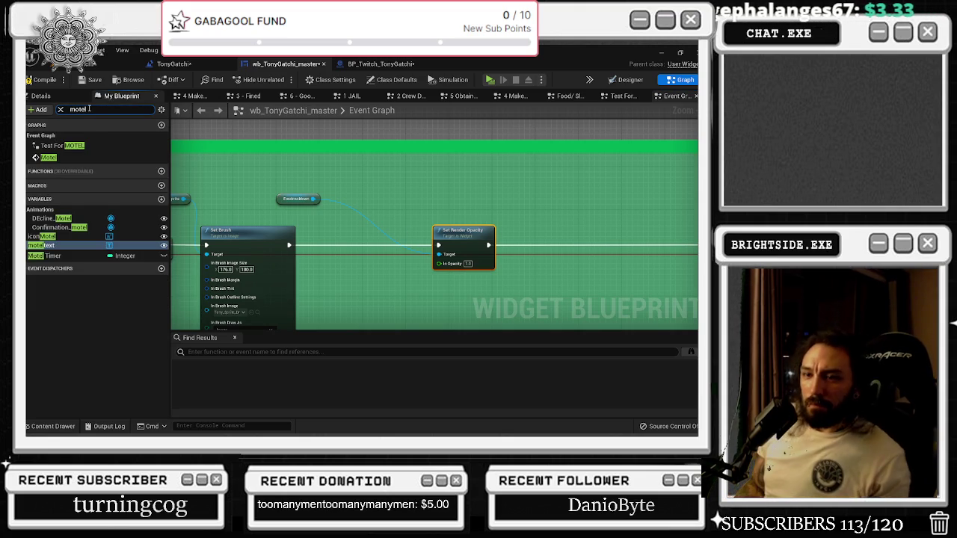
{"action": "mouse_move", "coordinate": [52, 256]}
{"action": "left_mouse_down"}
{"action": "mouse_move", "coordinate": [314, 265]}
{"action": "mouse_move", "coordinate": [554, 235]}
{"action": "mouse_move", "coordinate": [535, 244]}
{"action": "left_mouse_up"}
{"action": "left_click", "coordinate": [560, 250]}
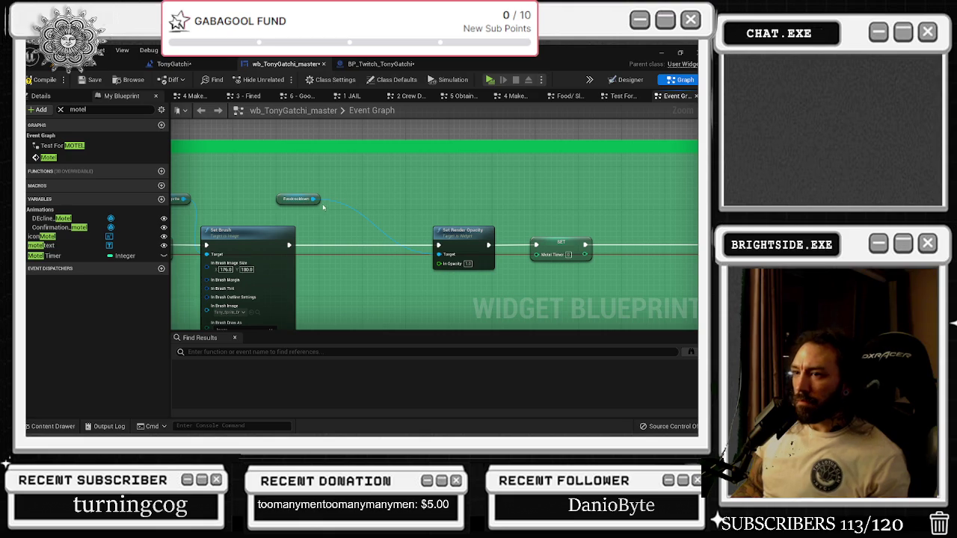
{"action": "left_click_drag", "start_coordinate": [284, 202], "coordinate": [376, 212]}
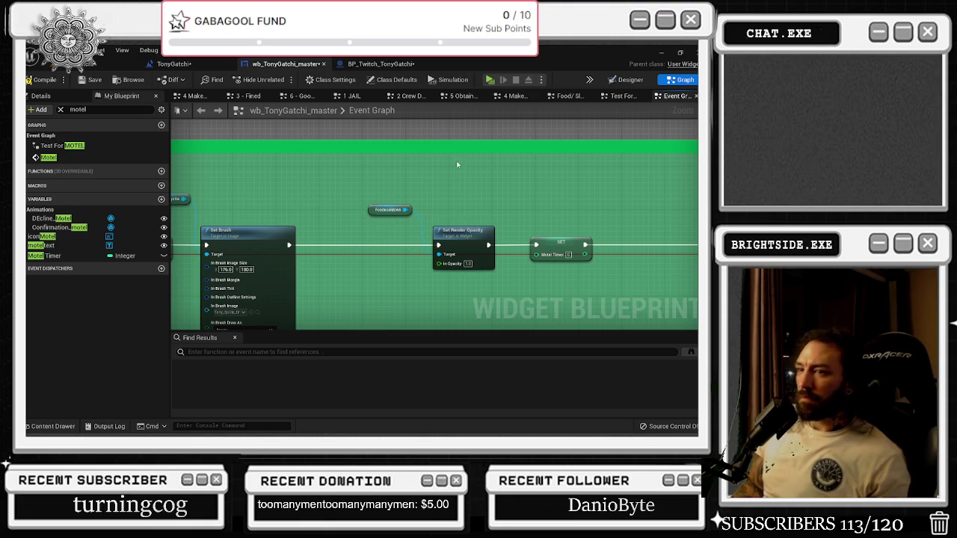
{"action": "mouse_move", "coordinate": [42, 245]}
{"action": "left_mouse_down"}
{"action": "mouse_move", "coordinate": [71, 252]}
{"action": "mouse_move", "coordinate": [370, 192]}
{"action": "left_mouse_up"}
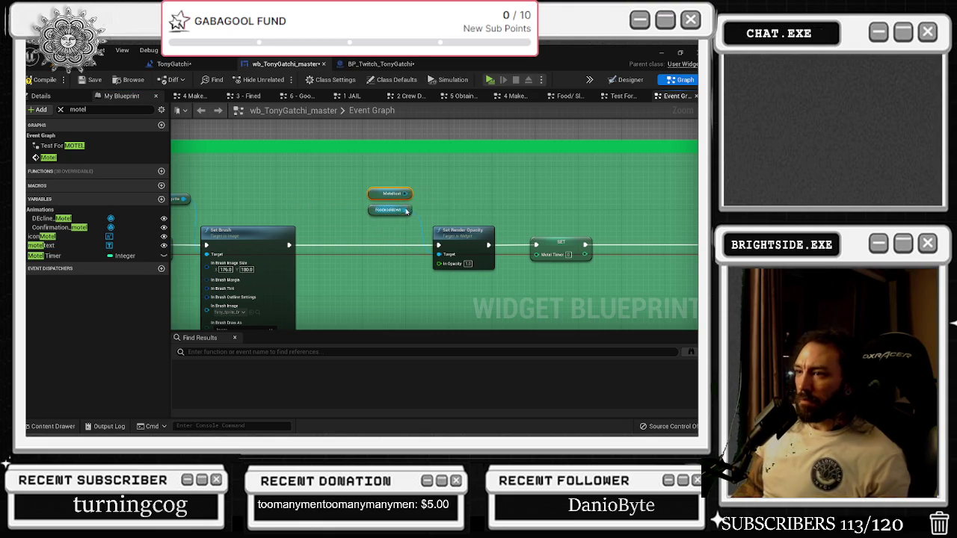
{"action": "left_click", "coordinate": [403, 210]}
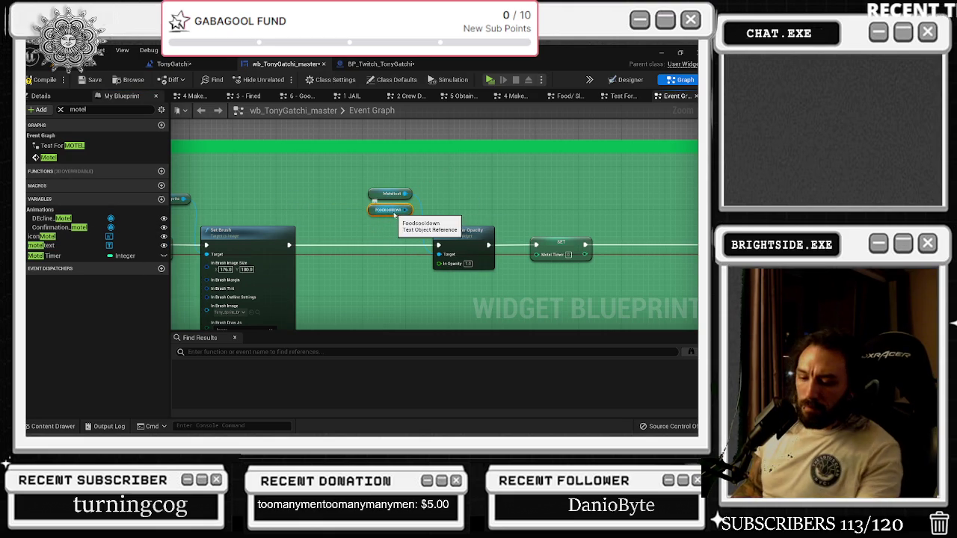
{"action": "key", "text": "Delete"}
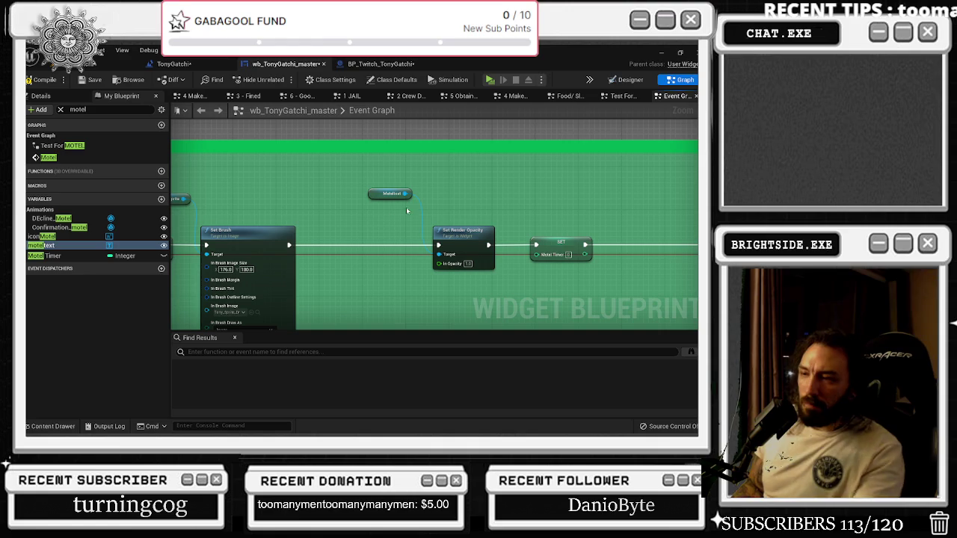
{"action": "left_click", "coordinate": [632, 78]}
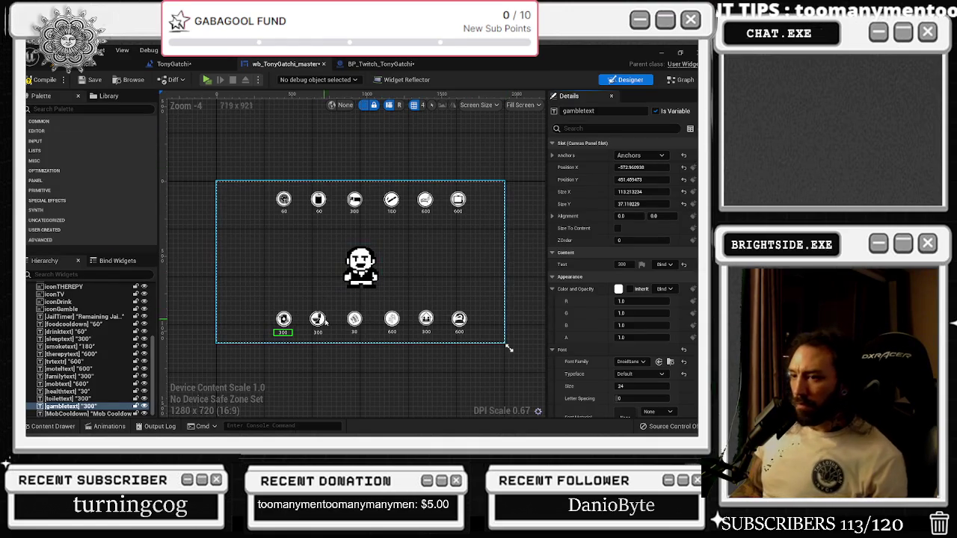
{"action": "left_click", "coordinate": [680, 79]}
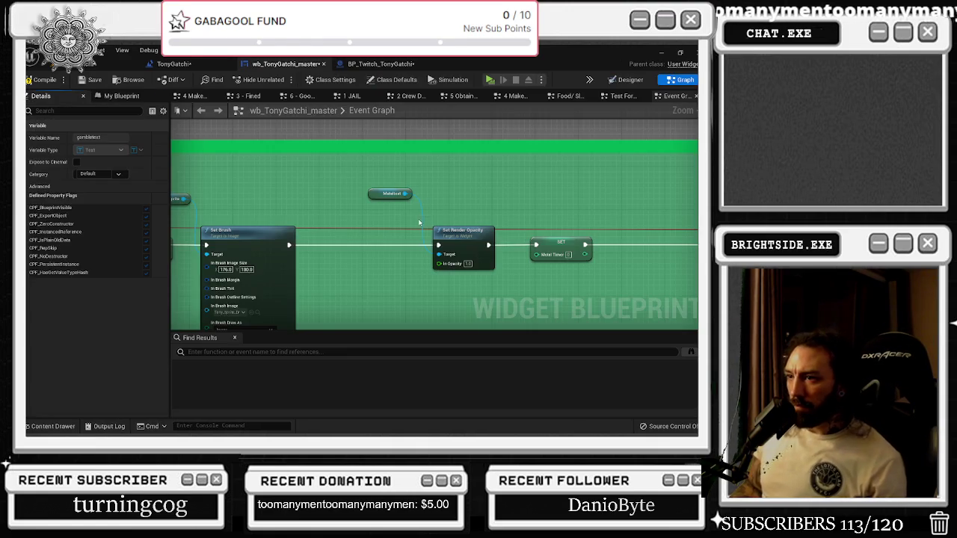
{"action": "left_click", "coordinate": [631, 80]}
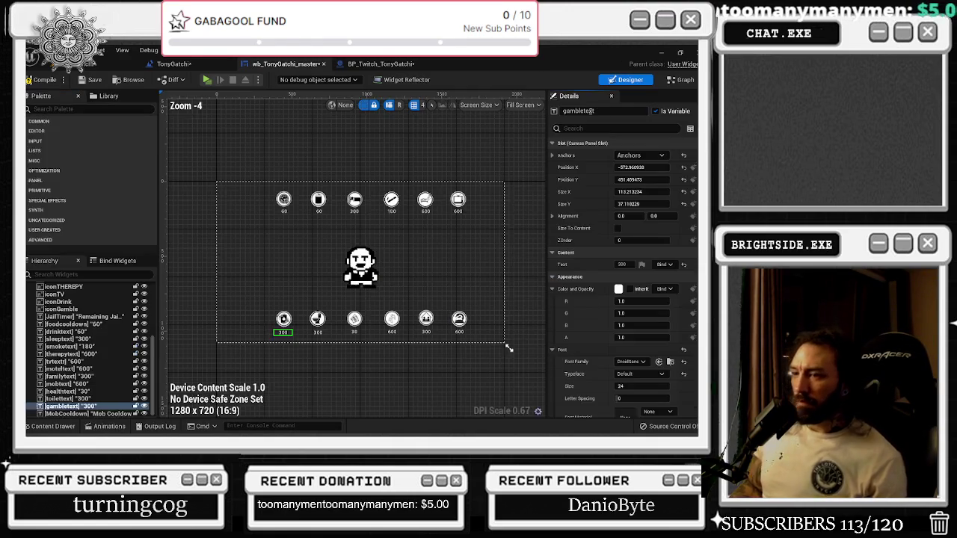
{"action": "left_click", "coordinate": [682, 81]}
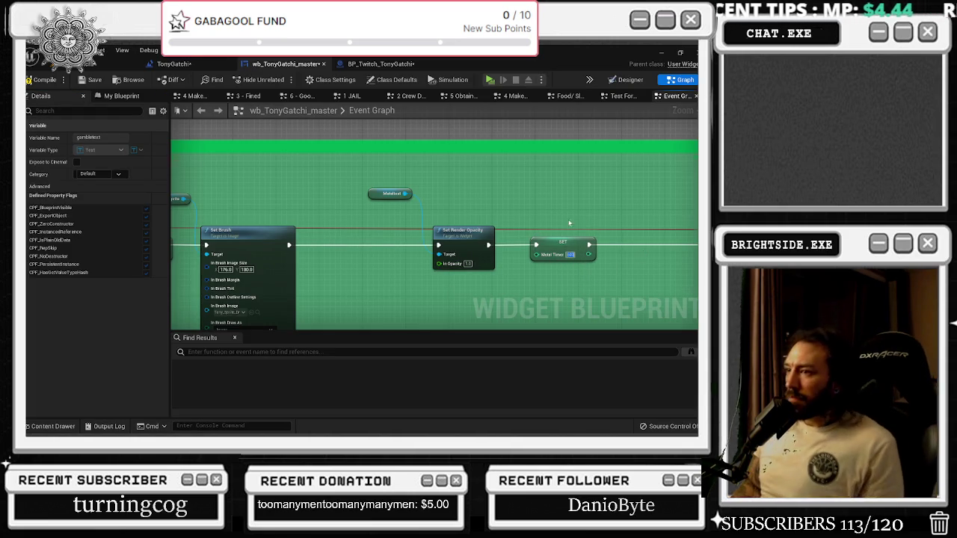
{"action": "scroll", "coordinate": [585, 224], "scroll_direction": "down", "scroll_amount": 3}
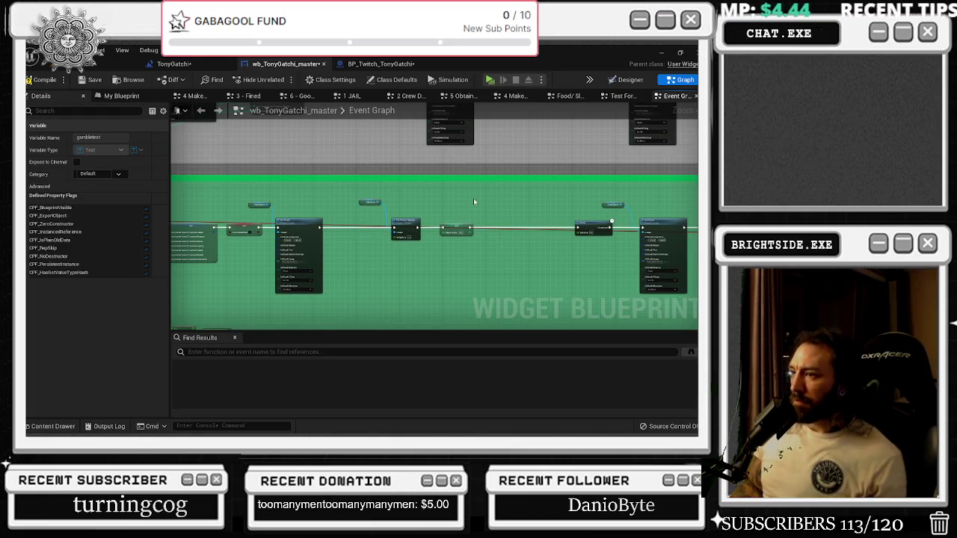
{"action": "scroll", "coordinate": [480, 201], "scroll_direction": "up", "scroll_amount": 3}
{"action": "left_click_drag", "start_coordinate": [464, 250], "coordinate": [487, 250]}
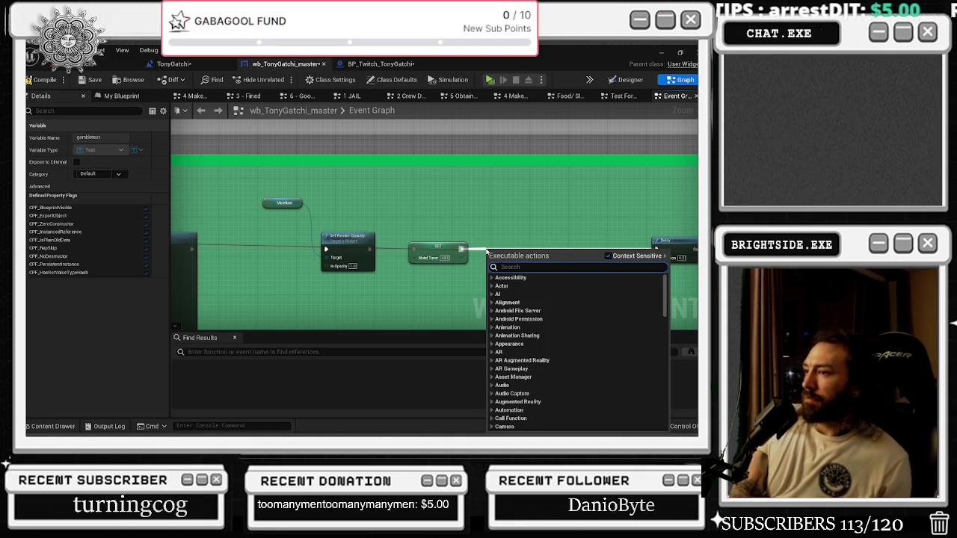
{"action": "type", "text": "time"}
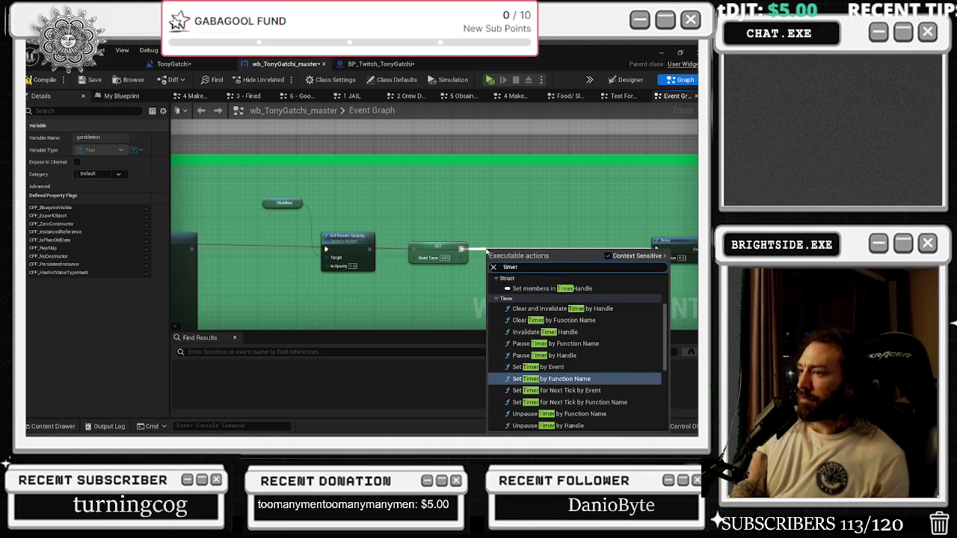
{"action": "type", "text": "r"}
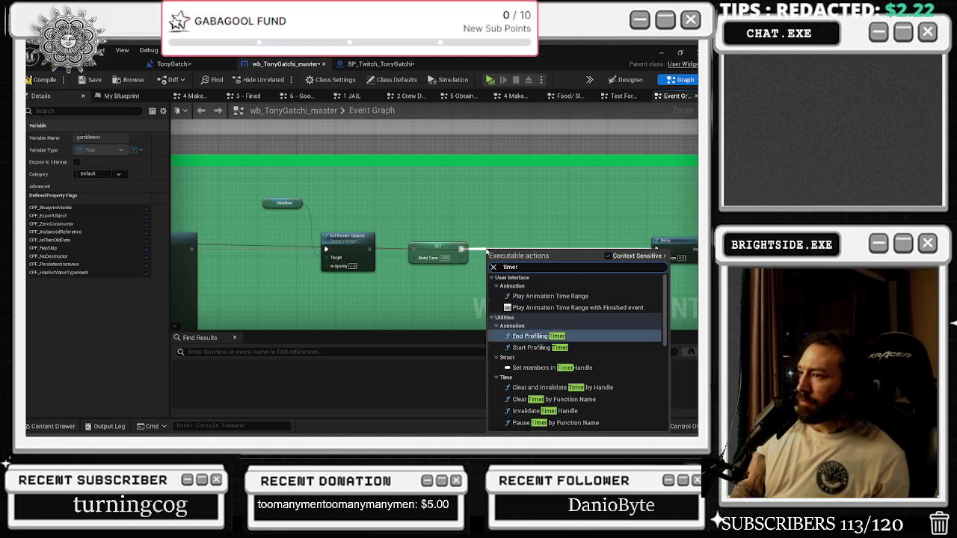
{"action": "scroll", "coordinate": [459, 227], "scroll_direction": "down", "scroll_amount": 5}
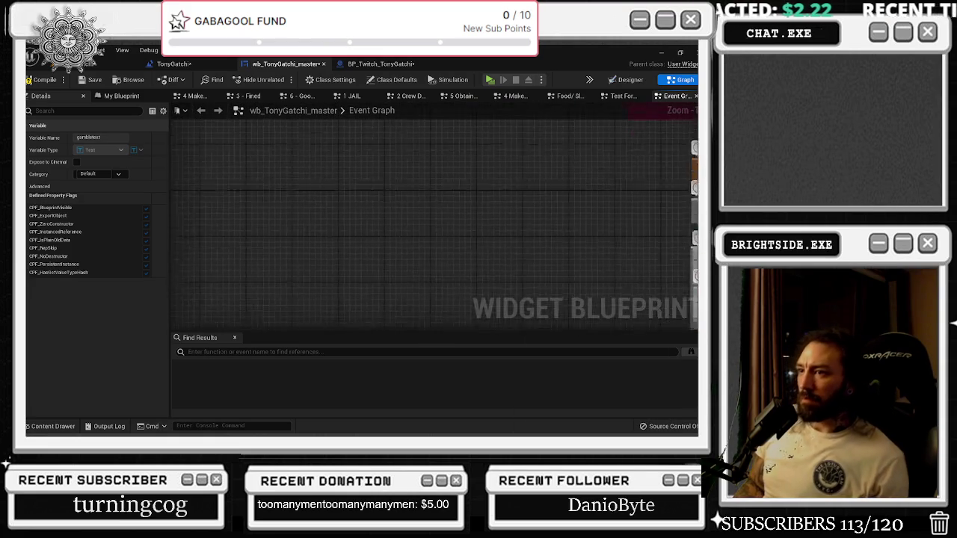
- Pan across the motel, tv, smoke, ducks, hunger increase and sleep groups
{"action": "scroll", "coordinate": [394, 166], "scroll_direction": "up", "scroll_amount": 5}
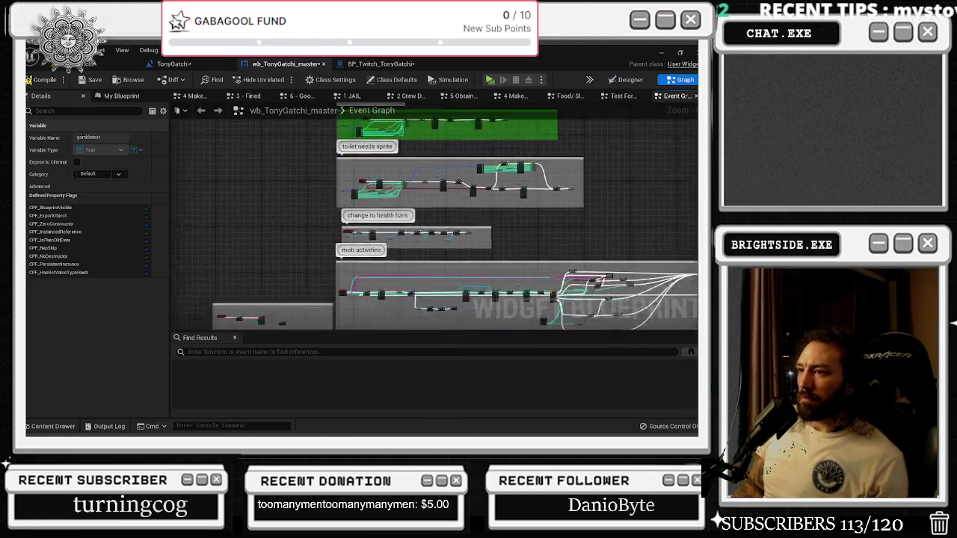
{"action": "scroll", "coordinate": [307, 229], "scroll_direction": "up", "scroll_amount": 2}
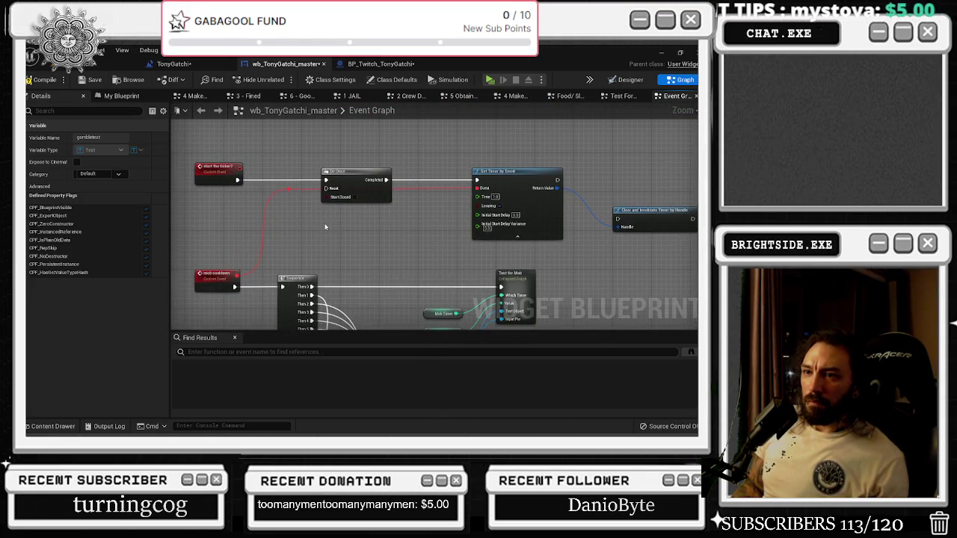
{"action": "scroll", "coordinate": [326, 231], "scroll_direction": "down", "scroll_amount": 5}
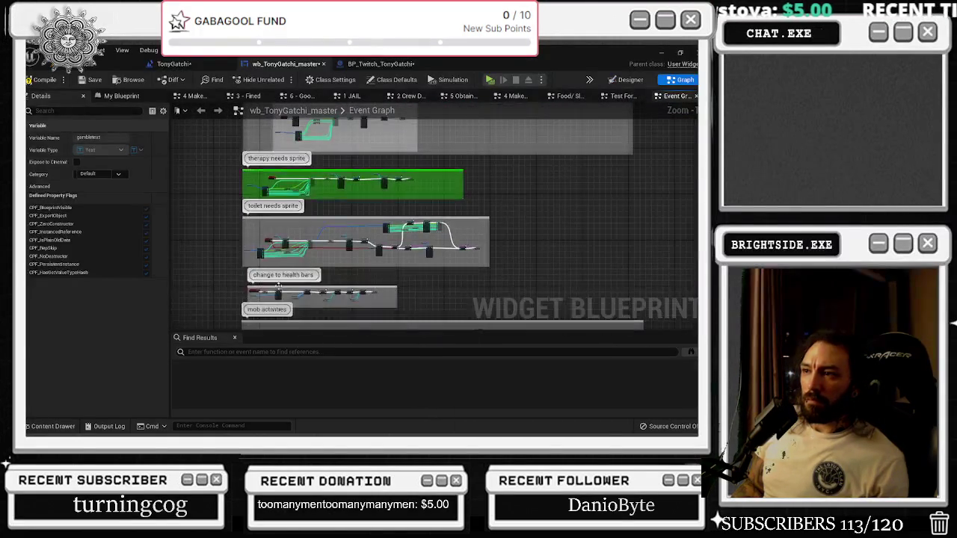
{"action": "left_click_drag", "start_coordinate": [353, 158], "coordinate": [365, 257]}
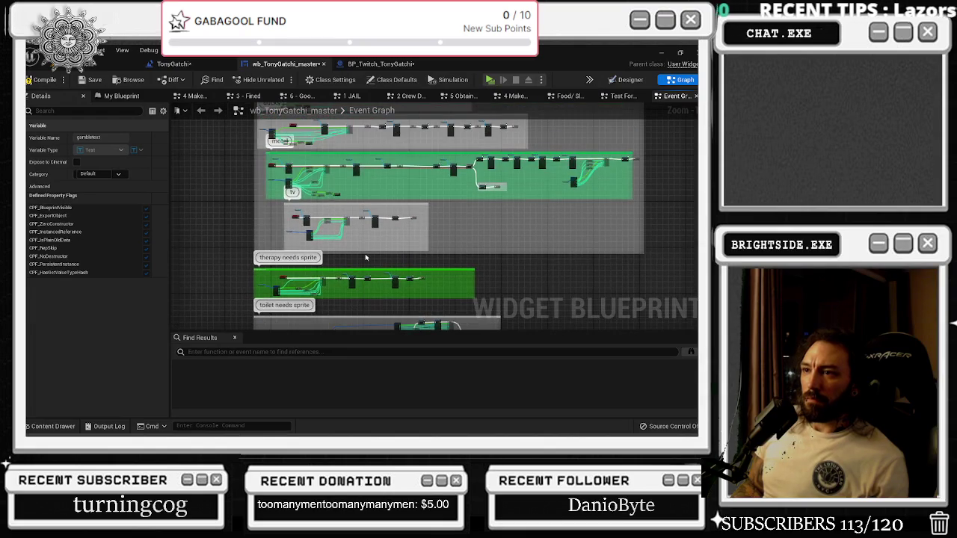
{"action": "left_click_drag", "start_coordinate": [354, 206], "coordinate": [361, 302]}
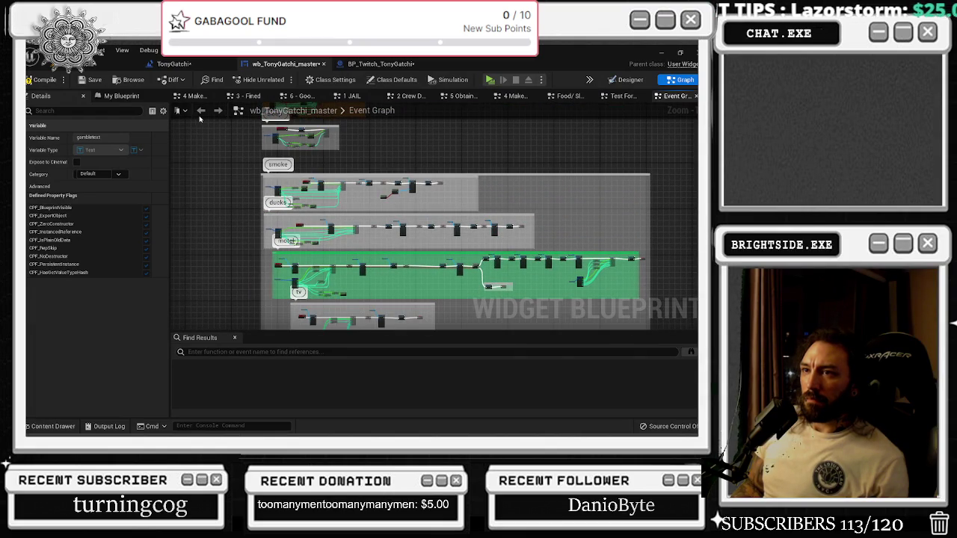
{"action": "left_click_drag", "start_coordinate": [320, 186], "coordinate": [357, 355]}
{"action": "scroll", "coordinate": [347, 222], "scroll_direction": "up", "scroll_amount": 4}
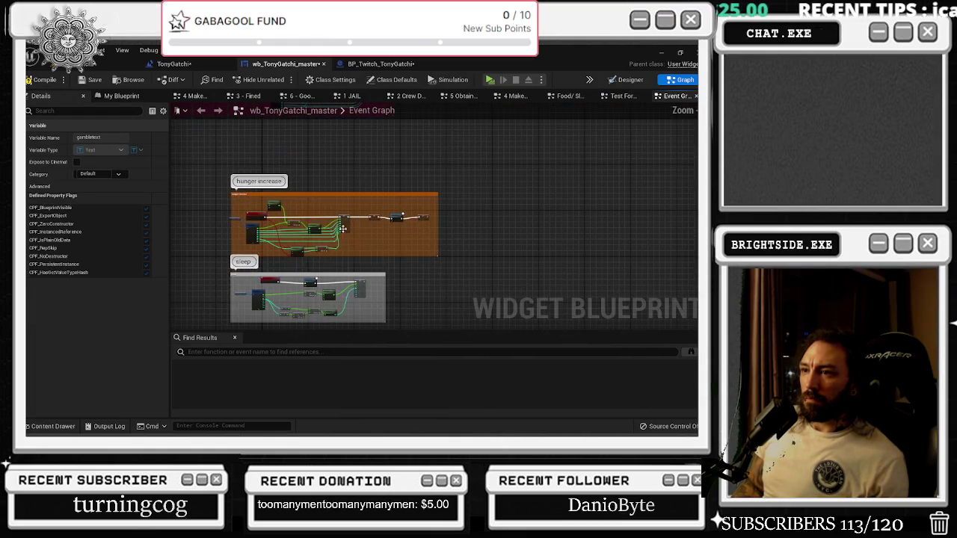
{"action": "mouse_move", "coordinate": [330, 257]}
{"action": "left_mouse_down"}
{"action": "mouse_move", "coordinate": [338, 186]}
{"action": "mouse_move", "coordinate": [351, 167]}
{"action": "left_mouse_up"}
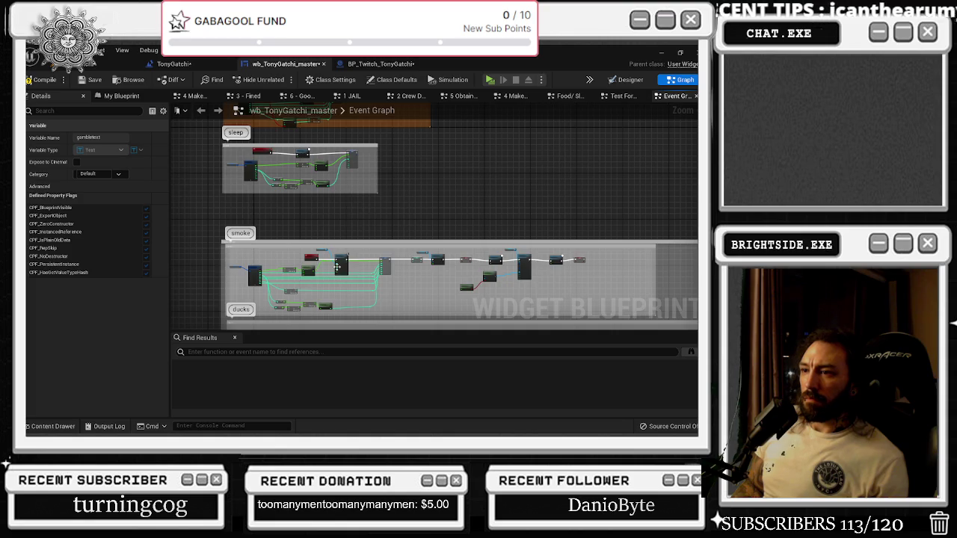
{"action": "scroll", "coordinate": [337, 266], "scroll_direction": "up", "scroll_amount": 4}
{"action": "scroll", "coordinate": [421, 240], "scroll_direction": "up", "scroll_amount": 2}
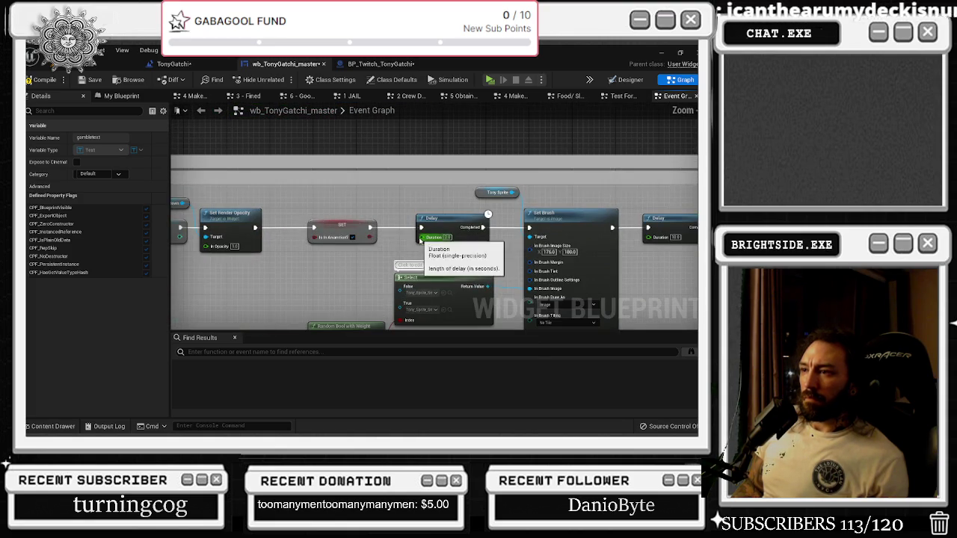
- Push the Delay, Select, Set Brush and Random Bool with Weight nodes rightward
{"action": "mouse_move", "coordinate": [383, 228]}
{"action": "left_mouse_down"}
{"action": "mouse_move", "coordinate": [324, 198]}
{"action": "mouse_move", "coordinate": [493, 285]}
{"action": "mouse_move", "coordinate": [650, 299]}
{"action": "mouse_move", "coordinate": [688, 314]}
{"action": "mouse_move", "coordinate": [683, 323]}
{"action": "left_mouse_up"}
{"action": "left_click_drag", "start_coordinate": [337, 247], "coordinate": [525, 249]}
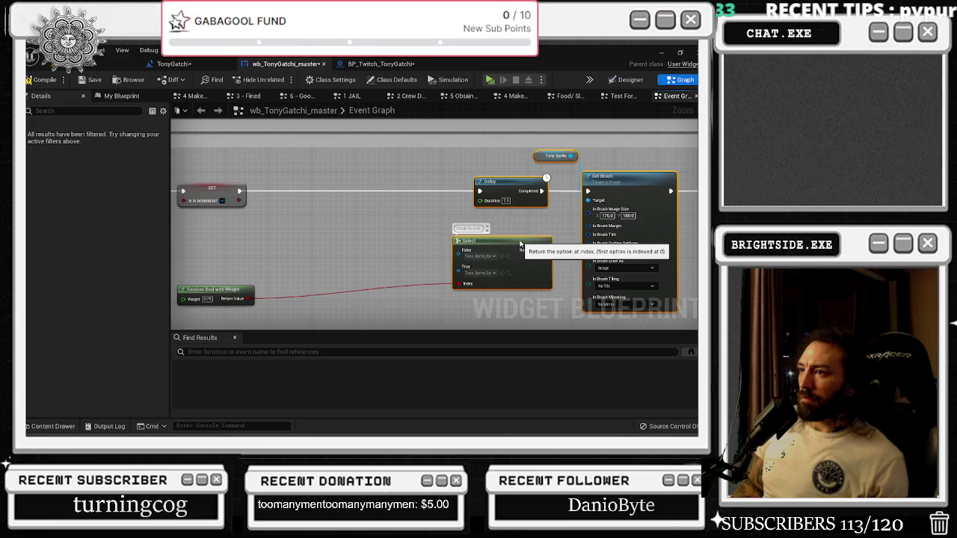
{"action": "left_click_drag", "start_coordinate": [221, 296], "coordinate": [388, 305]}
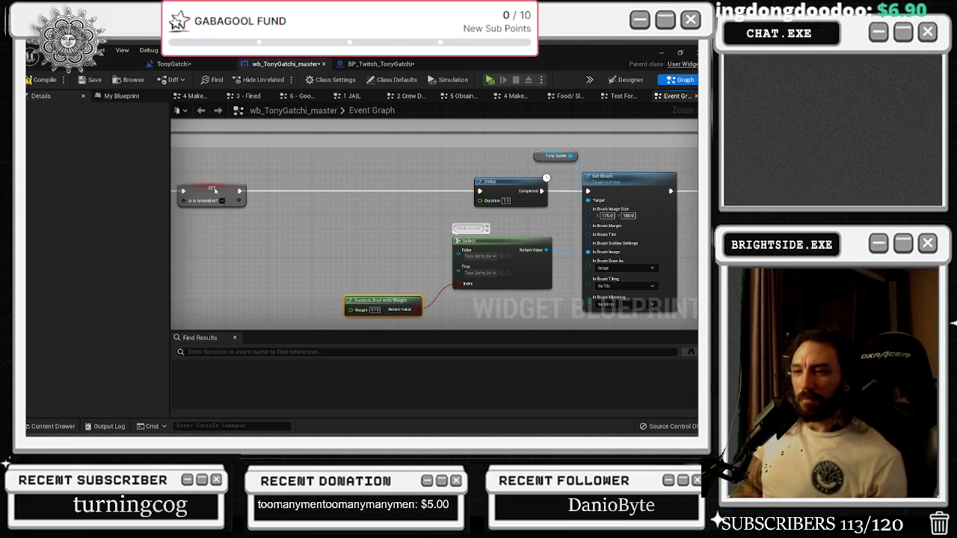
{"action": "scroll", "coordinate": [314, 255], "scroll_direction": "down", "scroll_amount": 5}
{"action": "left_click_drag", "start_coordinate": [298, 207], "coordinate": [314, 226]}
- Glance at the designer, BP_Twitch_TonyGatchi and level blueprint, then return to the widget's event graph
{"action": "left_click", "coordinate": [608, 80]}
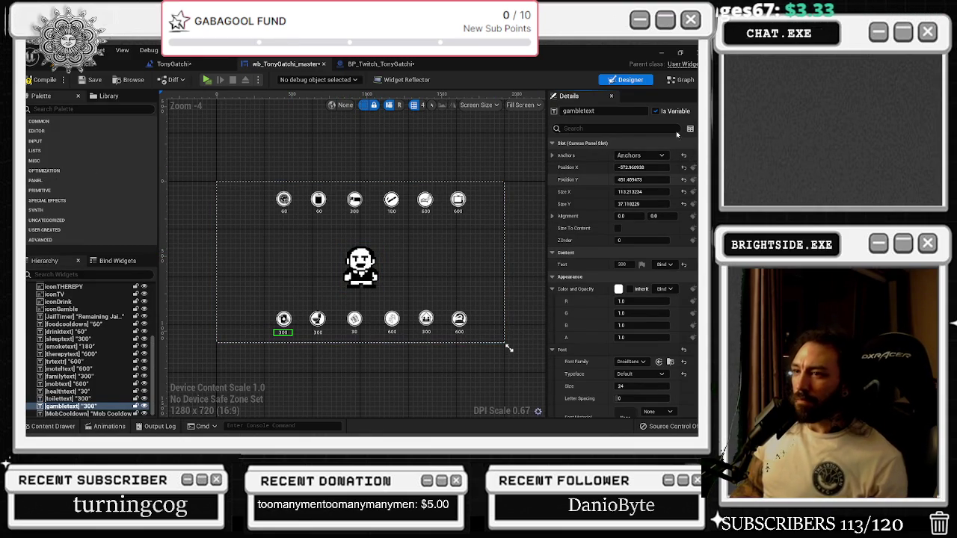
{"action": "left_click", "coordinate": [377, 64]}
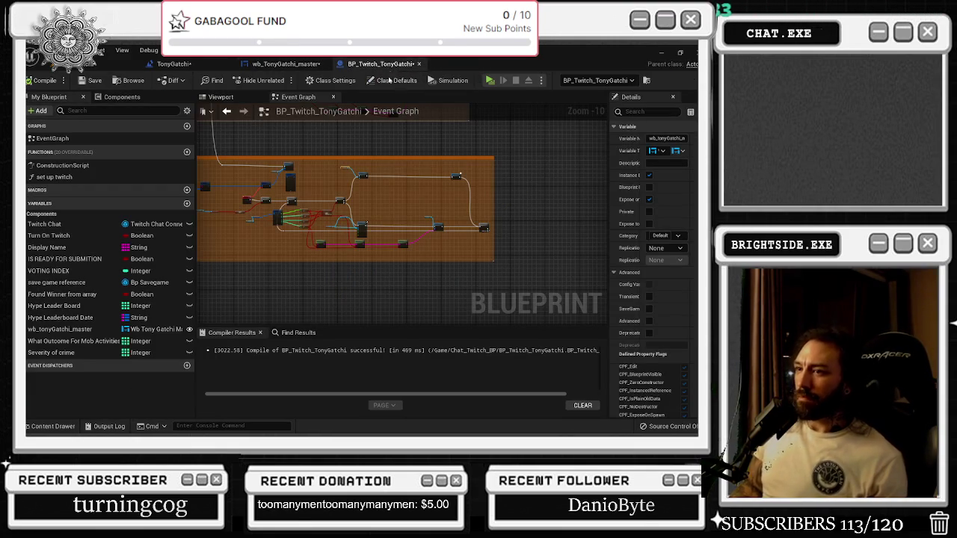
{"action": "mouse_move", "coordinate": [483, 166]}
{"action": "left_mouse_down"}
{"action": "mouse_move", "coordinate": [594, 180]}
{"action": "mouse_move", "coordinate": [468, 117]}
{"action": "left_mouse_up"}
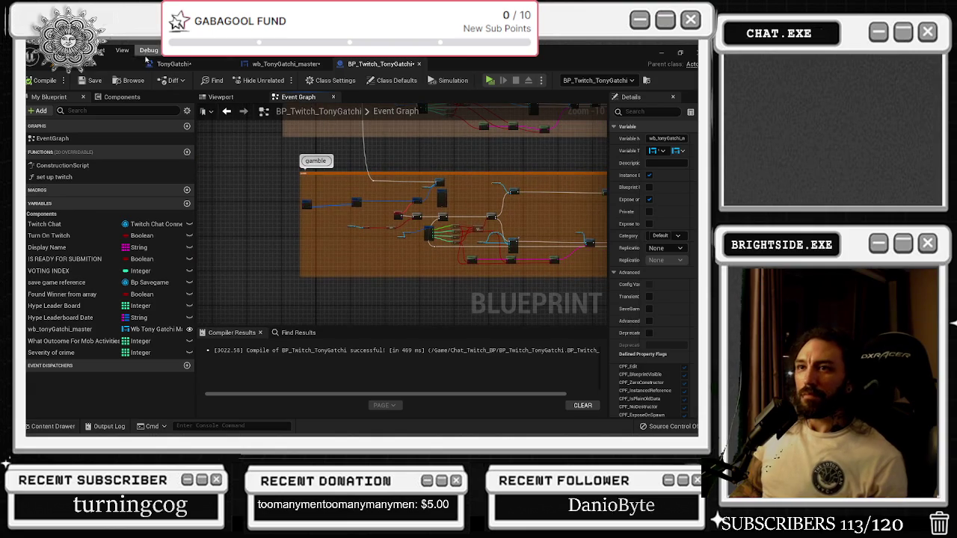
{"action": "left_click", "coordinate": [171, 64]}
{"action": "left_click", "coordinate": [284, 64]}
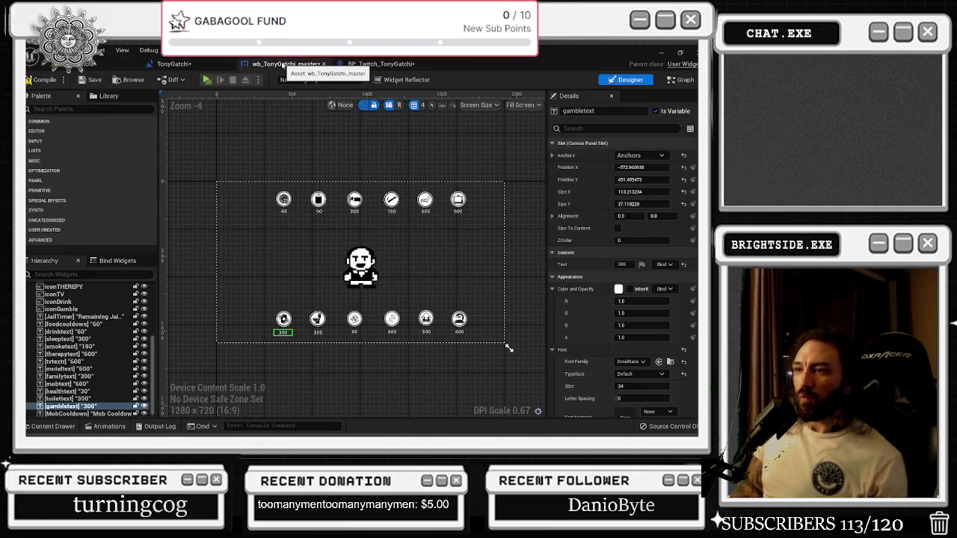
{"action": "left_click", "coordinate": [680, 79]}
{"action": "scroll", "coordinate": [387, 151], "scroll_direction": "down", "scroll_amount": 2}
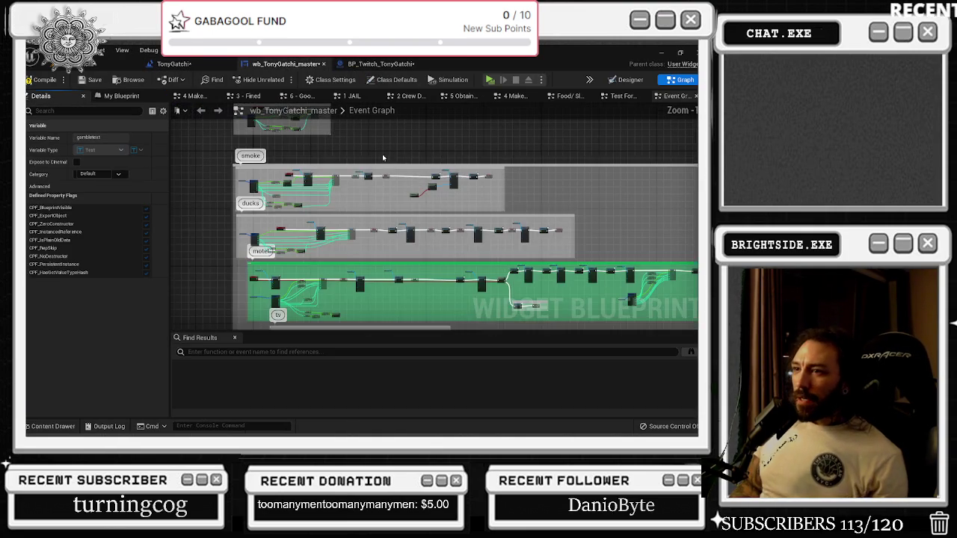
{"action": "scroll", "coordinate": [297, 211], "scroll_direction": "up", "scroll_amount": 8}
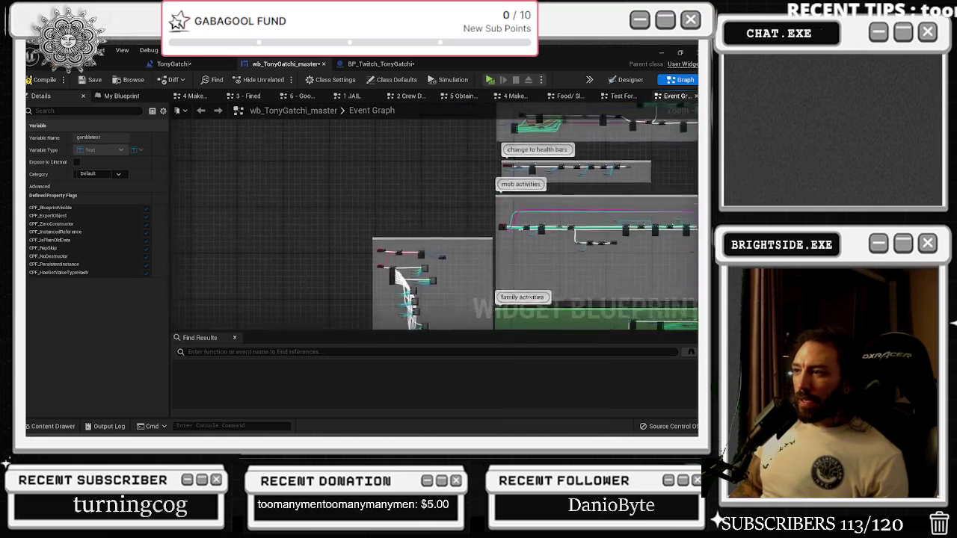
{"action": "scroll", "coordinate": [375, 199], "scroll_direction": "down", "scroll_amount": 5}
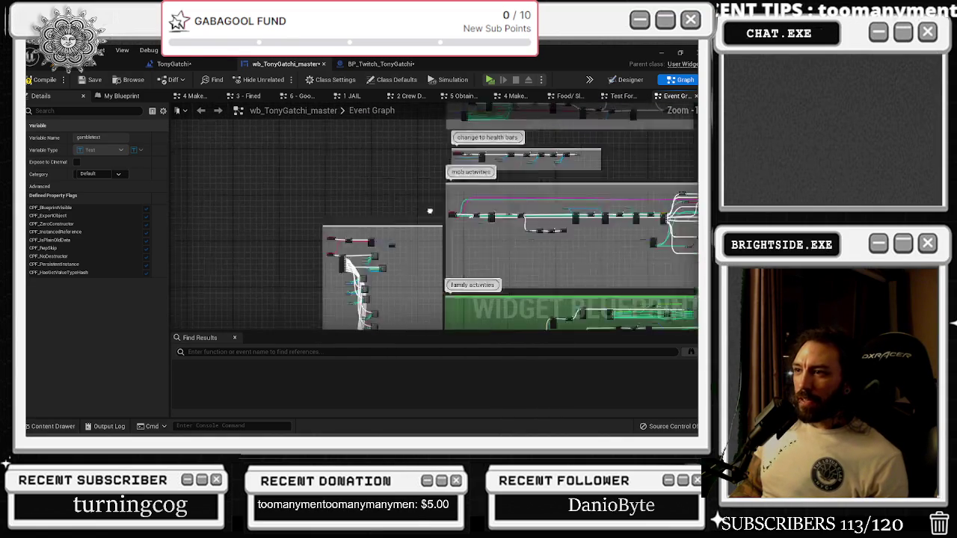
{"action": "scroll", "coordinate": [343, 246], "scroll_direction": "up", "scroll_amount": 3}
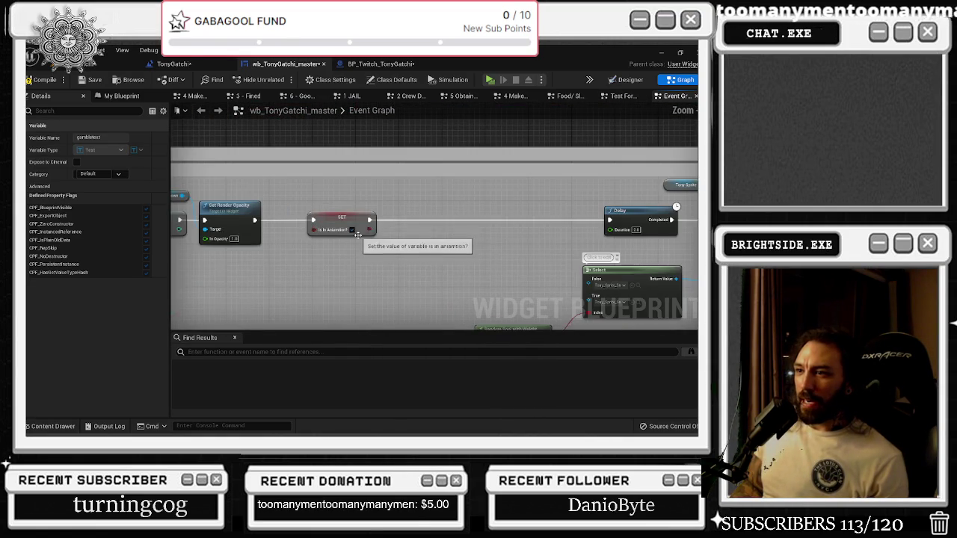
- Add a Start The Ticker node from SET Motel Timer's execution output onto the wire
{"action": "left_click_drag", "start_coordinate": [369, 220], "coordinate": [391, 223]}
{"action": "type", "text": "atart the ti"}
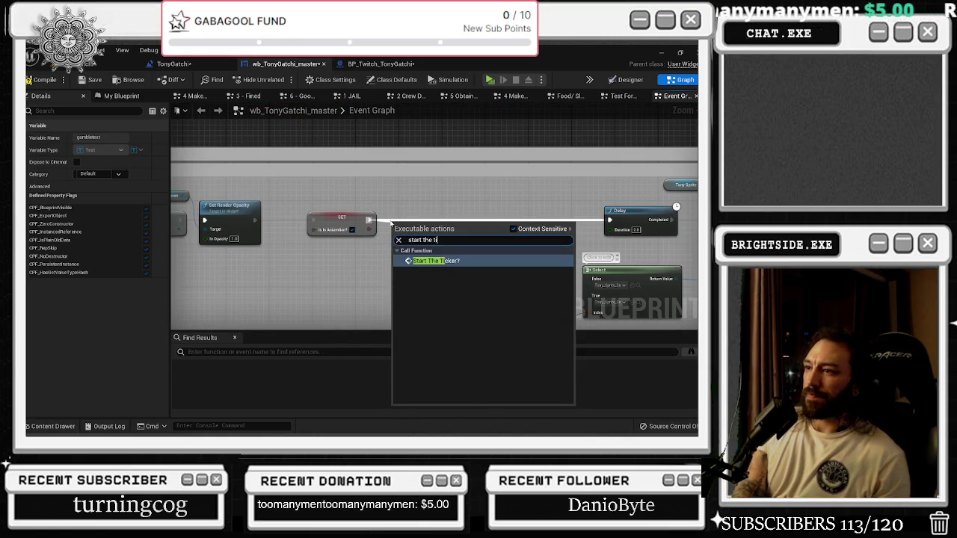
{"action": "key", "text": "Return"}
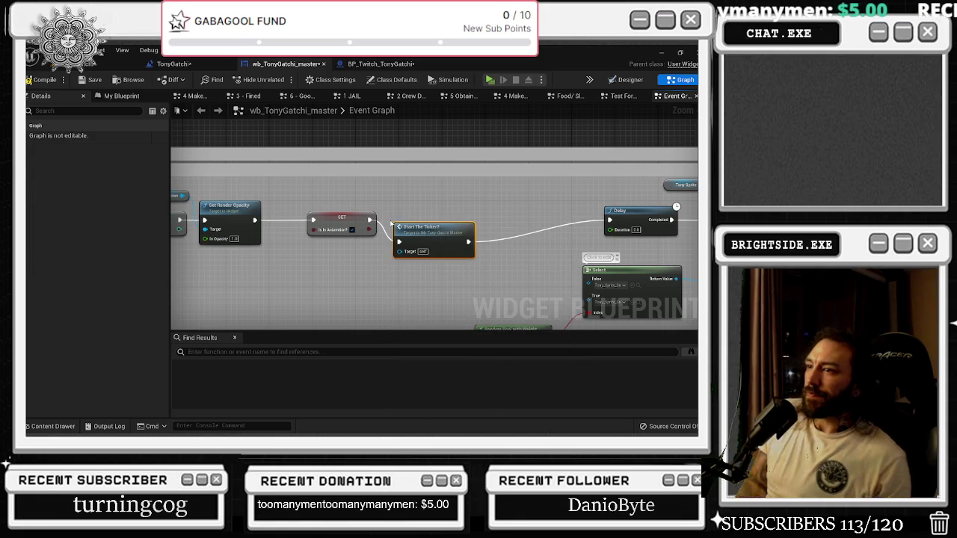
{"action": "left_click_drag", "start_coordinate": [437, 235], "coordinate": [461, 212]}
{"action": "scroll", "coordinate": [462, 212], "scroll_direction": "down", "scroll_amount": 4}
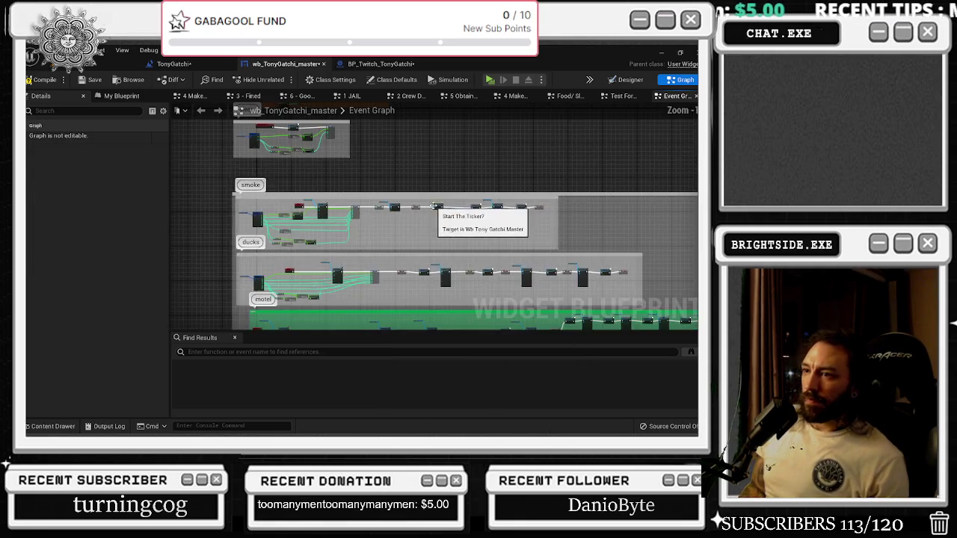
{"action": "scroll", "coordinate": [381, 270], "scroll_direction": "up", "scroll_amount": 4}
{"action": "scroll", "coordinate": [381, 271], "scroll_direction": "down", "scroll_amount": 4}
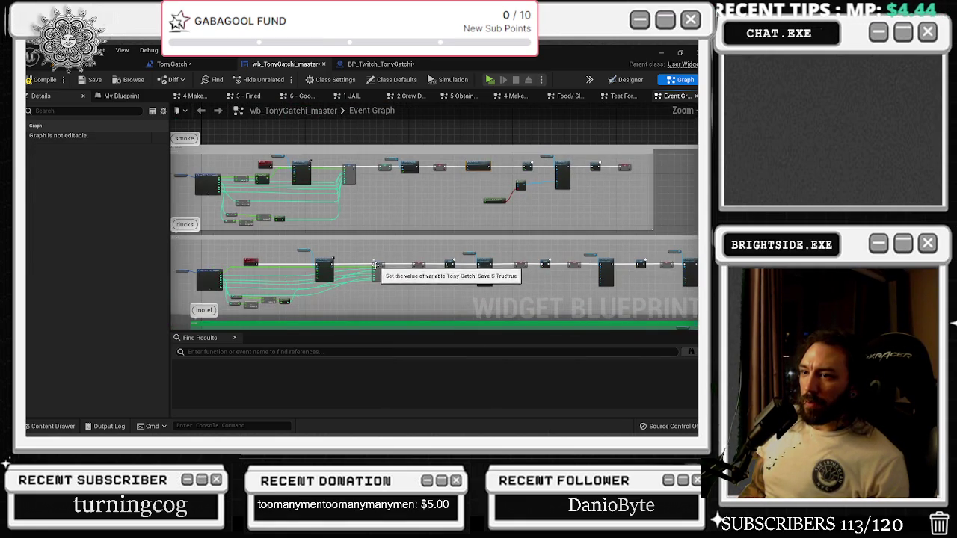
{"action": "scroll", "coordinate": [407, 211], "scroll_direction": "up", "scroll_amount": 2}
{"action": "scroll", "coordinate": [360, 271], "scroll_direction": "up", "scroll_amount": 4}
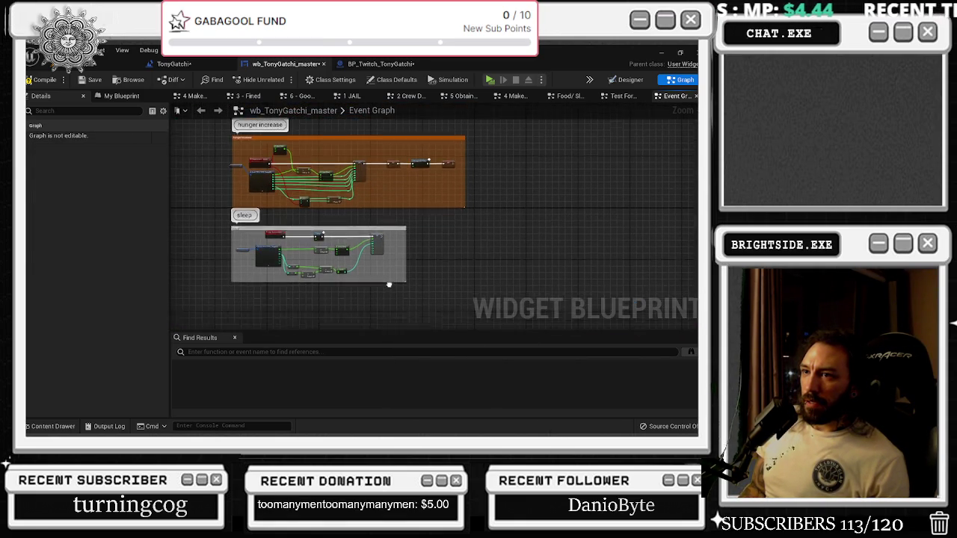
{"action": "scroll", "coordinate": [361, 271], "scroll_direction": "down", "scroll_amount": 4}
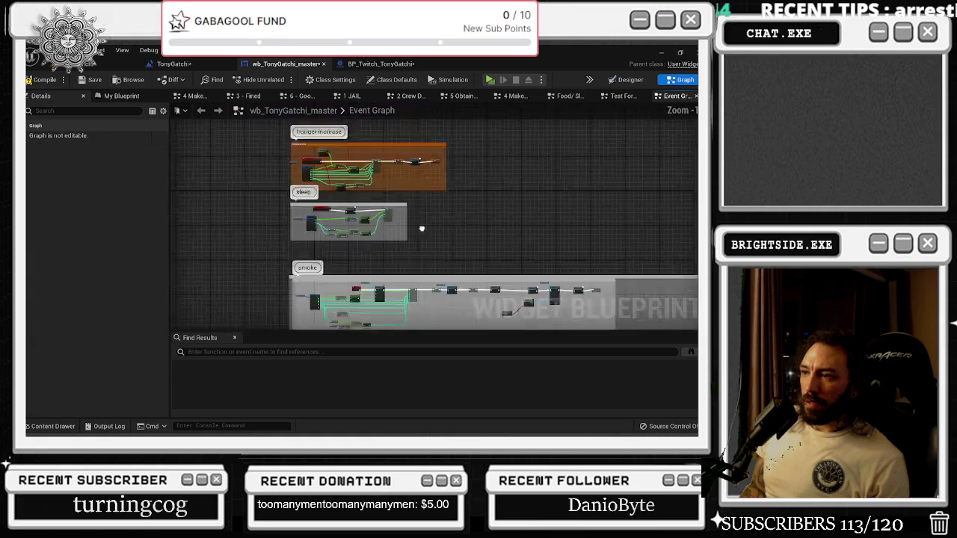
{"action": "scroll", "coordinate": [419, 176], "scroll_direction": "up", "scroll_amount": 5}
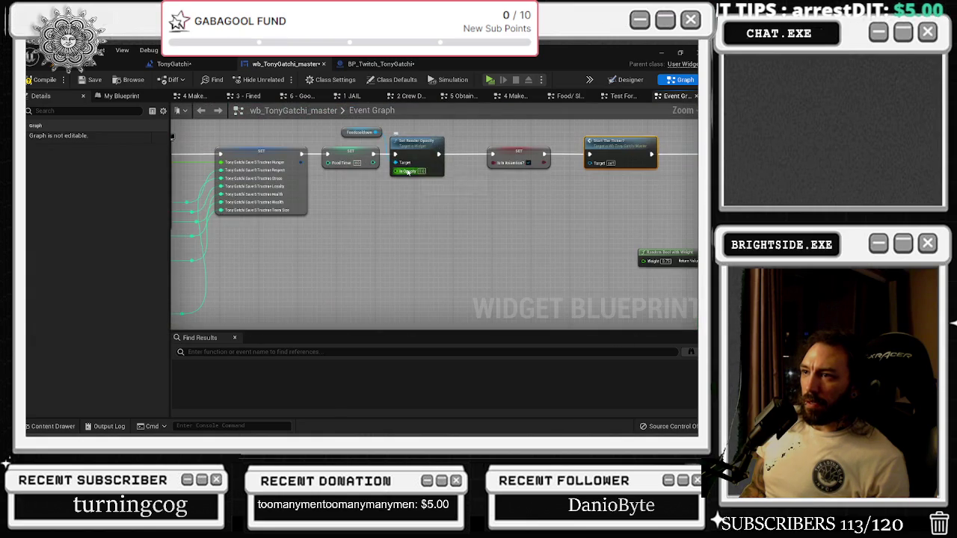
{"action": "mouse_move", "coordinate": [522, 225]}
{"action": "left_mouse_down"}
{"action": "mouse_move", "coordinate": [515, 362]}
{"action": "mouse_move", "coordinate": [485, 215]}
{"action": "mouse_move", "coordinate": [419, 245]}
{"action": "mouse_move", "coordinate": [373, 248]}
{"action": "mouse_move", "coordinate": [437, 233]}
{"action": "mouse_move", "coordinate": [175, 262]}
{"action": "left_mouse_up"}
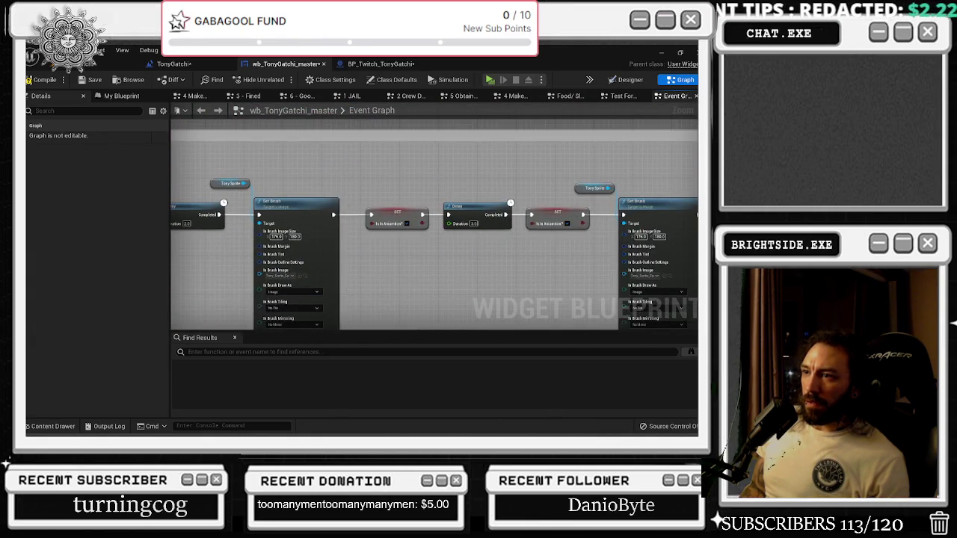
{"action": "left_click_drag", "start_coordinate": [449, 247], "coordinate": [347, 243]}
{"action": "scroll", "coordinate": [299, 224], "scroll_direction": "down", "scroll_amount": 2}
- Shift the Delay, SET and Set Brush nodes right and retry pasting Start The Ticker, undoing and redoing edits
{"action": "left_click", "coordinate": [276, 200]}
{"action": "mouse_move", "coordinate": [320, 160]}
{"action": "left_mouse_down"}
{"action": "mouse_move", "coordinate": [281, 162]}
{"action": "mouse_move", "coordinate": [449, 254]}
{"action": "mouse_move", "coordinate": [694, 259]}
{"action": "left_mouse_up"}
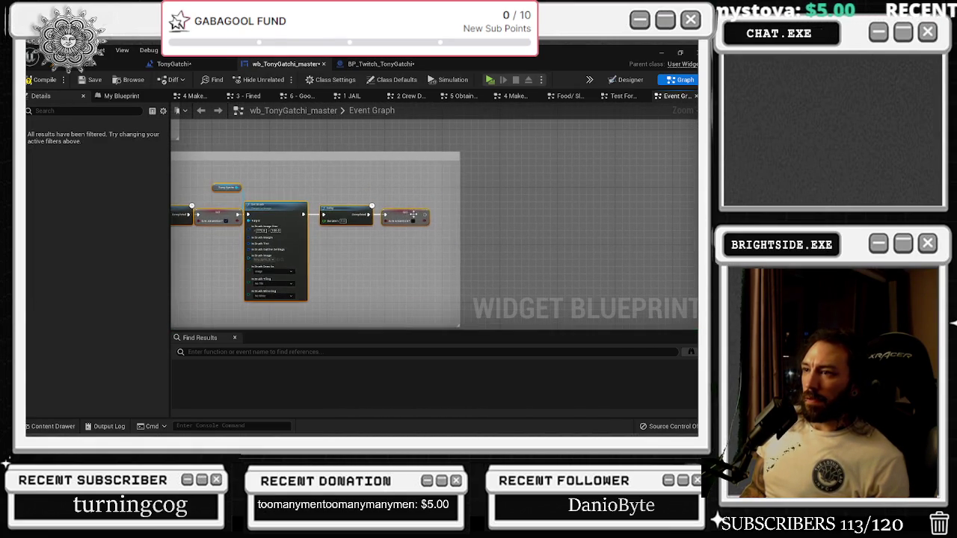
{"action": "left_click_drag", "start_coordinate": [523, 225], "coordinate": [559, 221]}
{"action": "left_click_drag", "start_coordinate": [458, 185], "coordinate": [450, 255]}
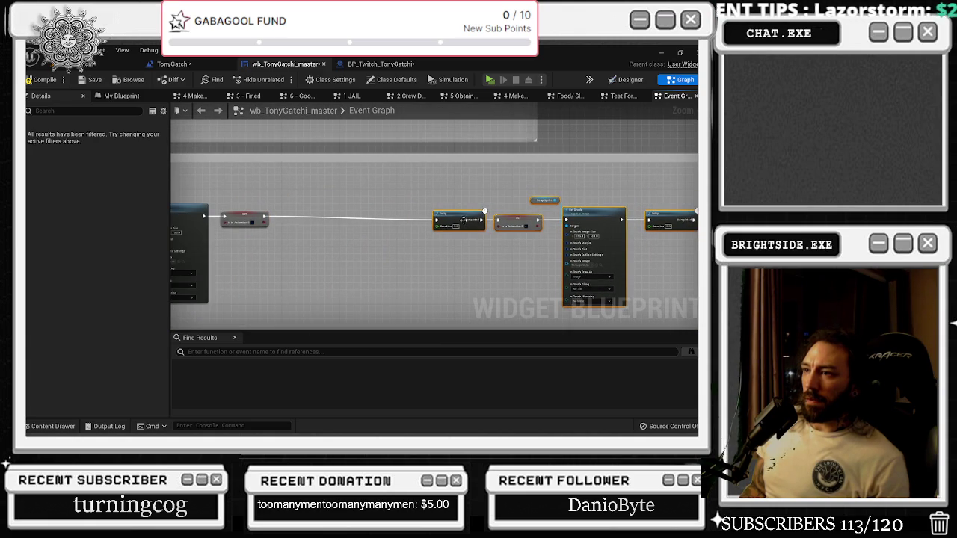
{"action": "left_click_drag", "start_coordinate": [462, 220], "coordinate": [473, 216]}
{"action": "left_click", "coordinate": [309, 242]}
{"action": "key", "text": "ctrl+v"}
{"action": "left_click_drag", "start_coordinate": [313, 245], "coordinate": [304, 211]}
{"action": "scroll", "coordinate": [274, 219], "scroll_direction": "up", "scroll_amount": 3}
{"action": "key", "text": "ctrl+z"}
{"action": "key", "text": "ctrl+z"}
{"action": "key", "text": "ctrl+z"}
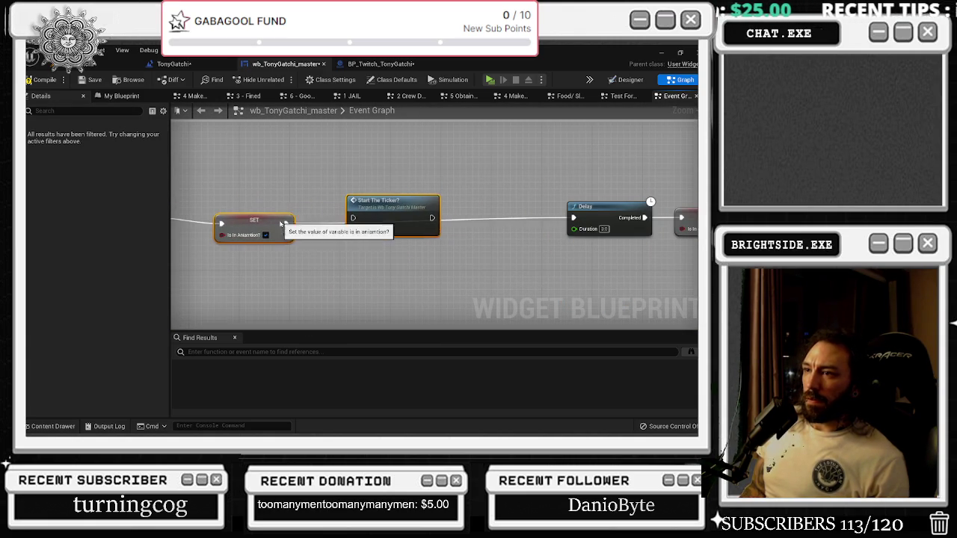
{"action": "key", "text": "ctrl+z"}
{"action": "key", "text": "ctrl+z"}
{"action": "key", "text": "ctrl+z"}
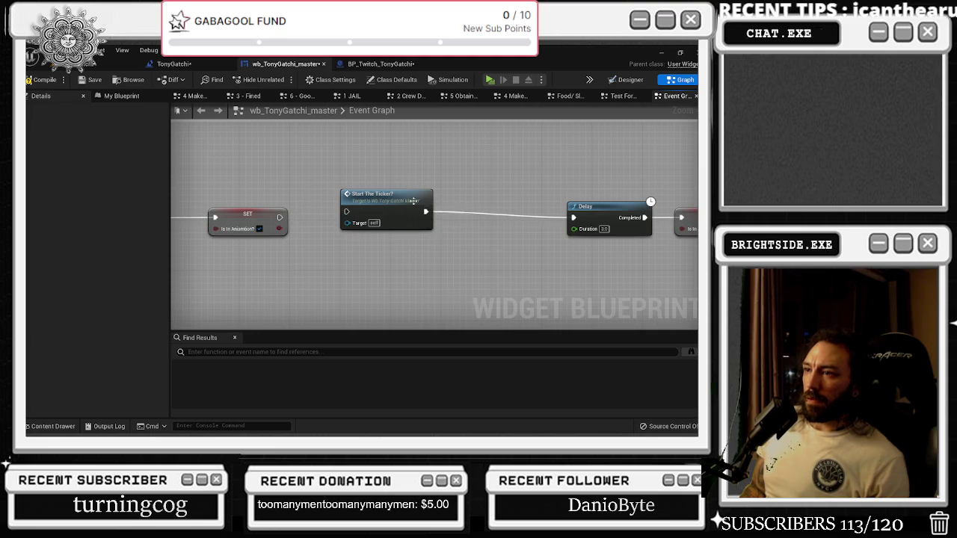
{"action": "key", "text": "ctrl+z"}
{"action": "key", "text": "ctrl+z"}
{"action": "key", "text": "ctrl+z"}
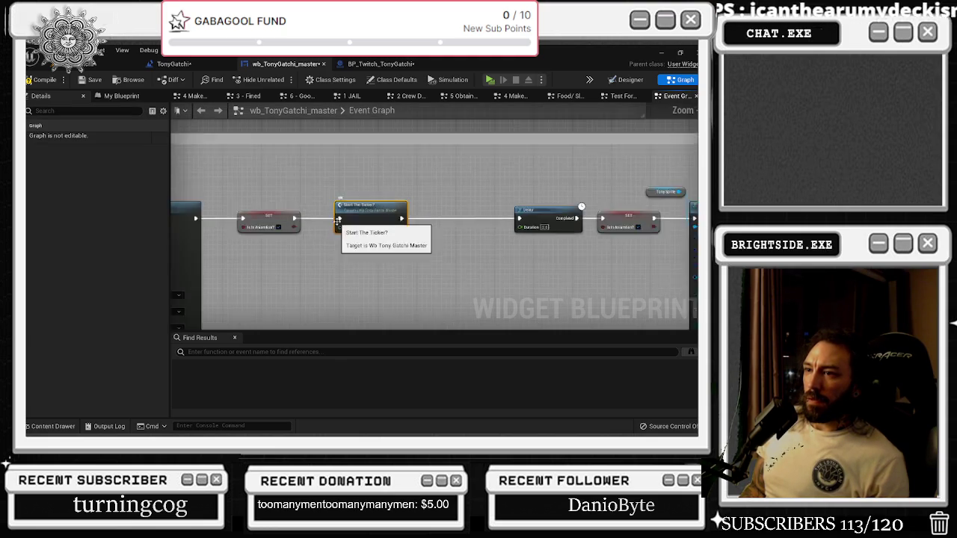
{"action": "key", "text": "ctrl+z"}
{"action": "key", "text": "ctrl+z"}
{"action": "key", "text": "ctrl+z"}
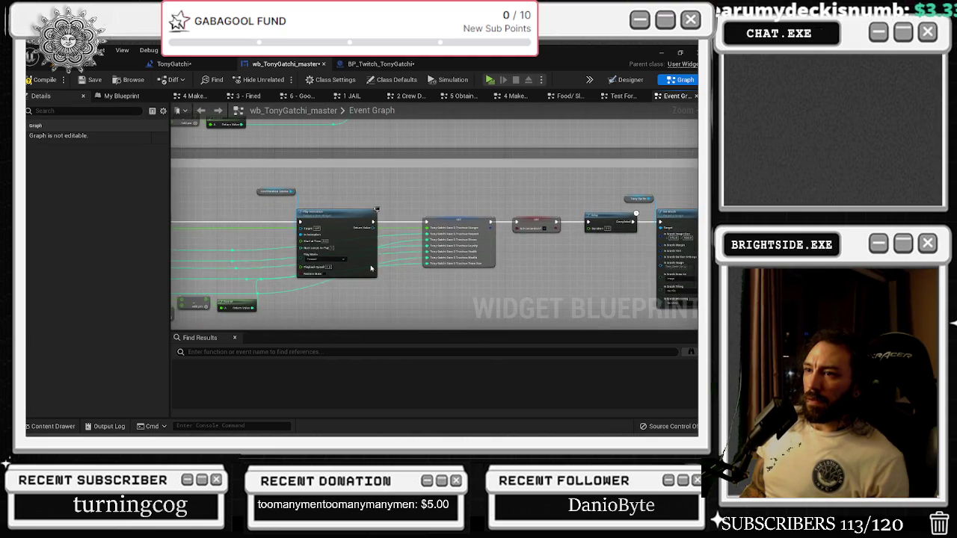
{"action": "key", "text": "ctrl+y"}
{"action": "key", "text": "ctrl+y"}
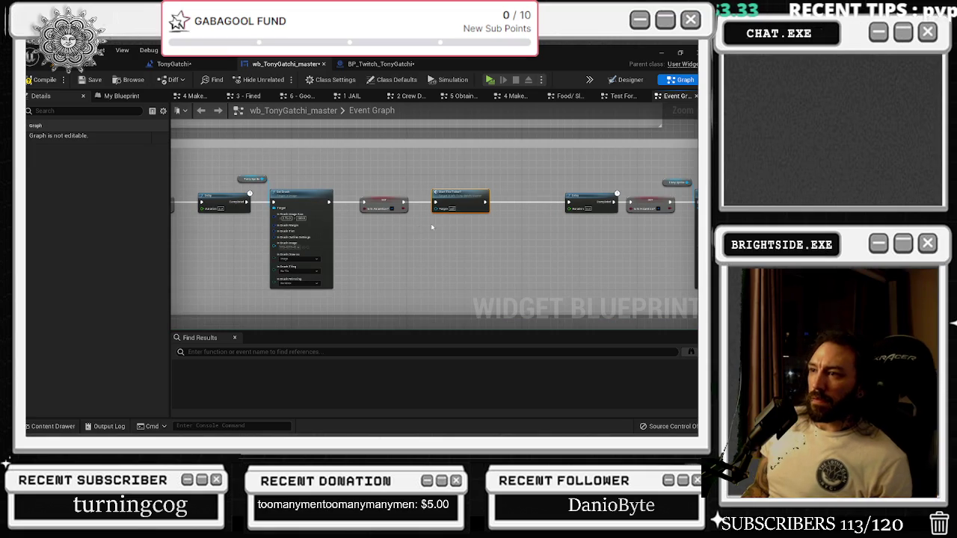
- Wire a pasted Start The Ticker node between SET Motel Timer and Delay
{"action": "scroll", "coordinate": [439, 216], "scroll_direction": "up", "scroll_amount": 2}
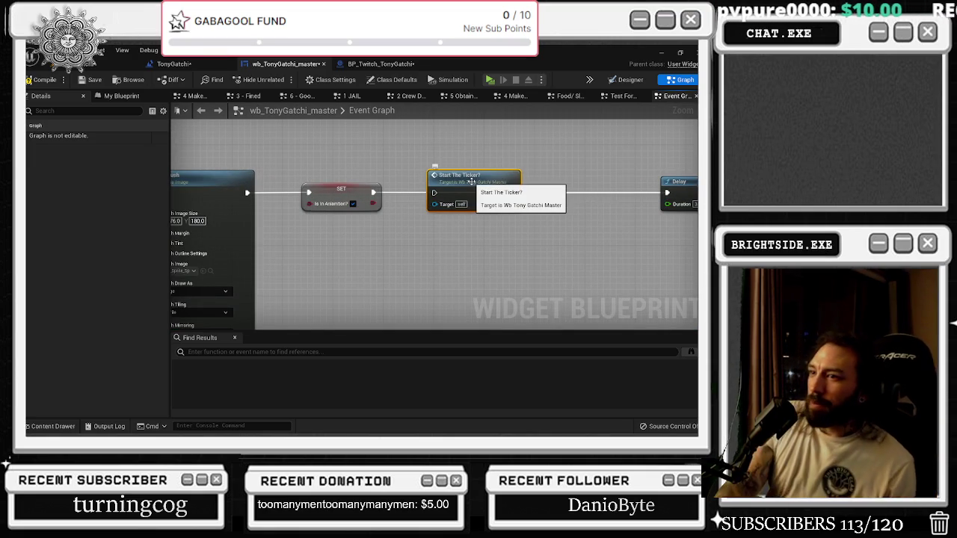
{"action": "scroll", "coordinate": [440, 228], "scroll_direction": "down", "scroll_amount": 6}
{"action": "scroll", "coordinate": [440, 229], "scroll_direction": "up", "scroll_amount": 6}
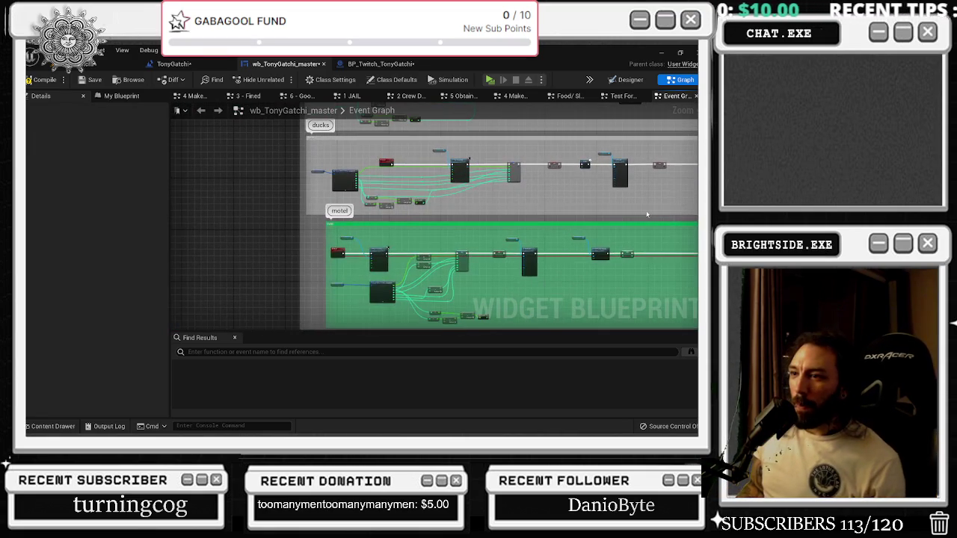
{"action": "left_click_drag", "start_coordinate": [477, 245], "coordinate": [399, 216]}
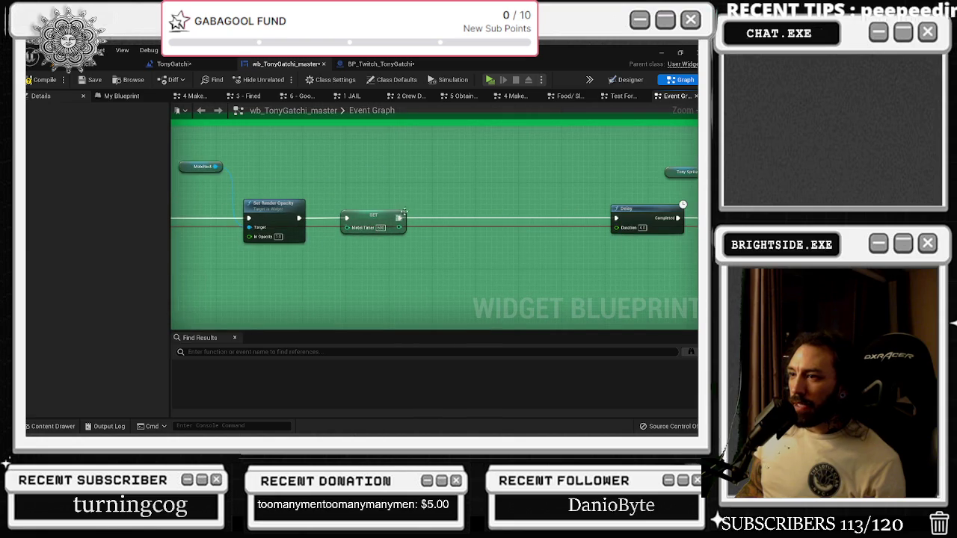
{"action": "key", "text": "ctrl+v"}
{"action": "left_click_drag", "start_coordinate": [512, 223], "coordinate": [616, 218]}
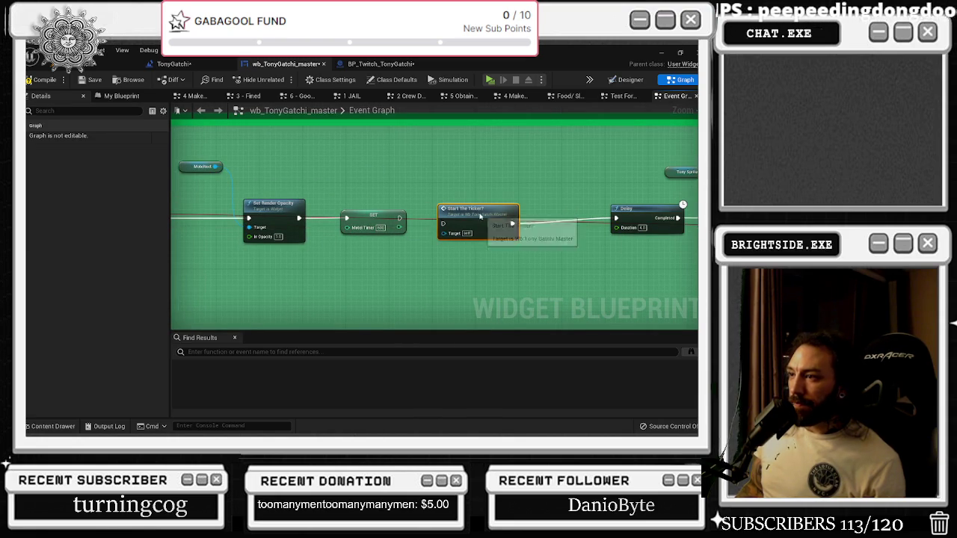
{"action": "left_click_drag", "start_coordinate": [390, 221], "coordinate": [443, 223]}
- Select the opacity, Motel Timer and ticker nodes and make room before Set Brush in the tv chain
{"action": "scroll", "coordinate": [459, 217], "scroll_direction": "down", "scroll_amount": 10}
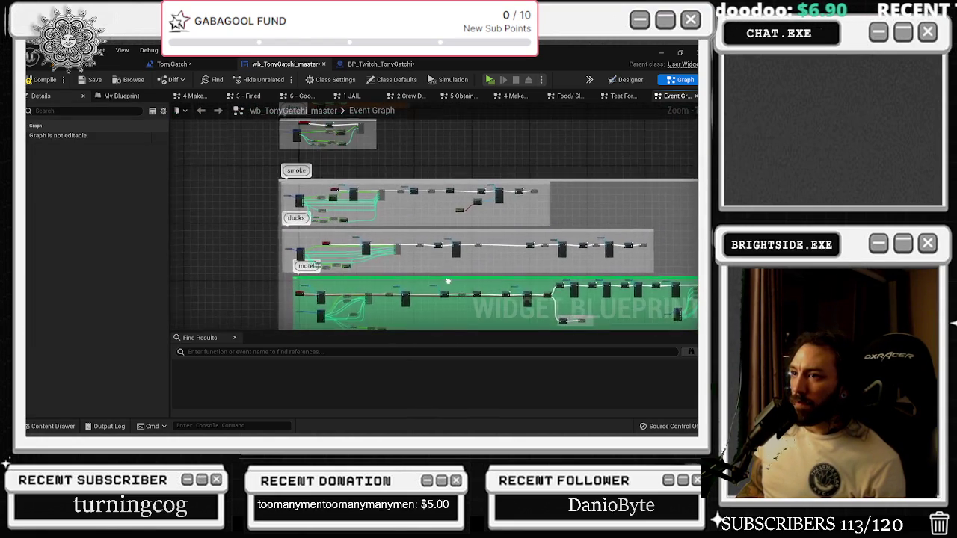
{"action": "scroll", "coordinate": [424, 237], "scroll_direction": "up", "scroll_amount": 10}
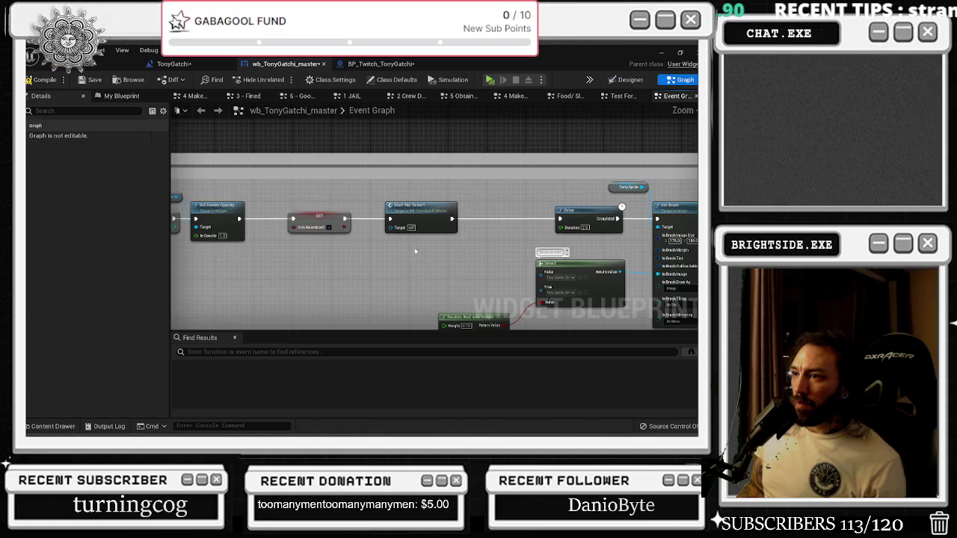
{"action": "scroll", "coordinate": [415, 251], "scroll_direction": "down", "scroll_amount": 6}
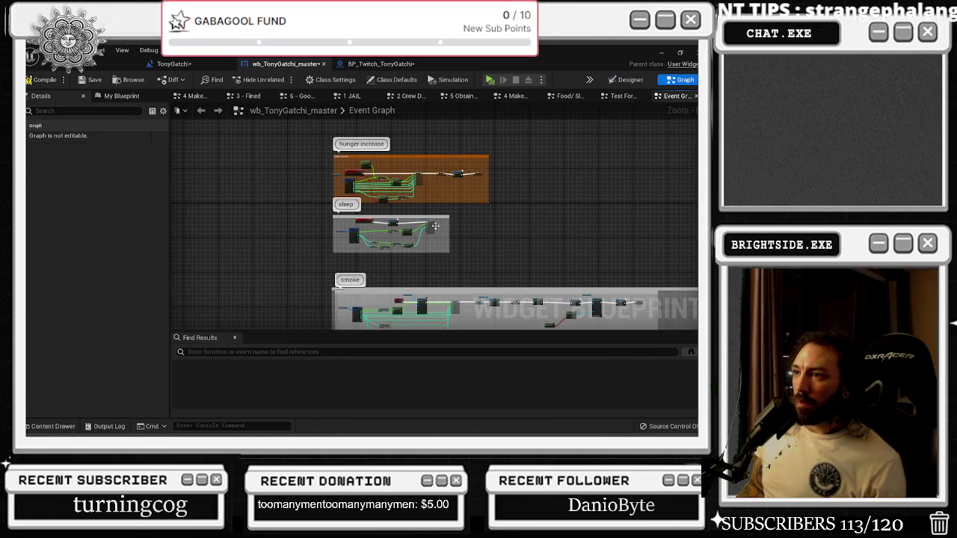
{"action": "scroll", "coordinate": [391, 236], "scroll_direction": "up", "scroll_amount": 5}
{"action": "scroll", "coordinate": [392, 236], "scroll_direction": "down", "scroll_amount": 4}
{"action": "scroll", "coordinate": [391, 236], "scroll_direction": "down", "scroll_amount": 3}
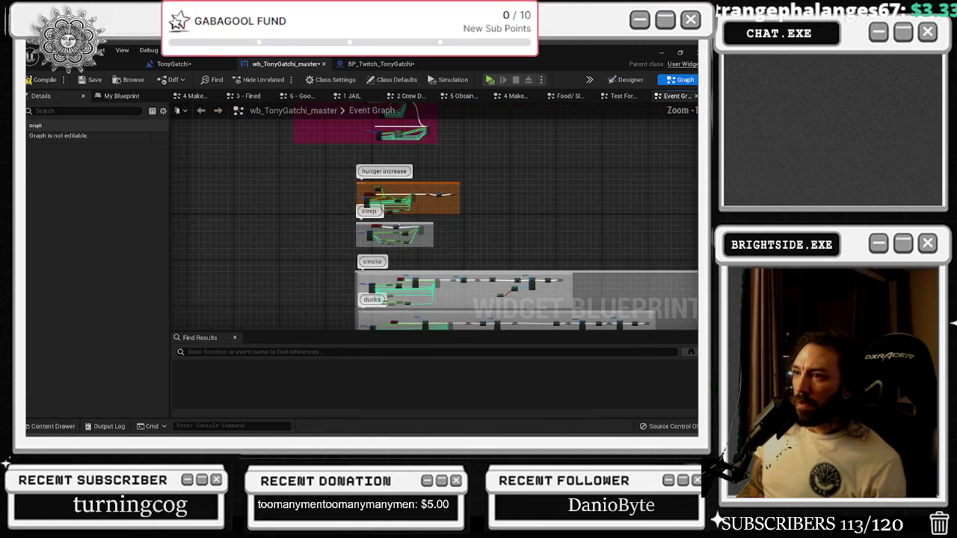
{"action": "scroll", "coordinate": [388, 161], "scroll_direction": "up", "scroll_amount": 3}
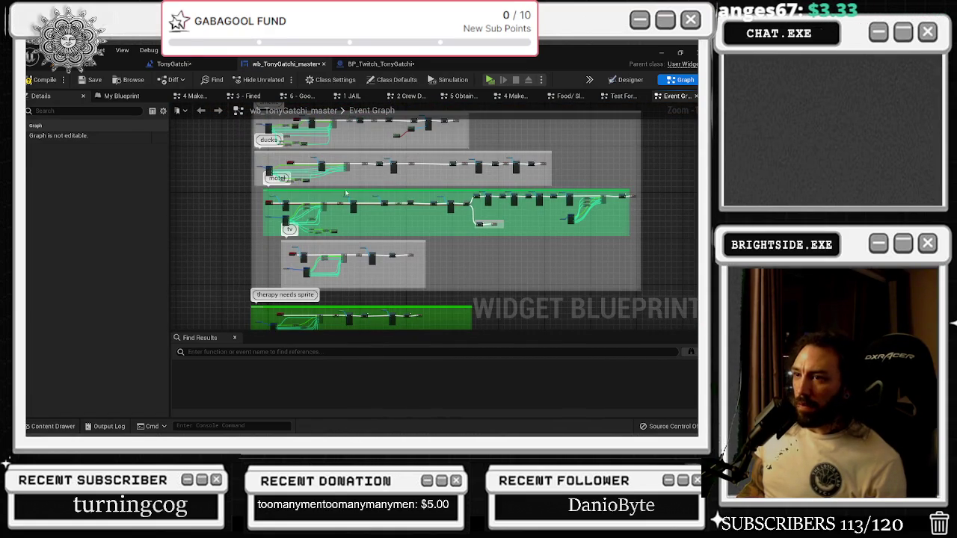
{"action": "scroll", "coordinate": [298, 205], "scroll_direction": "up", "scroll_amount": 4}
{"action": "scroll", "coordinate": [290, 198], "scroll_direction": "up", "scroll_amount": 3}
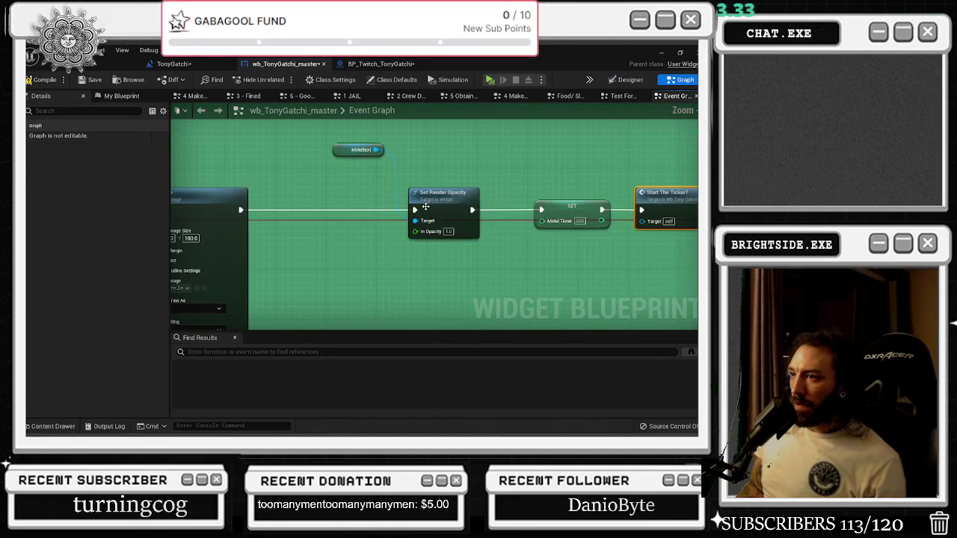
{"action": "scroll", "coordinate": [319, 218], "scroll_direction": "down", "scroll_amount": 1}
{"action": "left_click", "coordinate": [434, 248]}
{"action": "scroll", "coordinate": [433, 249], "scroll_direction": "down", "scroll_amount": 3}
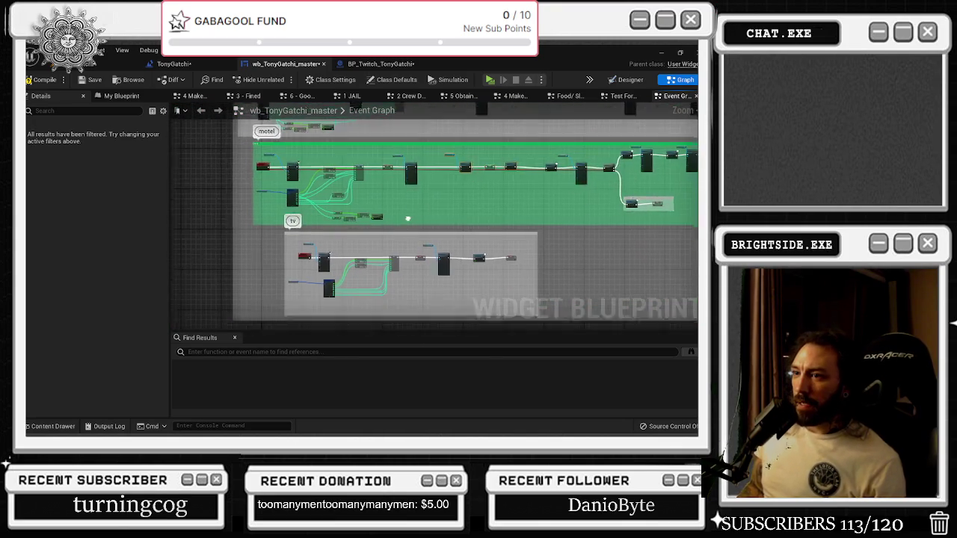
{"action": "scroll", "coordinate": [413, 260], "scroll_direction": "up", "scroll_amount": 3}
{"action": "mouse_move", "coordinate": [416, 249]}
{"action": "left_mouse_down"}
{"action": "mouse_move", "coordinate": [278, 225]}
{"action": "mouse_move", "coordinate": [429, 296]}
{"action": "mouse_move", "coordinate": [508, 299]}
{"action": "left_mouse_up"}
{"action": "left_click_drag", "start_coordinate": [274, 247], "coordinate": [456, 248]}
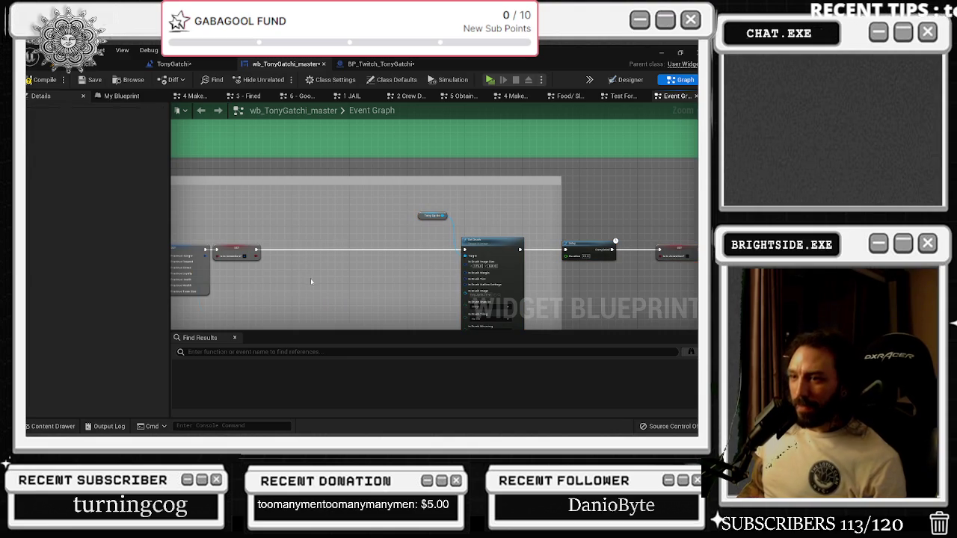
- Paste the three nodes into the tv chain and connect Start The Ticker to Set Brush
{"action": "key", "text": "ctrl+v"}
{"action": "mouse_move", "coordinate": [372, 309]}
{"action": "left_mouse_down"}
{"action": "mouse_move", "coordinate": [408, 292]}
{"action": "mouse_move", "coordinate": [420, 250]}
{"action": "left_mouse_up"}
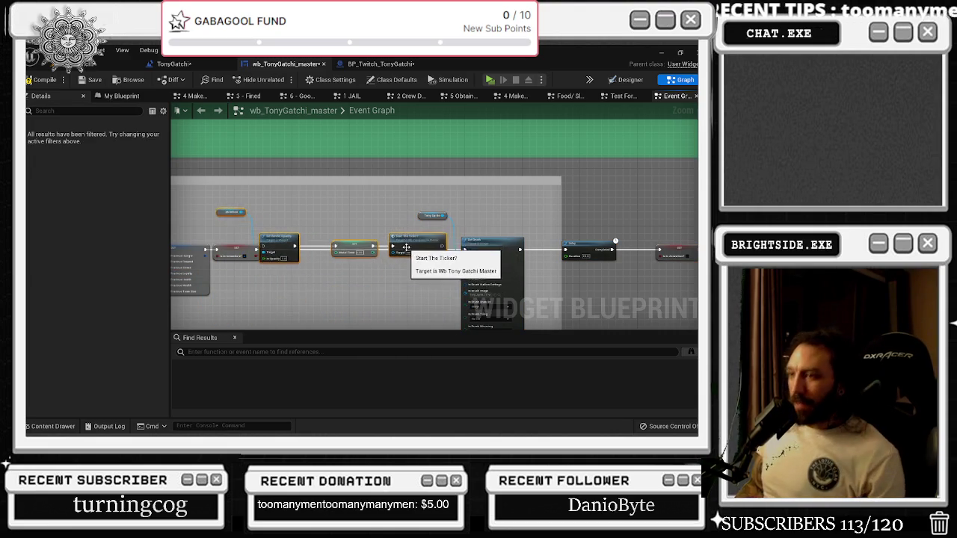
{"action": "scroll", "coordinate": [409, 249], "scroll_direction": "up", "scroll_amount": 1}
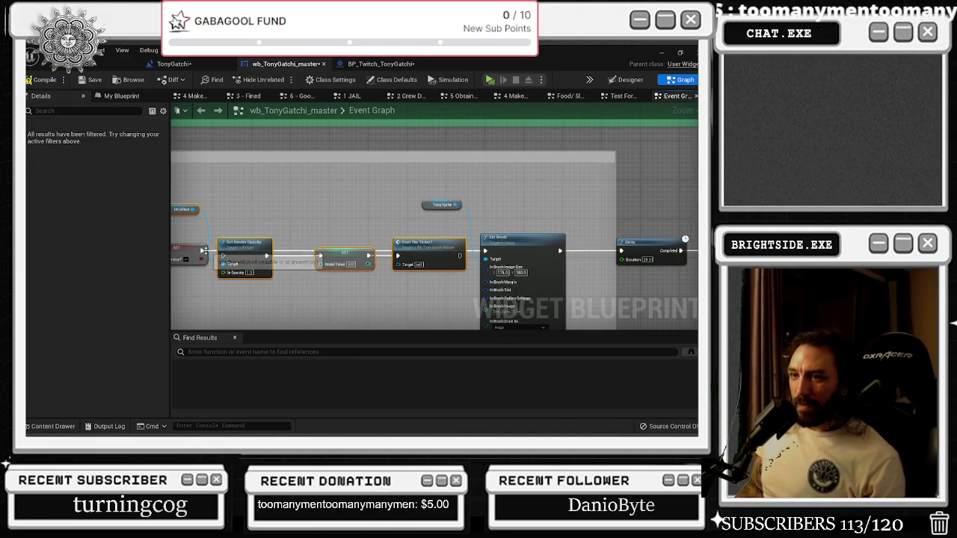
{"action": "left_click", "coordinate": [354, 236]}
{"action": "mouse_move", "coordinate": [460, 255]}
{"action": "left_mouse_down"}
{"action": "mouse_move", "coordinate": [485, 251]}
{"action": "mouse_move", "coordinate": [434, 241]}
{"action": "left_mouse_up"}
{"action": "left_click", "coordinate": [338, 251]}
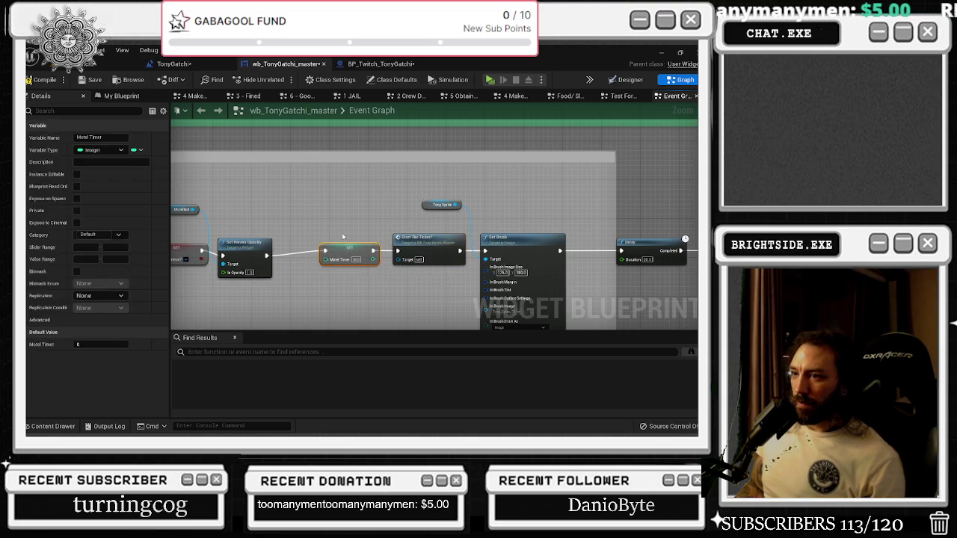
{"action": "left_click", "coordinate": [271, 238]}
{"action": "left_click_drag", "start_coordinate": [338, 199], "coordinate": [424, 222]}
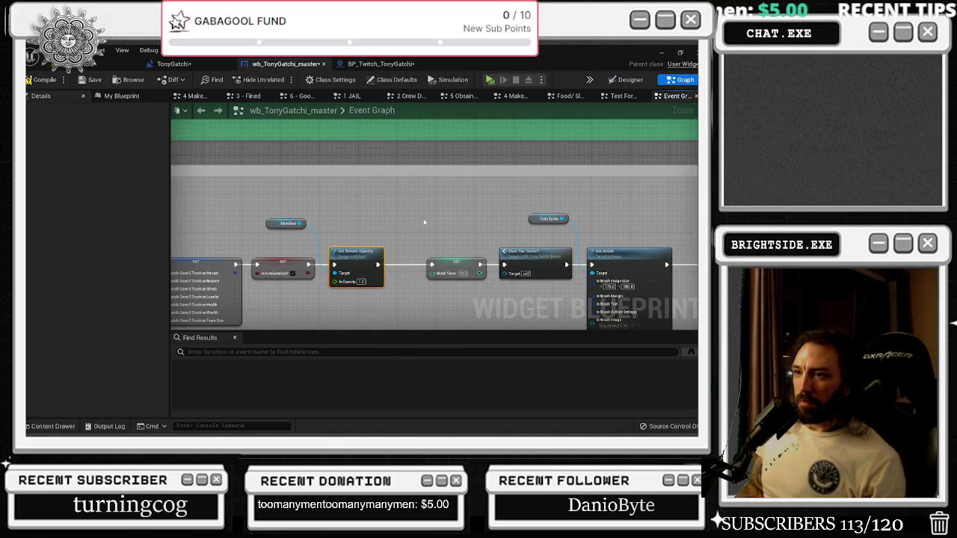
{"action": "right_click", "coordinate": [214, 260]}
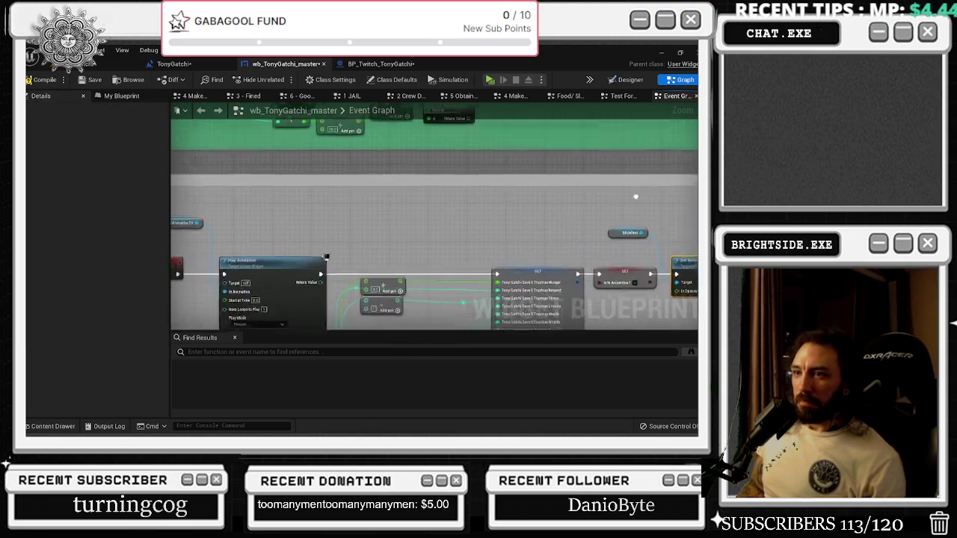
{"action": "right_click", "coordinate": [419, 235]}
{"action": "left_click_drag", "start_coordinate": [286, 245], "coordinate": [255, 235]}
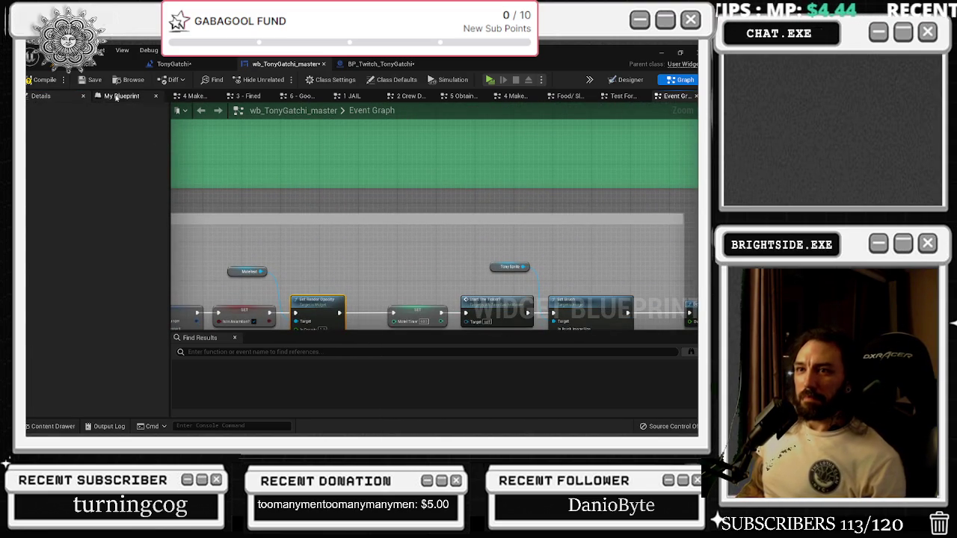
- Search the blueprint variables and add a SET TV Timer node to the tv chain
{"action": "left_click", "coordinate": [116, 97]}
{"action": "left_click", "coordinate": [85, 110]}
{"action": "type", "text": "V"}
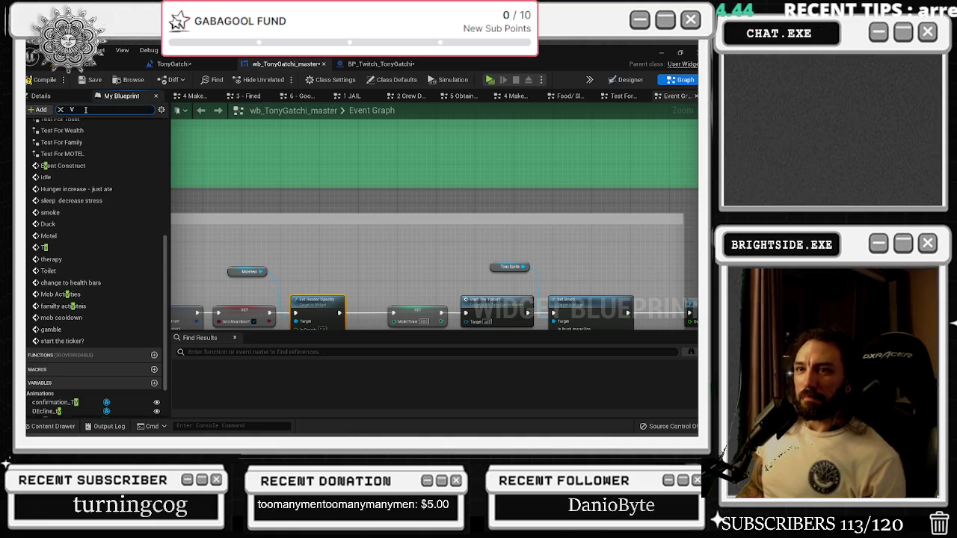
{"action": "type", "text": "B"}
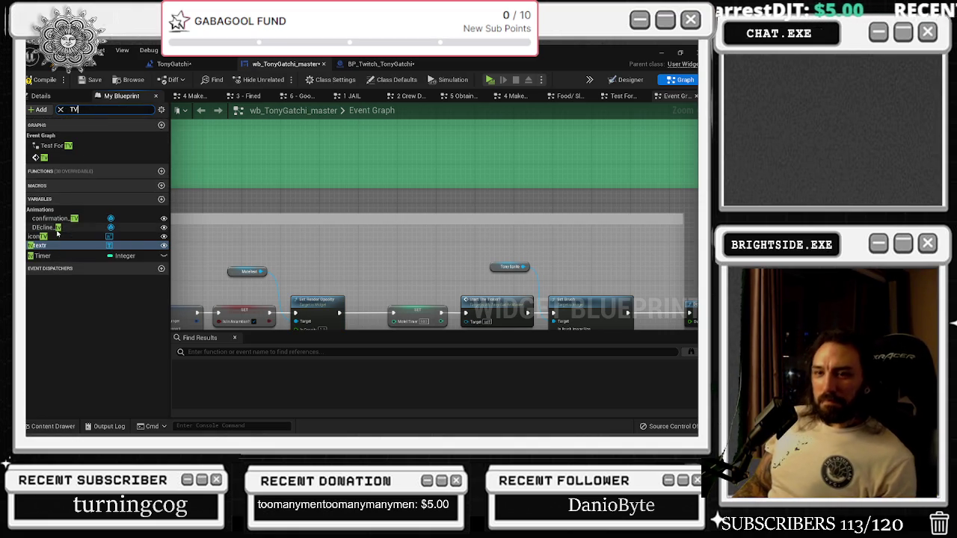
{"action": "key", "text": "alt+Tab"}
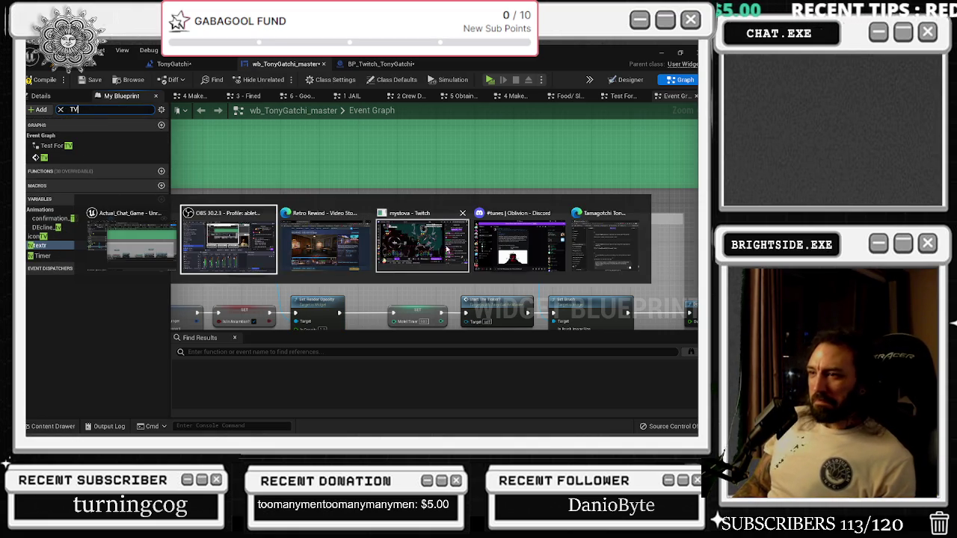
{"action": "left_click", "coordinate": [449, 249]}
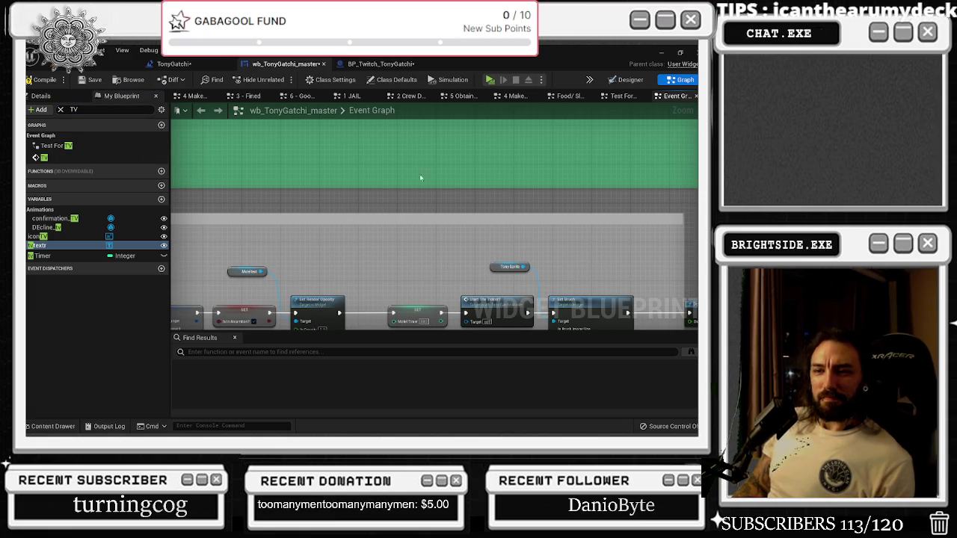
{"action": "scroll", "coordinate": [421, 189], "scroll_direction": "down", "scroll_amount": 4}
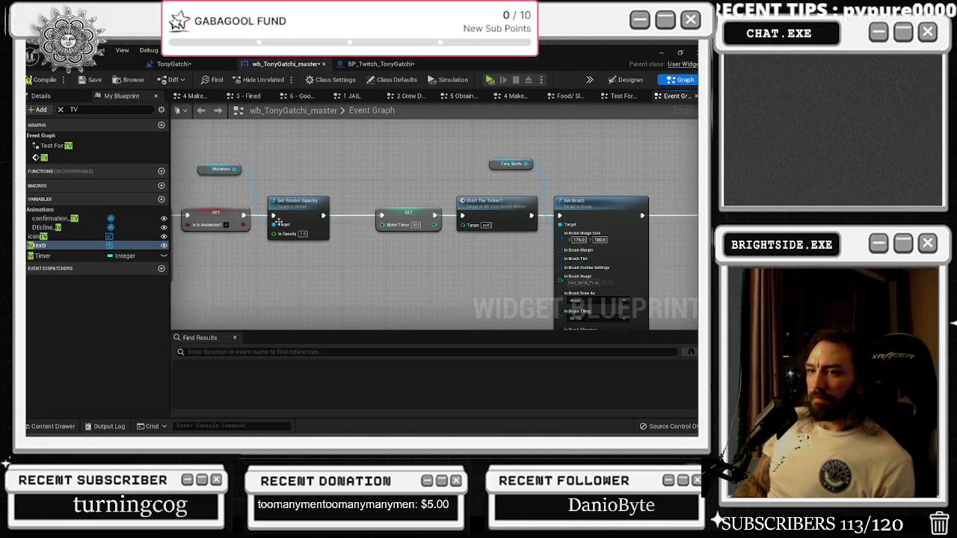
{"action": "mouse_move", "coordinate": [40, 249]}
{"action": "left_mouse_down"}
{"action": "mouse_move", "coordinate": [351, 267]}
{"action": "mouse_move", "coordinate": [334, 260]}
{"action": "left_mouse_up"}
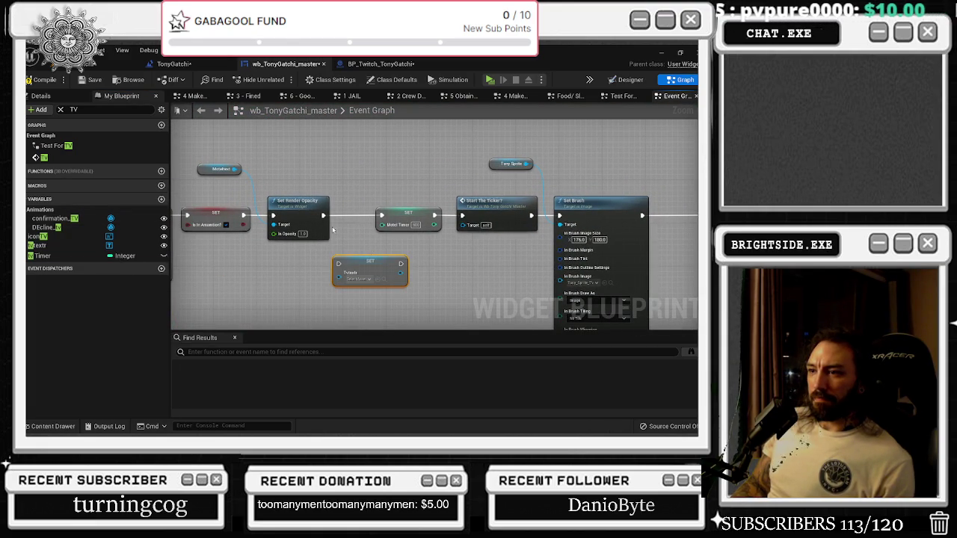
{"action": "key", "text": "ctrl+z"}
{"action": "mouse_move", "coordinate": [42, 256]}
{"action": "left_mouse_down"}
{"action": "mouse_move", "coordinate": [349, 261]}
{"action": "mouse_move", "coordinate": [345, 254]}
{"action": "left_mouse_up"}
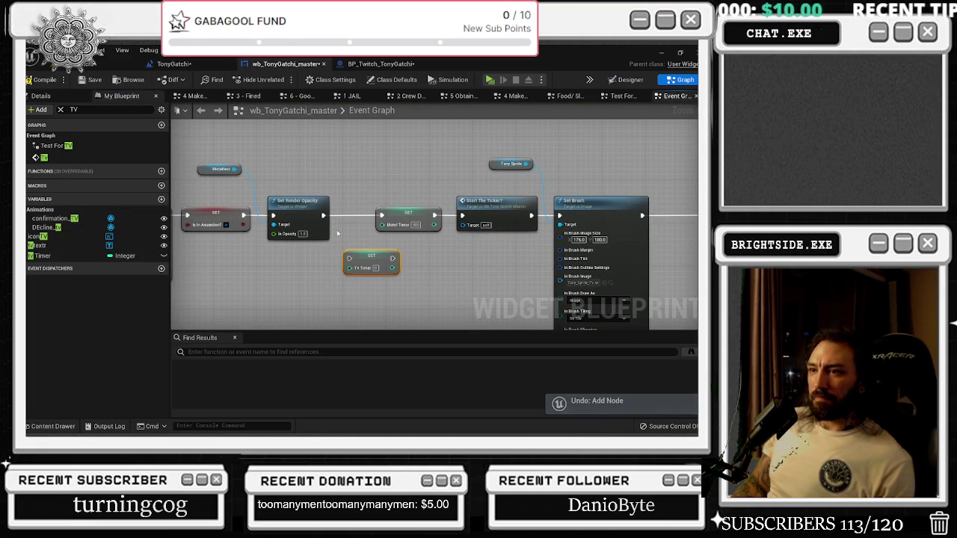
- Wire tvtextr into the opacity target, replace SET Motel Timer with SET TV Timer, and show the Designer
{"action": "left_click_drag", "start_coordinate": [322, 217], "coordinate": [348, 258]}
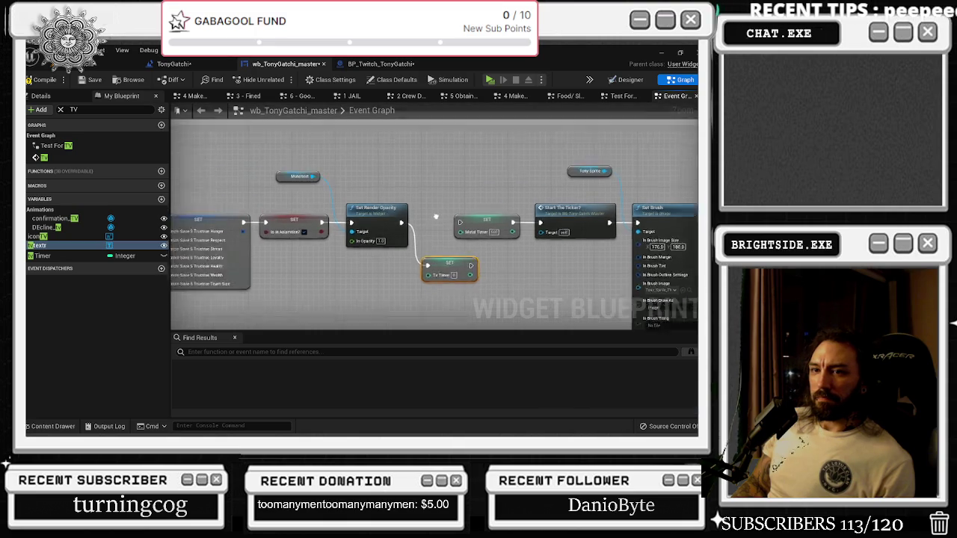
{"action": "mouse_move", "coordinate": [70, 245]}
{"action": "left_mouse_down"}
{"action": "mouse_move", "coordinate": [247, 217]}
{"action": "mouse_move", "coordinate": [341, 180]}
{"action": "mouse_move", "coordinate": [404, 225]}
{"action": "mouse_move", "coordinate": [393, 259]}
{"action": "left_mouse_up"}
{"action": "left_click", "coordinate": [404, 210]}
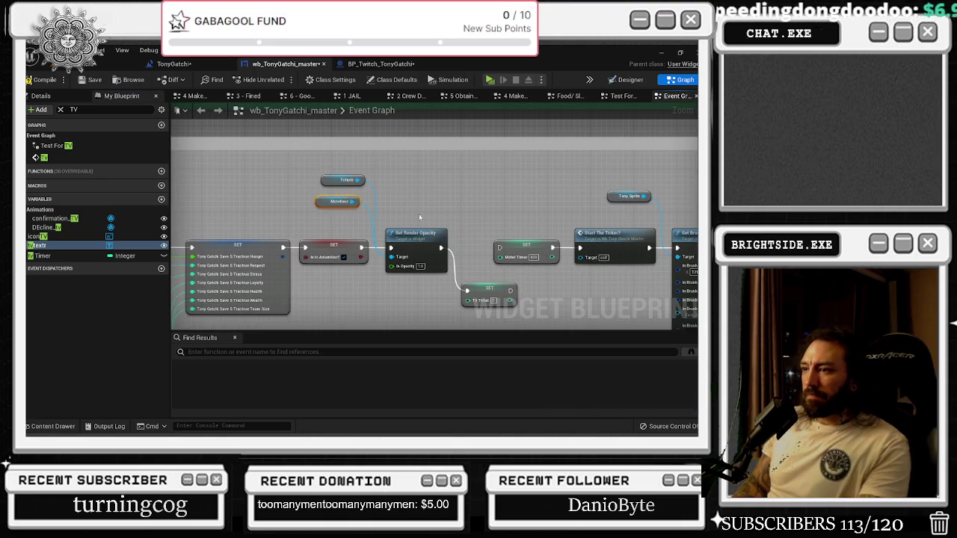
{"action": "mouse_move", "coordinate": [511, 290]}
{"action": "left_mouse_down"}
{"action": "mouse_move", "coordinate": [478, 269]}
{"action": "mouse_move", "coordinate": [514, 252]}
{"action": "left_mouse_up"}
{"action": "left_click", "coordinate": [458, 246]}
{"action": "key", "text": "Delete"}
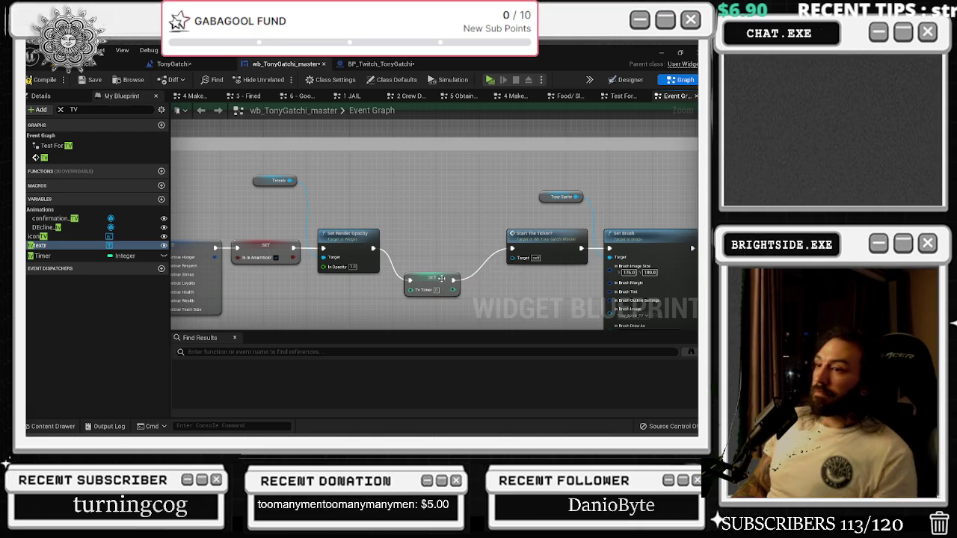
{"action": "left_click_drag", "start_coordinate": [441, 282], "coordinate": [452, 251]}
{"action": "left_click", "coordinate": [630, 80]}
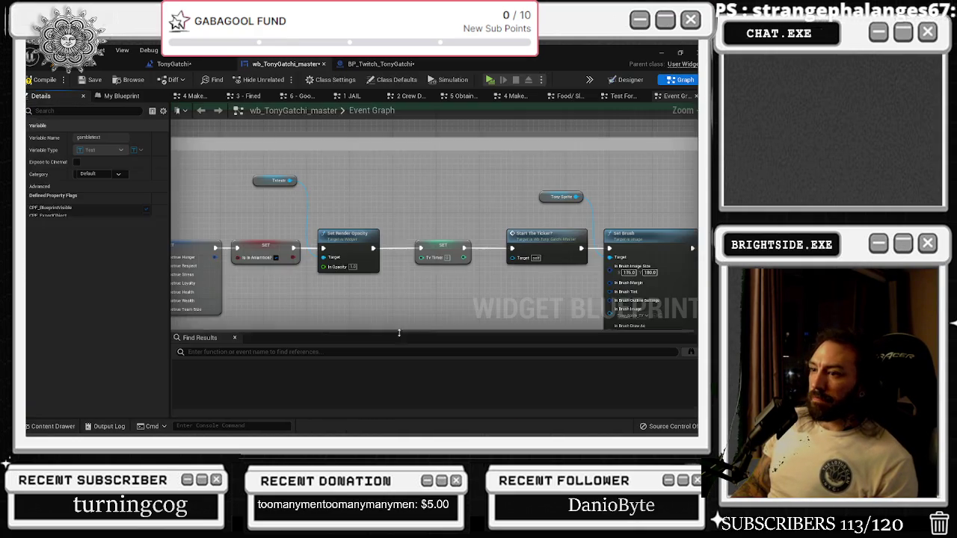
- Back in the event graph, widen the tv comment box and shift three nodes right
{"action": "left_click", "coordinate": [682, 80]}
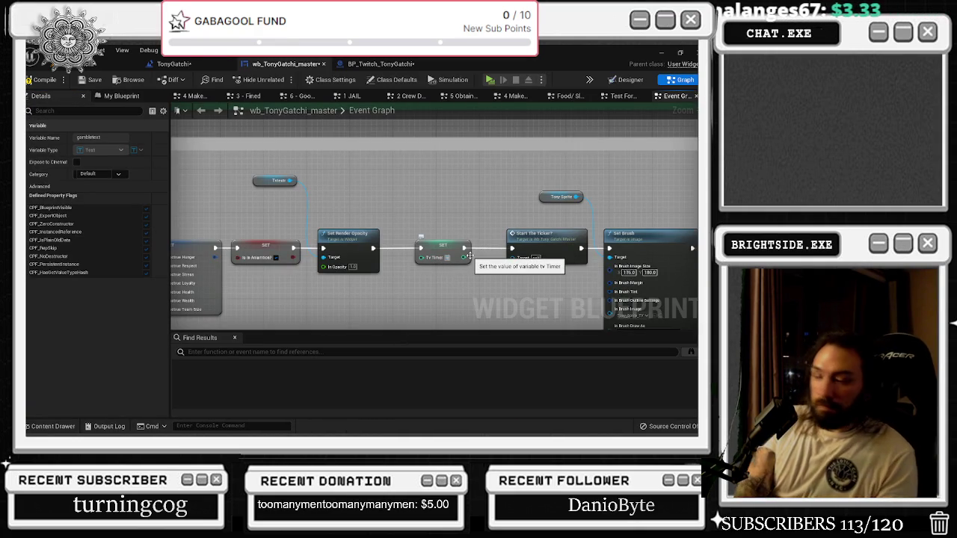
{"action": "scroll", "coordinate": [474, 224], "scroll_direction": "down", "scroll_amount": 1}
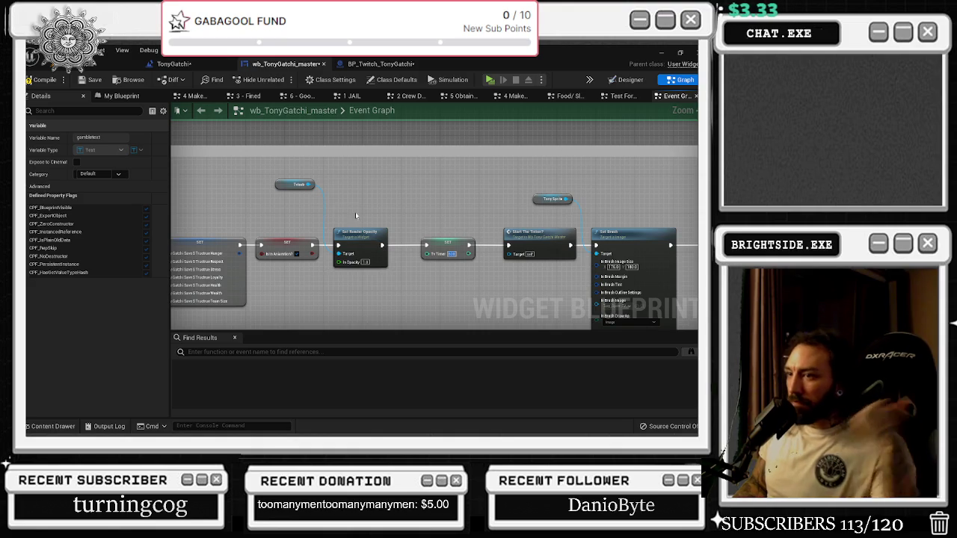
{"action": "left_click_drag", "start_coordinate": [298, 184], "coordinate": [322, 195]}
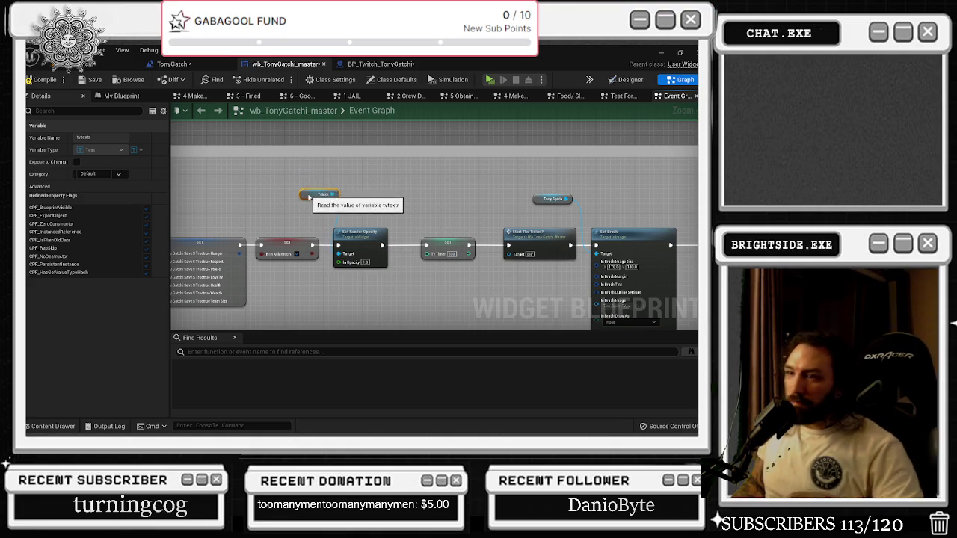
{"action": "left_click_drag", "start_coordinate": [519, 280], "coordinate": [517, 278]}
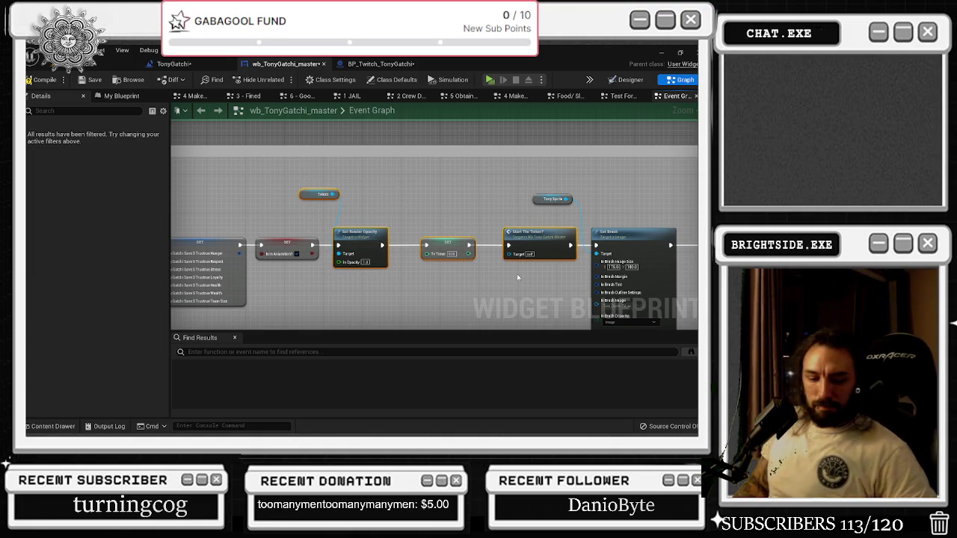
{"action": "scroll", "coordinate": [516, 243], "scroll_direction": "down", "scroll_amount": 5}
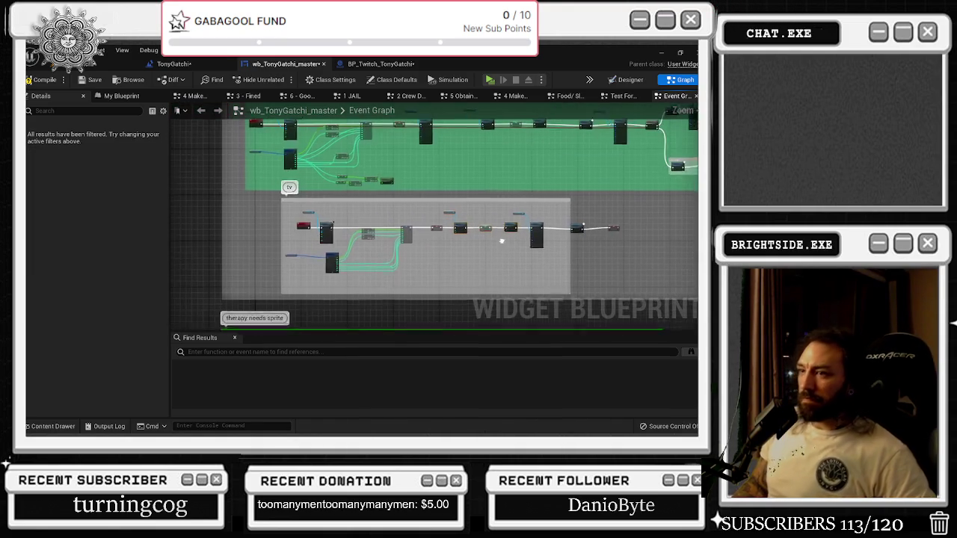
{"action": "left_click_drag", "start_coordinate": [558, 212], "coordinate": [694, 222]}
{"action": "mouse_move", "coordinate": [597, 247]}
{"action": "left_mouse_down"}
{"action": "mouse_move", "coordinate": [438, 289]}
{"action": "mouse_move", "coordinate": [473, 292]}
{"action": "left_mouse_up"}
{"action": "mouse_move", "coordinate": [405, 272]}
{"action": "left_mouse_down"}
{"action": "mouse_move", "coordinate": [456, 272]}
{"action": "mouse_move", "coordinate": [449, 257]}
{"action": "mouse_move", "coordinate": [421, 259]}
{"action": "mouse_move", "coordinate": [441, 265]}
{"action": "left_mouse_up"}
{"action": "left_click", "coordinate": [449, 257]}
- Make the green therapy needs sprite comment box taller to fit its nodes
{"action": "scroll", "coordinate": [441, 265], "scroll_direction": "down", "scroll_amount": 4}
{"action": "left_click_drag", "start_coordinate": [445, 264], "coordinate": [449, 238]}
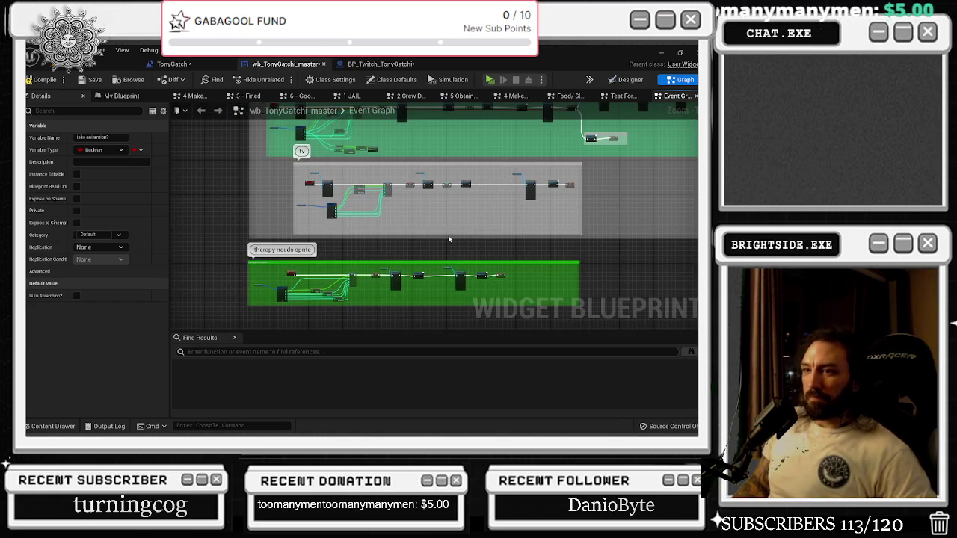
{"action": "scroll", "coordinate": [383, 275], "scroll_direction": "down", "scroll_amount": 1}
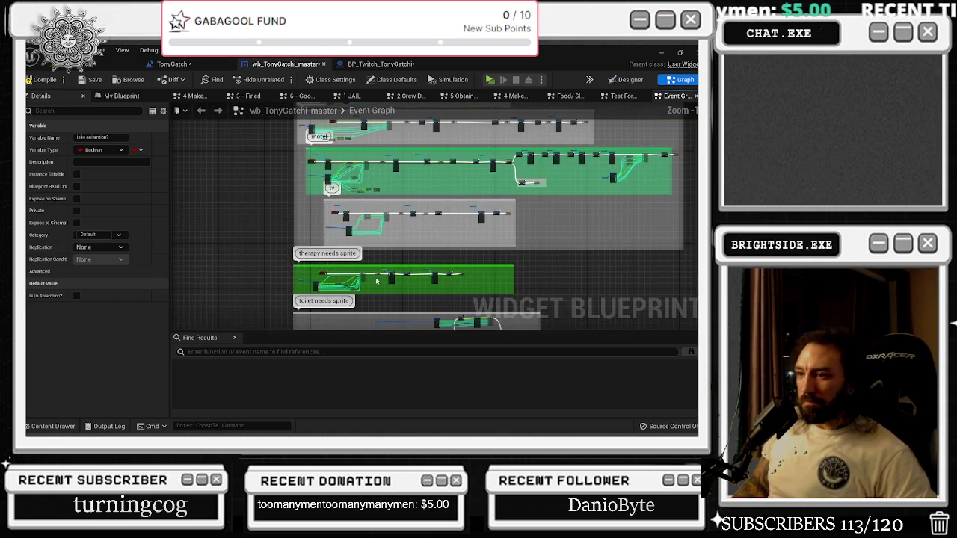
{"action": "scroll", "coordinate": [381, 279], "scroll_direction": "up", "scroll_amount": 5}
{"action": "scroll", "coordinate": [322, 206], "scroll_direction": "down", "scroll_amount": 3}
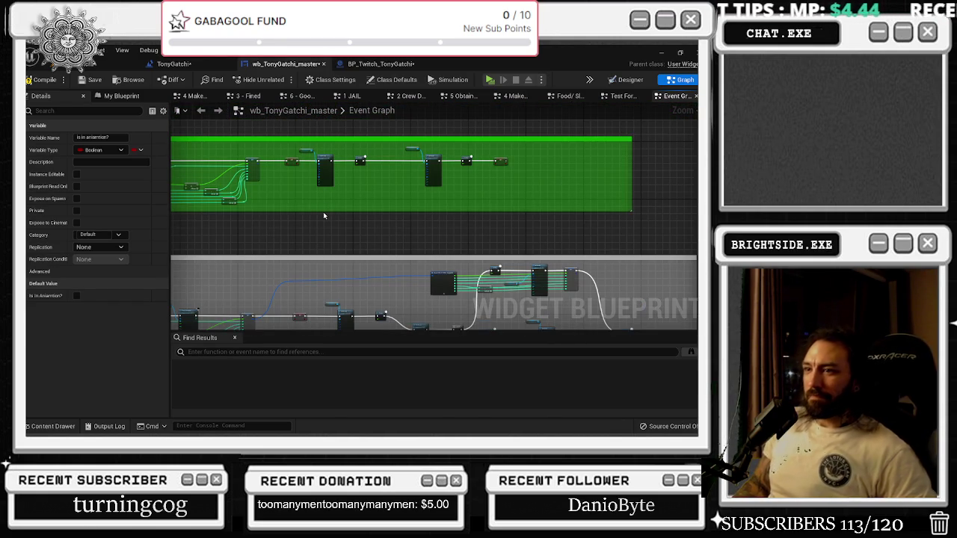
{"action": "left_click_drag", "start_coordinate": [323, 213], "coordinate": [326, 247]}
{"action": "left_click", "coordinate": [297, 213]}
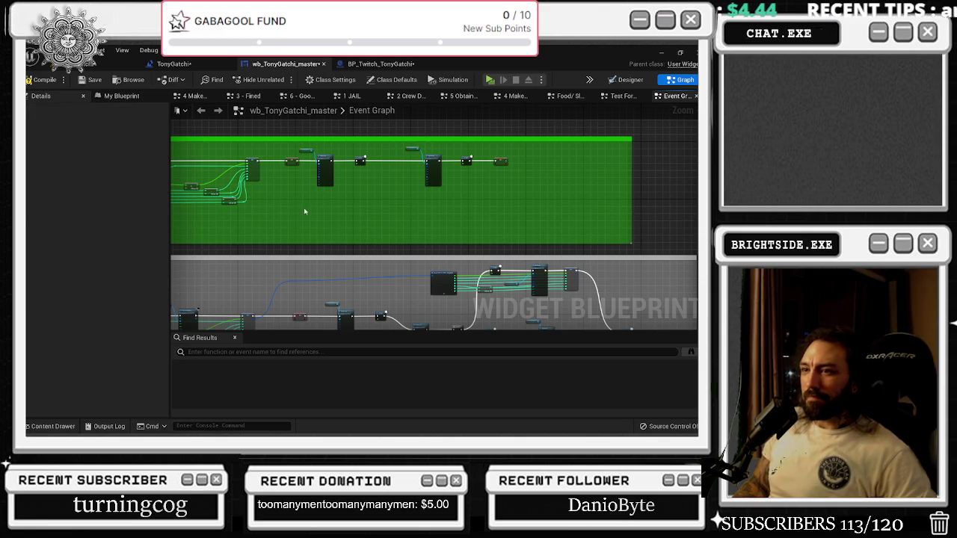
{"action": "scroll", "coordinate": [332, 198], "scroll_direction": "up", "scroll_amount": 4}
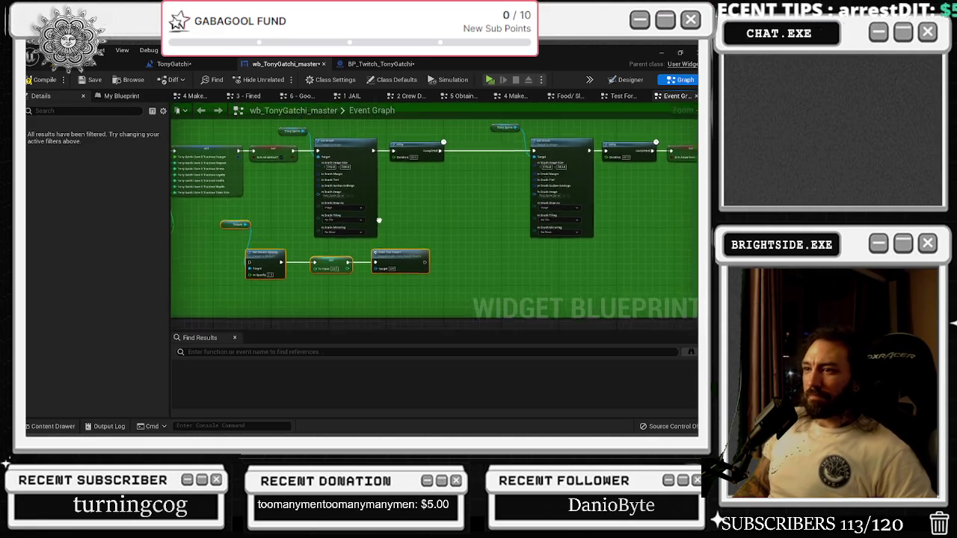
- Wire a SET Therapy Timer node with value 600 after Set Render Opacity, deleting SET TV Timer
{"action": "mouse_move", "coordinate": [202, 220]}
{"action": "left_mouse_down"}
{"action": "mouse_move", "coordinate": [559, 240]}
{"action": "mouse_move", "coordinate": [276, 176]}
{"action": "left_mouse_up"}
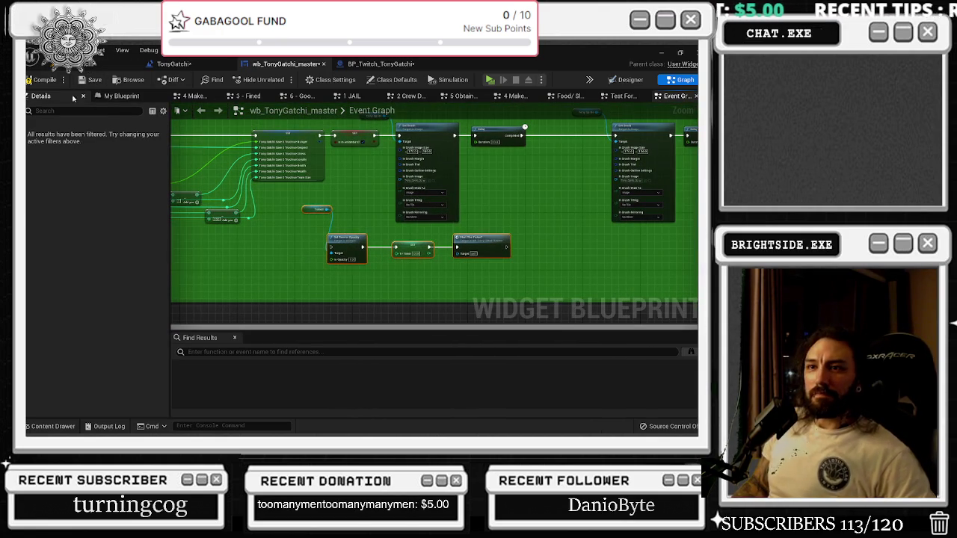
{"action": "left_click", "coordinate": [116, 95]}
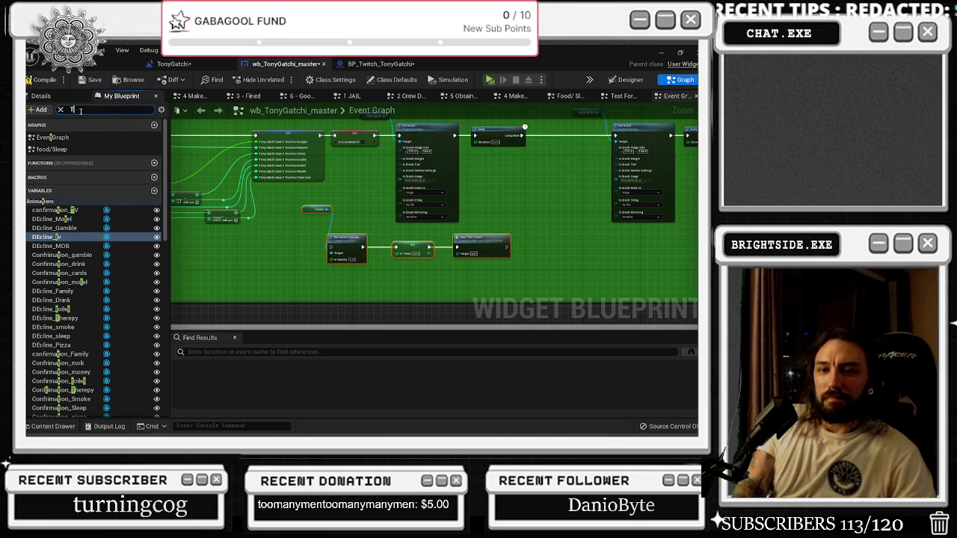
{"action": "type", "text": "THERA"}
{"action": "mouse_move", "coordinate": [45, 211]}
{"action": "left_mouse_down"}
{"action": "mouse_move", "coordinate": [344, 251]}
{"action": "mouse_move", "coordinate": [389, 276]}
{"action": "left_mouse_up"}
{"action": "scroll", "coordinate": [381, 269], "scroll_direction": "up", "scroll_amount": 3}
{"action": "mouse_move", "coordinate": [38, 214]}
{"action": "left_mouse_down"}
{"action": "mouse_move", "coordinate": [460, 290]}
{"action": "mouse_move", "coordinate": [448, 287]}
{"action": "left_mouse_up"}
{"action": "left_click", "coordinate": [389, 275]}
{"action": "key", "text": "Delete"}
{"action": "left_click_drag", "start_coordinate": [515, 294], "coordinate": [443, 273]}
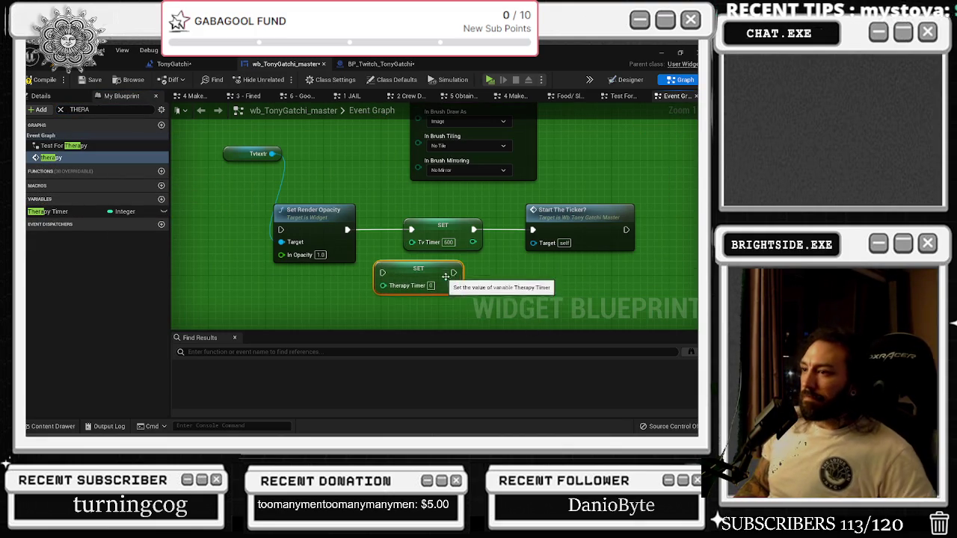
{"action": "type", "text": "600"}
{"action": "mouse_move", "coordinate": [347, 230]}
{"action": "left_mouse_down"}
{"action": "mouse_move", "coordinate": [385, 271]}
{"action": "mouse_move", "coordinate": [393, 267]}
{"action": "left_mouse_up"}
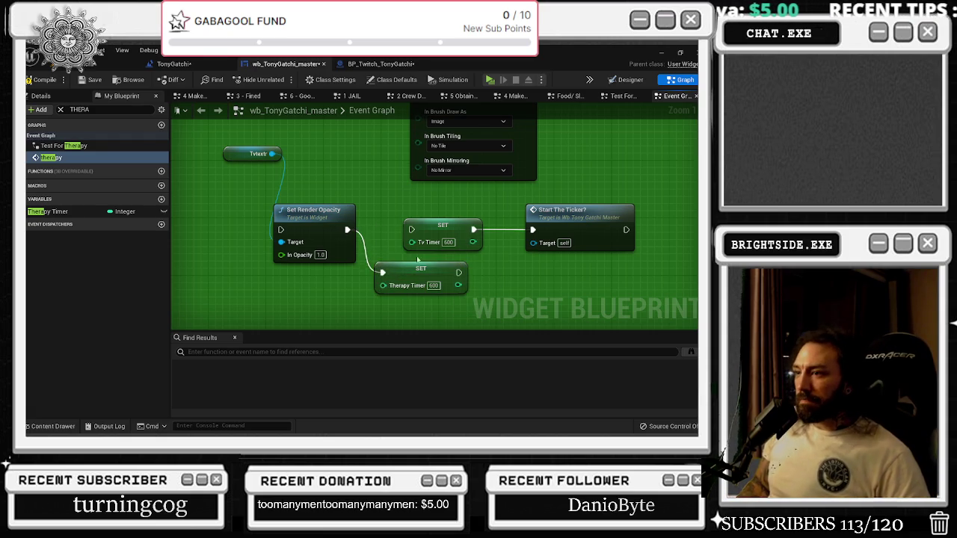
{"action": "left_click_drag", "start_coordinate": [443, 228], "coordinate": [448, 228]}
{"action": "mouse_move", "coordinate": [459, 272]}
{"action": "left_mouse_down"}
{"action": "mouse_move", "coordinate": [490, 235]}
{"action": "mouse_move", "coordinate": [419, 229]}
{"action": "left_mouse_up"}
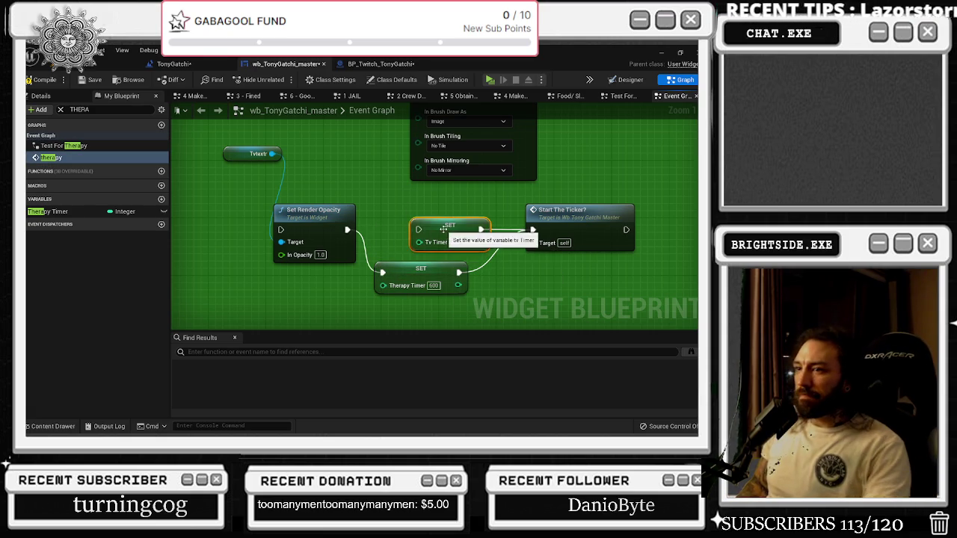
{"action": "key", "text": "Delete"}
{"action": "left_click_drag", "start_coordinate": [308, 198], "coordinate": [339, 218]}
- Replace the TV text getter on the opacity target with a Therepytext getter
{"action": "left_click", "coordinate": [77, 109]}
{"action": "key", "text": "BackSpace"}
{"action": "key", "text": "BackSpace"}
{"action": "key", "text": "BackSpace"}
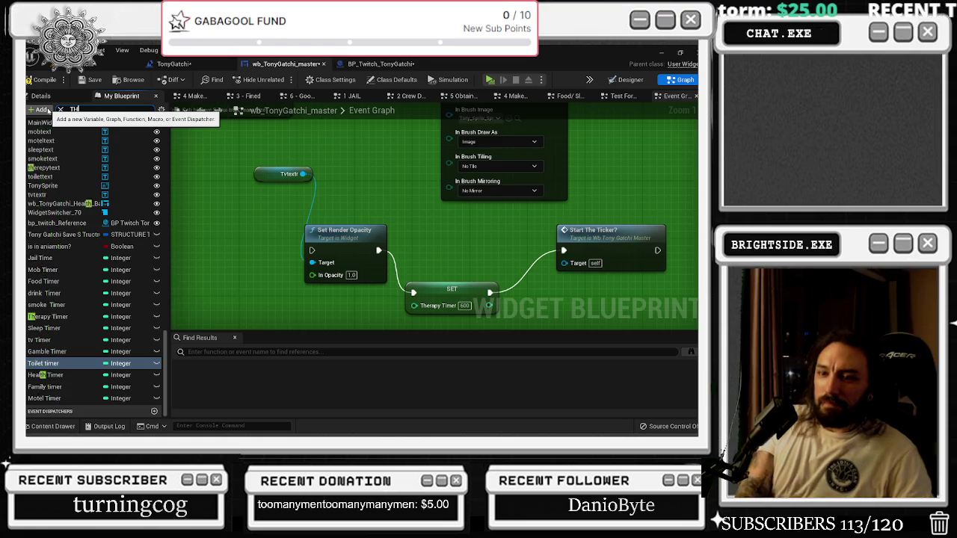
{"action": "mouse_move", "coordinate": [45, 312]}
{"action": "left_mouse_down"}
{"action": "mouse_move", "coordinate": [235, 187]}
{"action": "mouse_move", "coordinate": [298, 159]}
{"action": "left_mouse_up"}
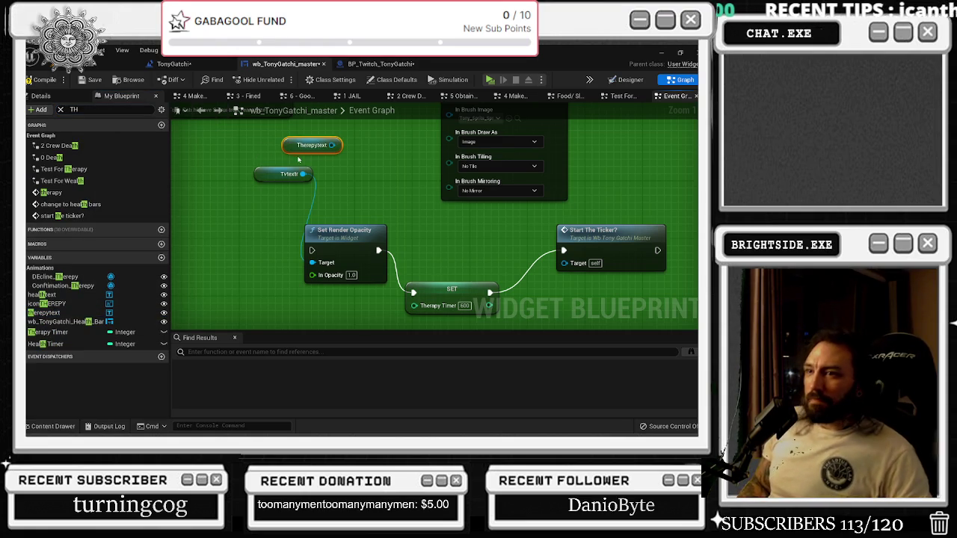
{"action": "mouse_move", "coordinate": [312, 263]}
{"action": "left_mouse_down"}
{"action": "mouse_move", "coordinate": [355, 151]}
{"action": "mouse_move", "coordinate": [332, 145]}
{"action": "mouse_move", "coordinate": [271, 215]}
{"action": "left_mouse_up"}
{"action": "left_click", "coordinate": [287, 173]}
{"action": "key", "text": "Delete"}
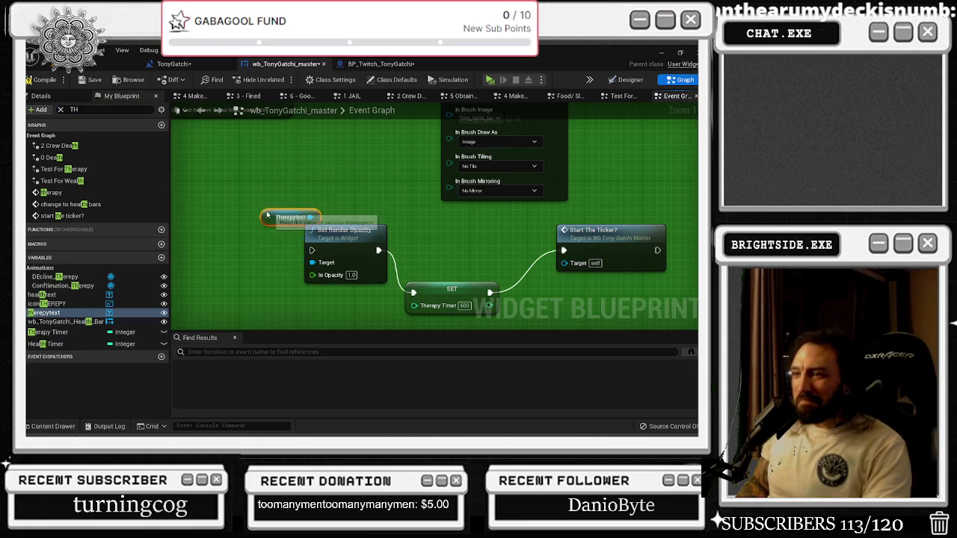
{"action": "scroll", "coordinate": [271, 216], "scroll_direction": "down", "scroll_amount": 5}
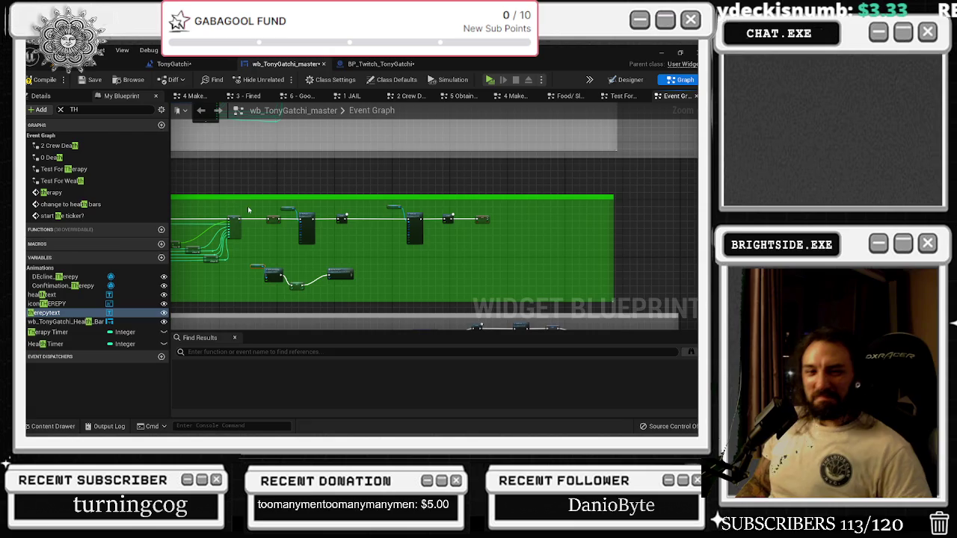
- Cycle through open windows, move the Discord window lower and open its tray options
{"action": "key", "text": "alt+Tab"}
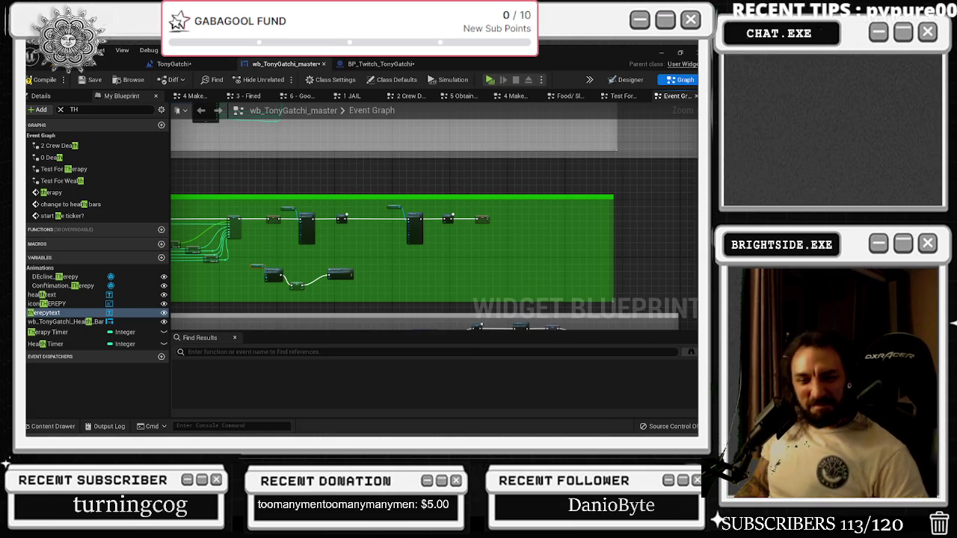
{"action": "key", "text": "alt+Tab"}
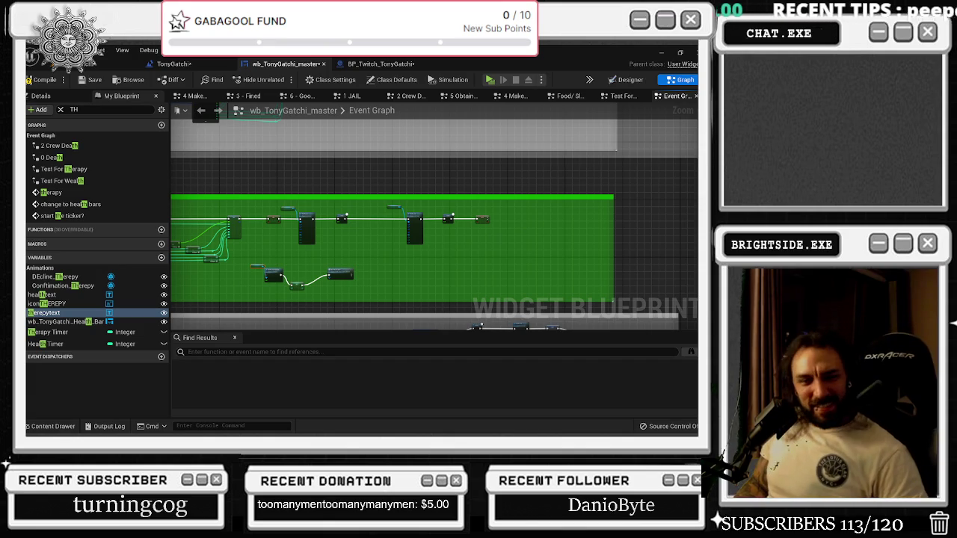
{"action": "key", "text": "alt+Tab"}
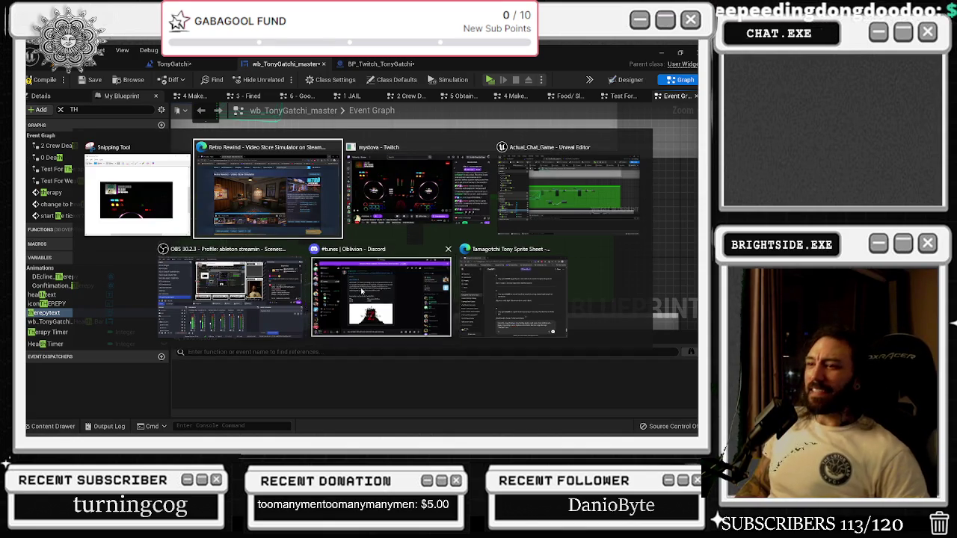
{"action": "key", "text": "Escape"}
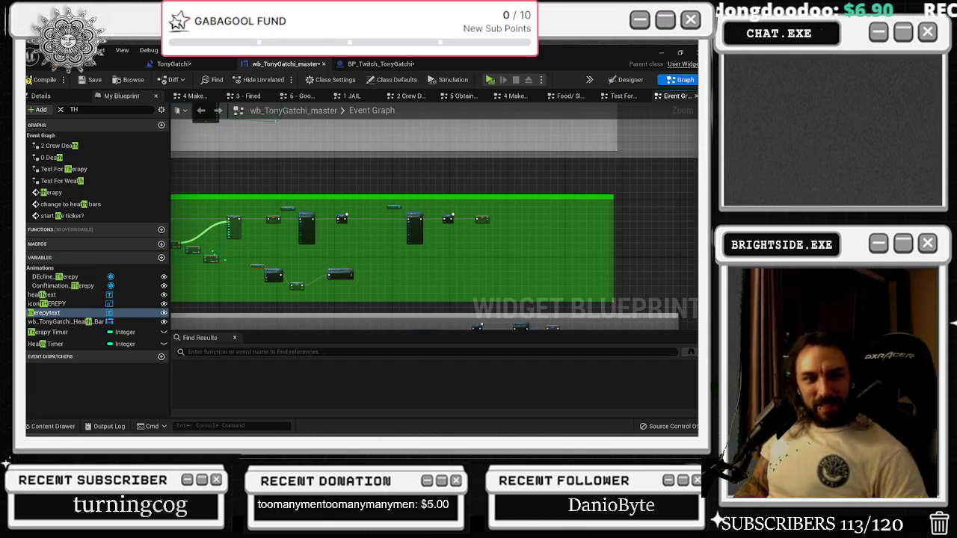
{"action": "key", "text": "alt+Tab"}
{"action": "left_click", "coordinate": [640, 428]}
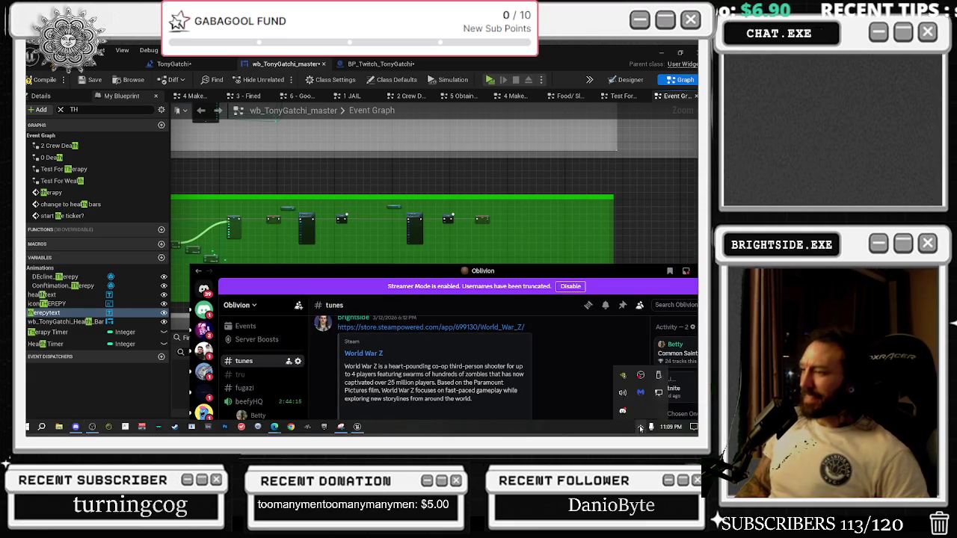
{"action": "mouse_move", "coordinate": [569, 278]}
{"action": "left_mouse_down"}
{"action": "mouse_move", "coordinate": [448, 217]}
{"action": "mouse_move", "coordinate": [681, 314]}
{"action": "left_mouse_up"}
{"action": "left_click", "coordinate": [640, 428]}
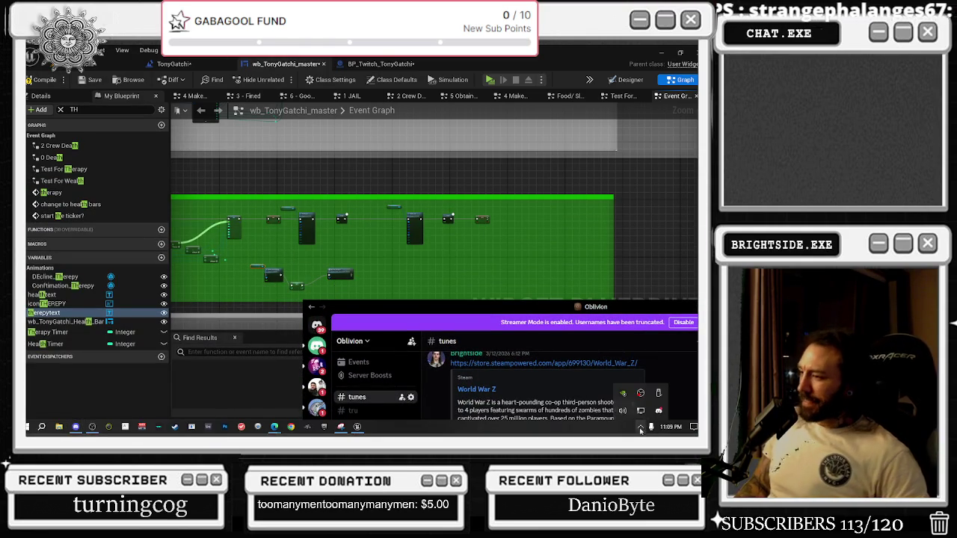
{"action": "right_click", "coordinate": [657, 412]}
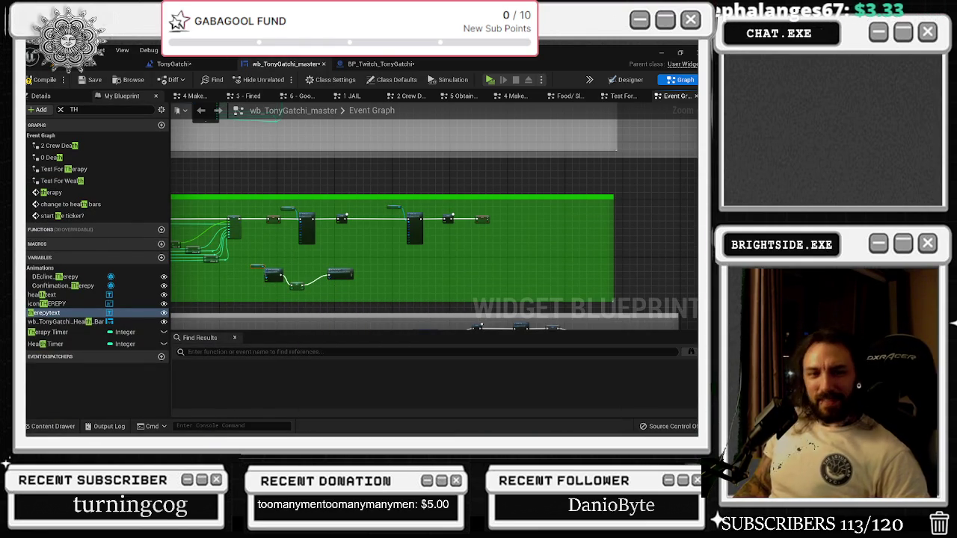
- Drag the Twitch browser window aside so the event graph shows
{"action": "key", "text": "alt+Tab"}
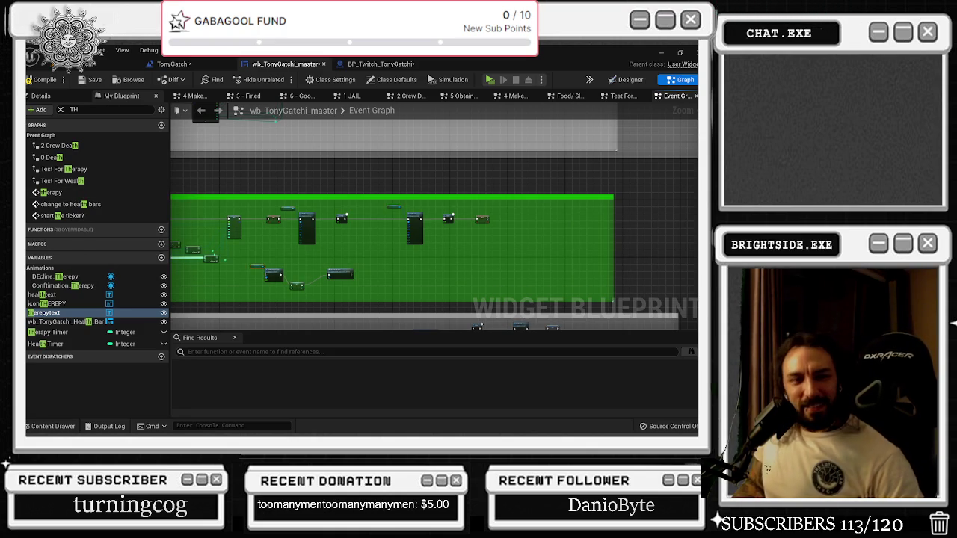
{"action": "mouse_move", "coordinate": [695, 110]}
{"action": "left_mouse_down"}
{"action": "mouse_move", "coordinate": [496, 110]}
{"action": "mouse_move", "coordinate": [322, 64]}
{"action": "mouse_move", "coordinate": [295, 75]}
{"action": "left_mouse_up"}
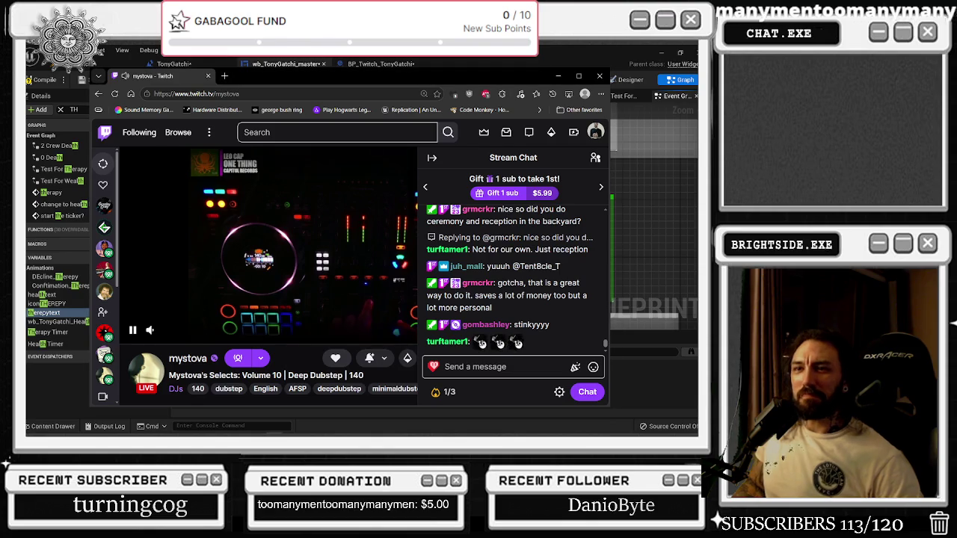
{"action": "key", "text": "alt+Tab"}
{"action": "key", "text": "alt+Tab"}
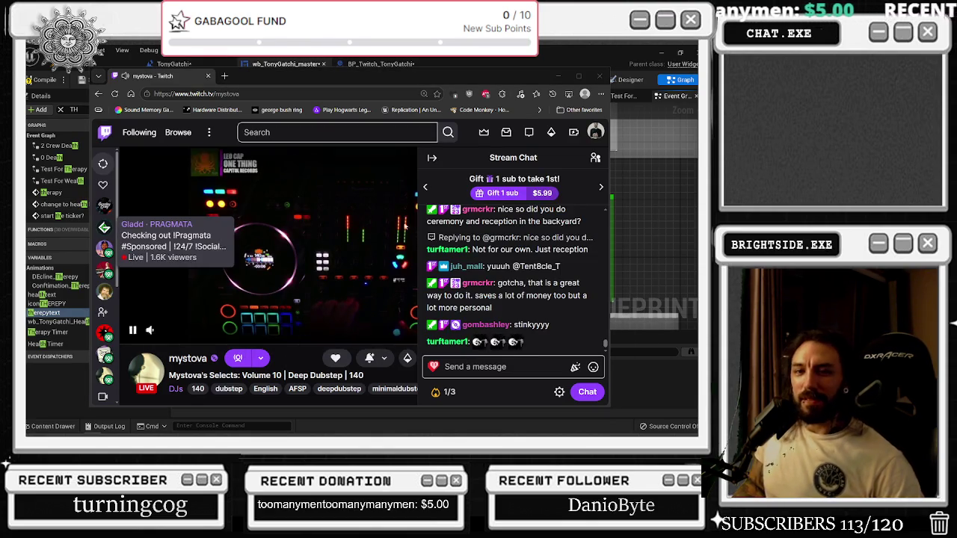
{"action": "mouse_move", "coordinate": [400, 77]}
{"action": "left_mouse_down"}
{"action": "mouse_move", "coordinate": [94, 160]}
{"action": "mouse_move", "coordinate": [0, 160]}
{"action": "left_mouse_up"}
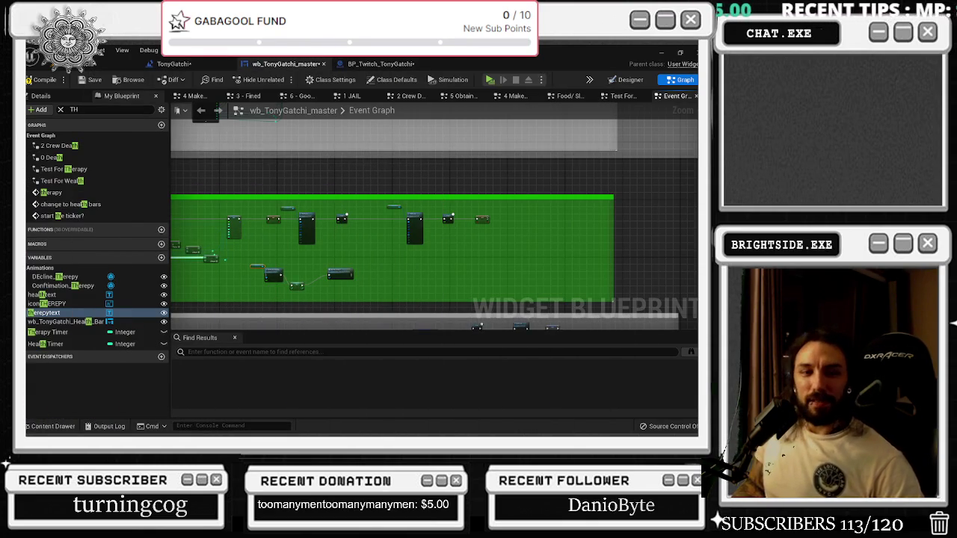
{"action": "scroll", "coordinate": [308, 224], "scroll_direction": "up", "scroll_amount": 5}
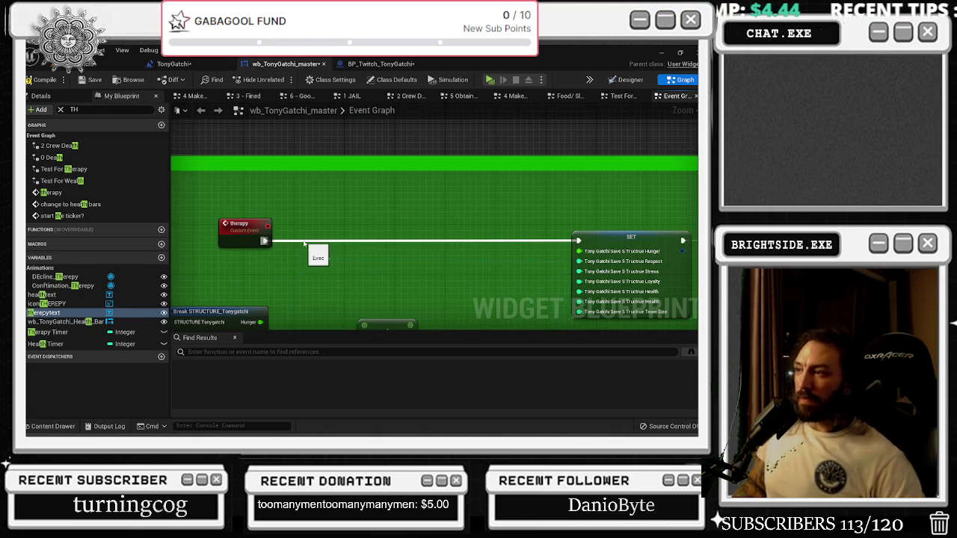
{"action": "scroll", "coordinate": [327, 231], "scroll_direction": "down", "scroll_amount": 3}
{"action": "left_click_drag", "start_coordinate": [340, 224], "coordinate": [174, 219]}
{"action": "scroll", "coordinate": [442, 242], "scroll_direction": "up", "scroll_amount": 5}
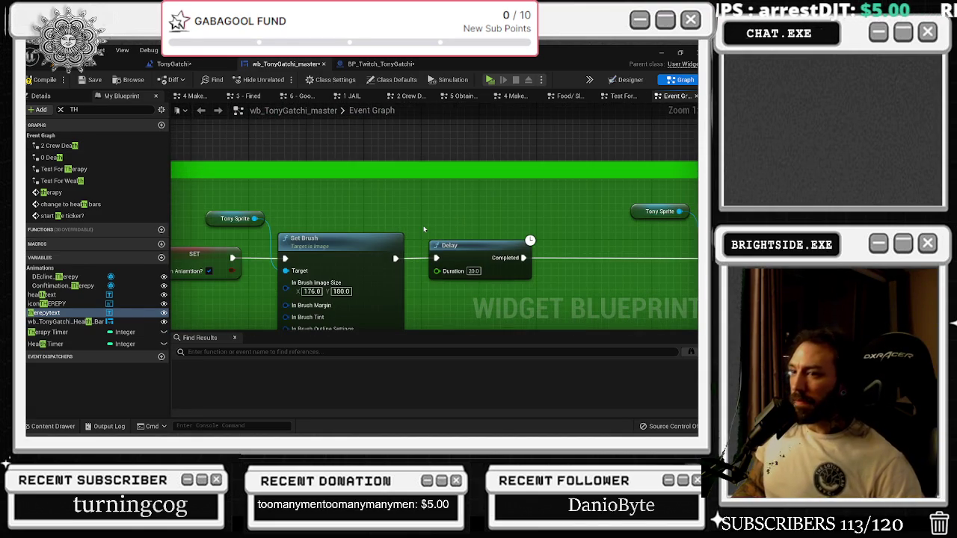
{"action": "scroll", "coordinate": [423, 230], "scroll_direction": "down", "scroll_amount": 2}
{"action": "scroll", "coordinate": [419, 224], "scroll_direction": "down", "scroll_amount": 4}
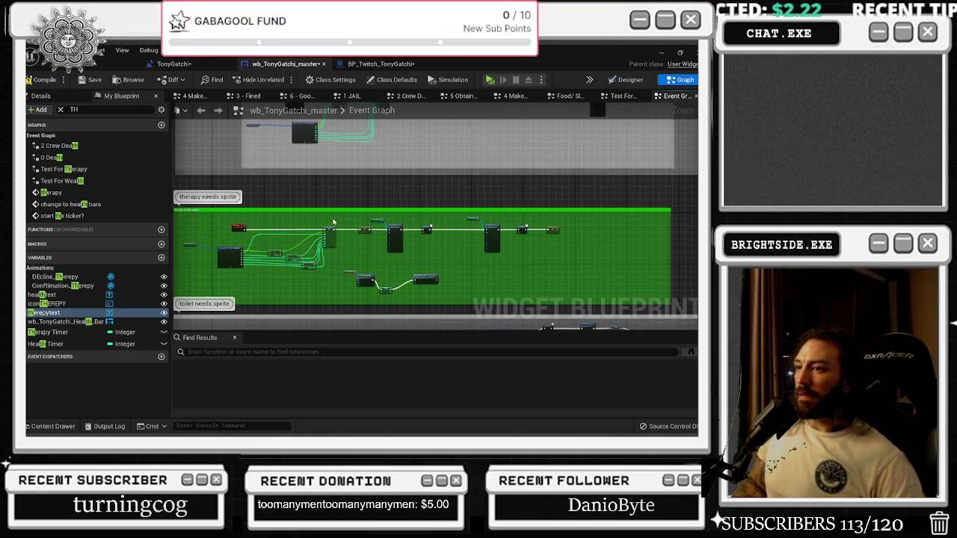
{"action": "scroll", "coordinate": [331, 221], "scroll_direction": "up", "scroll_amount": 3}
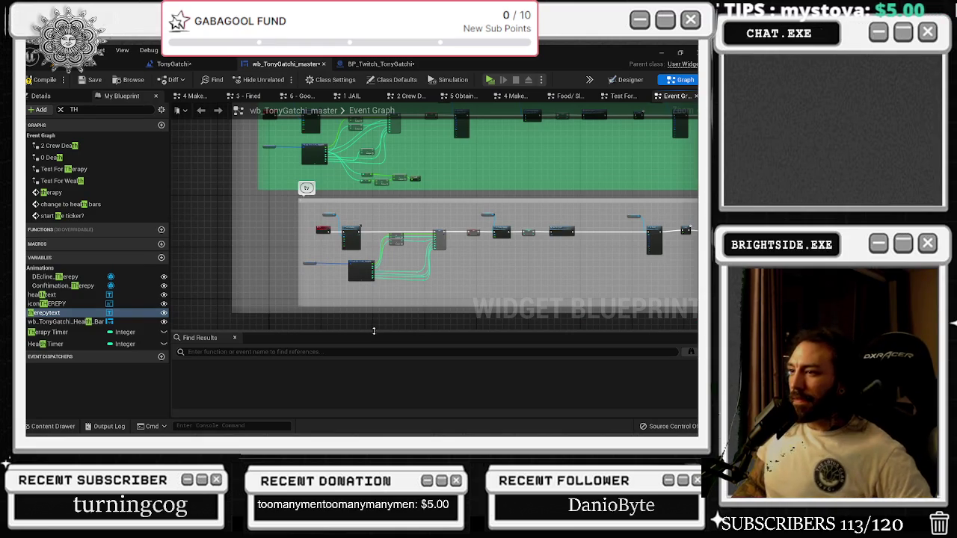
{"action": "left_click_drag", "start_coordinate": [308, 169], "coordinate": [261, 237]}
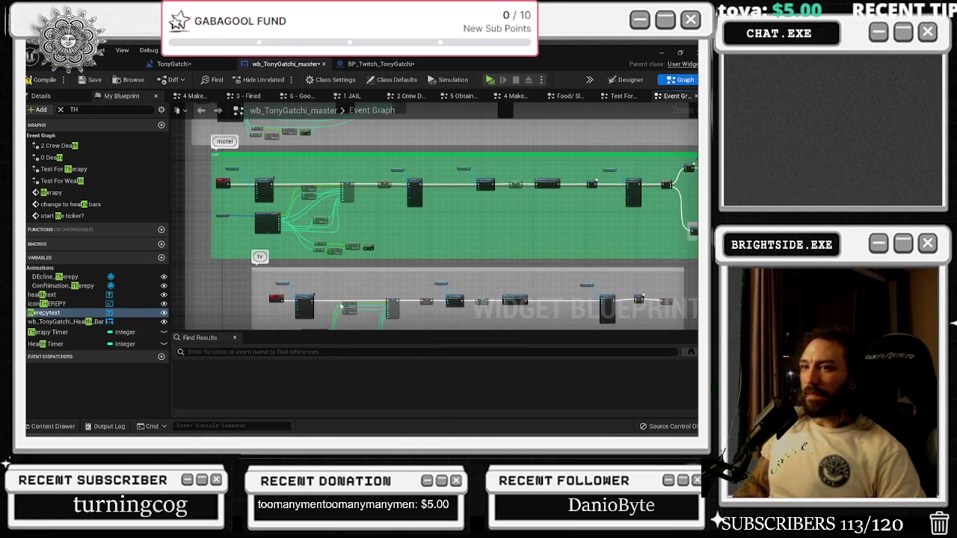
{"action": "scroll", "coordinate": [349, 210], "scroll_direction": "down", "scroll_amount": 5}
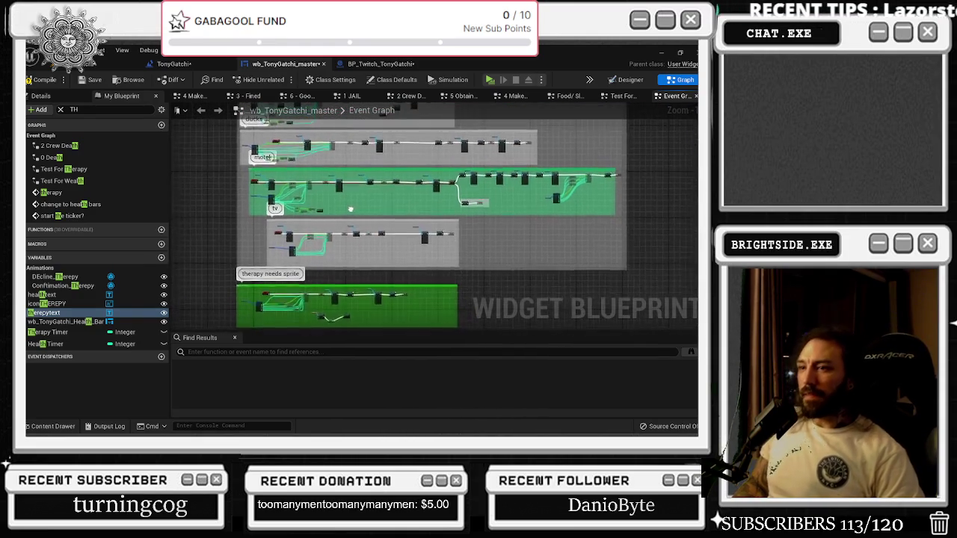
{"action": "left_click_drag", "start_coordinate": [349, 210], "coordinate": [345, 160]}
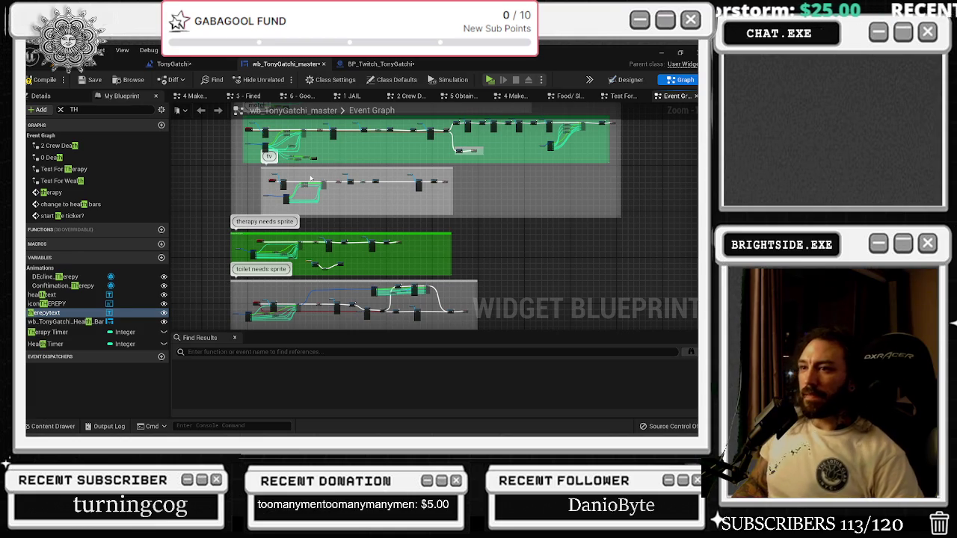
{"action": "scroll", "coordinate": [314, 178], "scroll_direction": "up", "scroll_amount": 6}
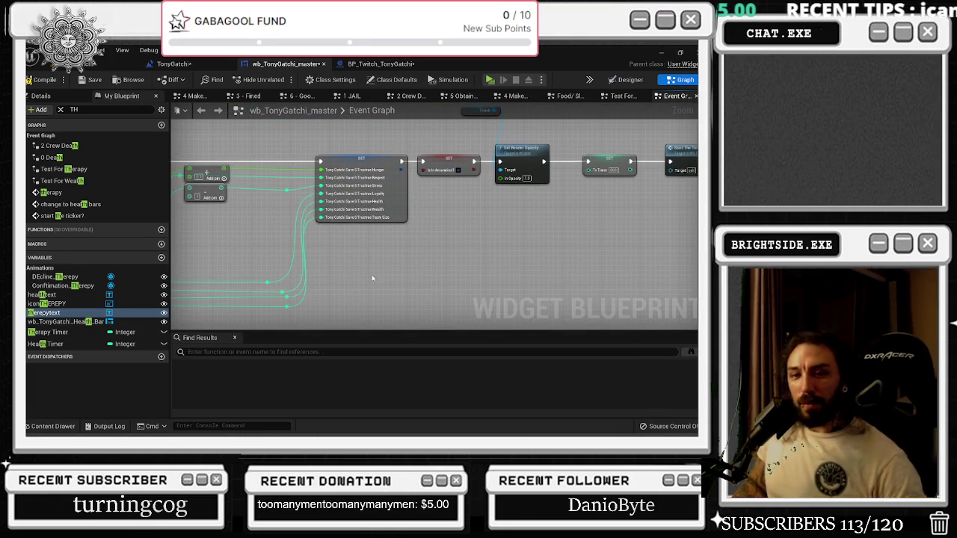
{"action": "key", "text": "ctrl+v"}
{"action": "left_click_drag", "start_coordinate": [394, 250], "coordinate": [428, 245]}
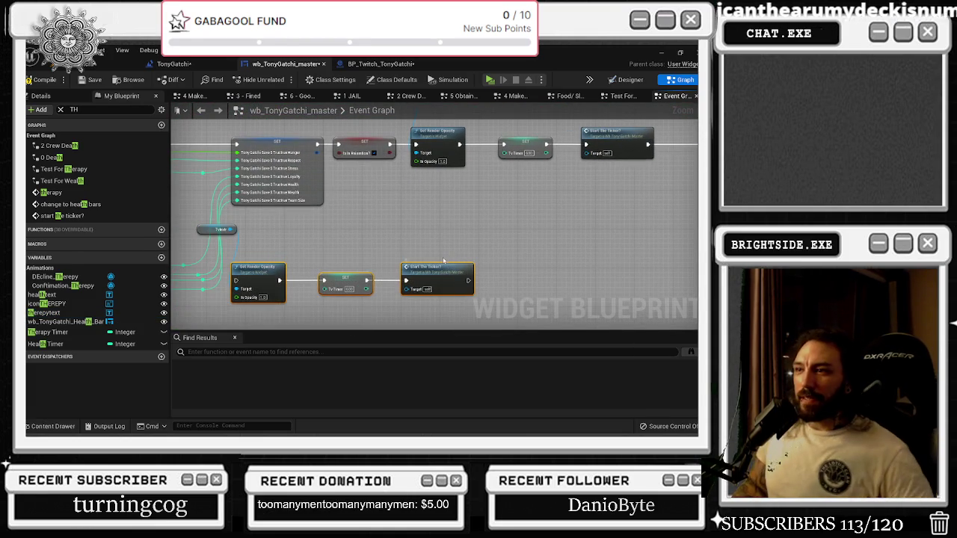
{"action": "key", "text": "ctrl+z"}
{"action": "scroll", "coordinate": [443, 260], "scroll_direction": "down", "scroll_amount": 8}
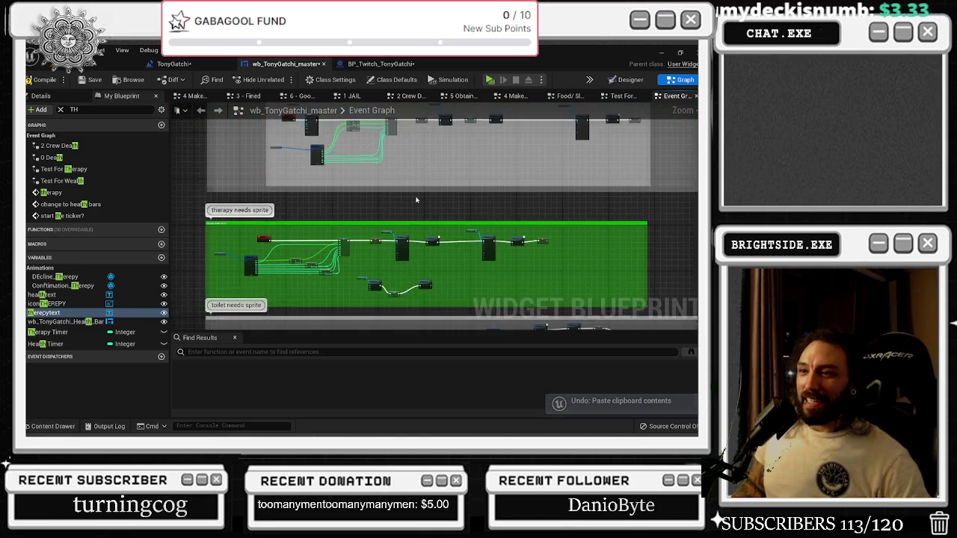
{"action": "scroll", "coordinate": [370, 191], "scroll_direction": "up", "scroll_amount": 5}
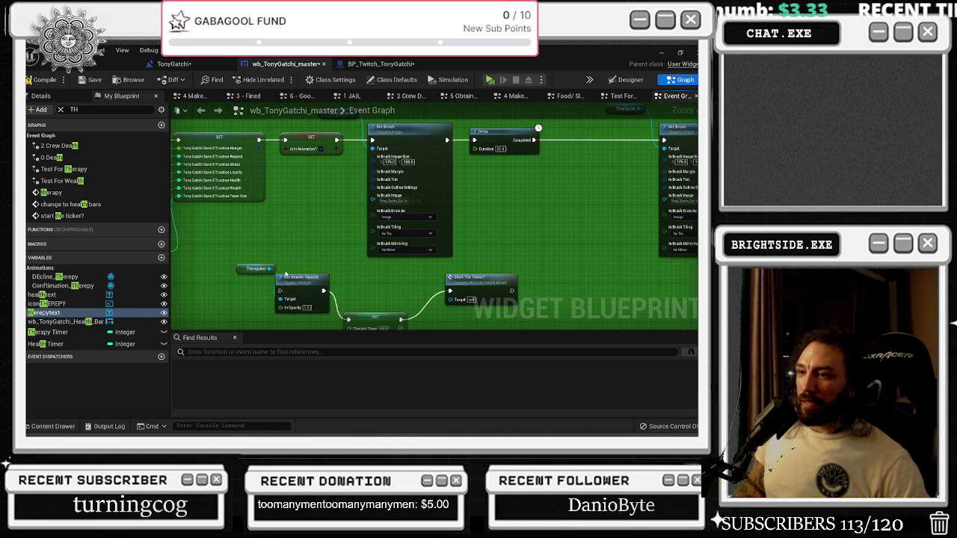
{"action": "left_click_drag", "start_coordinate": [393, 297], "coordinate": [390, 254]}
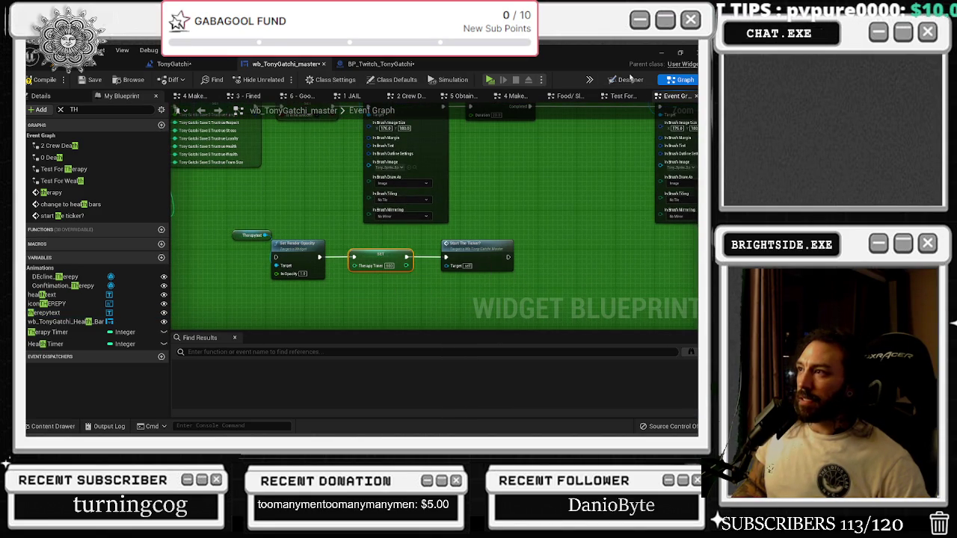
- Check Designer, then in the Event Graph shift the opacity, timer and ticker nodes right
{"action": "left_click", "coordinate": [626, 80]}
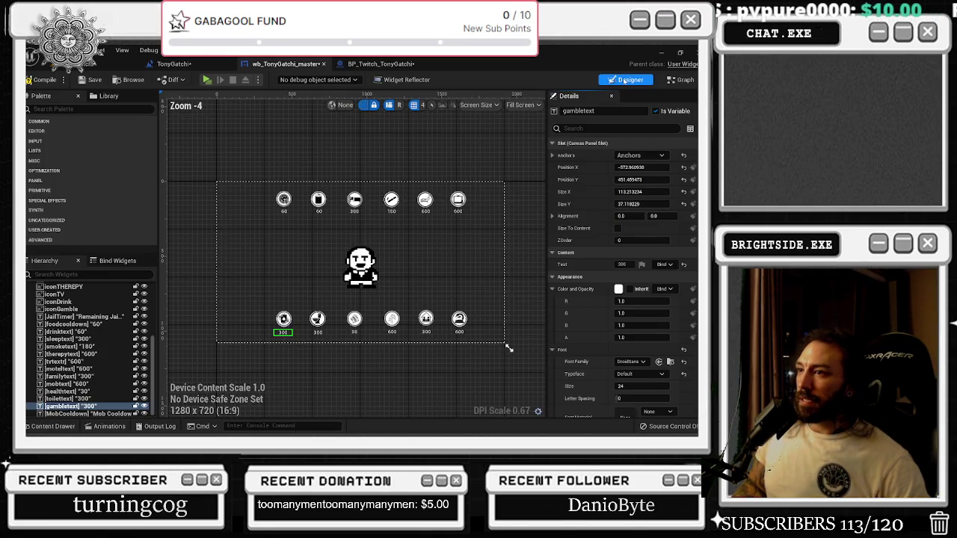
{"action": "left_click", "coordinate": [681, 79]}
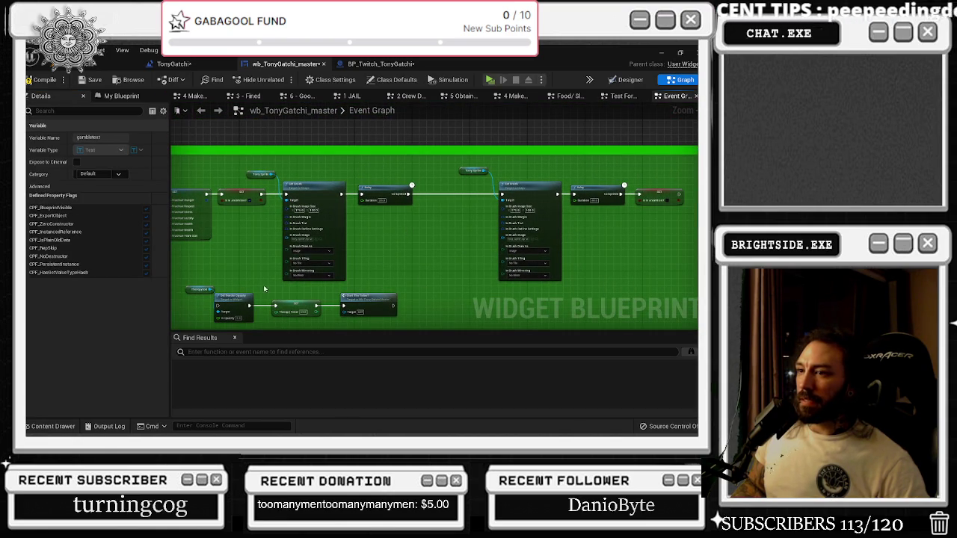
{"action": "mouse_move", "coordinate": [182, 289]}
{"action": "left_mouse_down"}
{"action": "mouse_move", "coordinate": [673, 303]}
{"action": "mouse_move", "coordinate": [424, 302]}
{"action": "mouse_move", "coordinate": [430, 248]}
{"action": "left_mouse_up"}
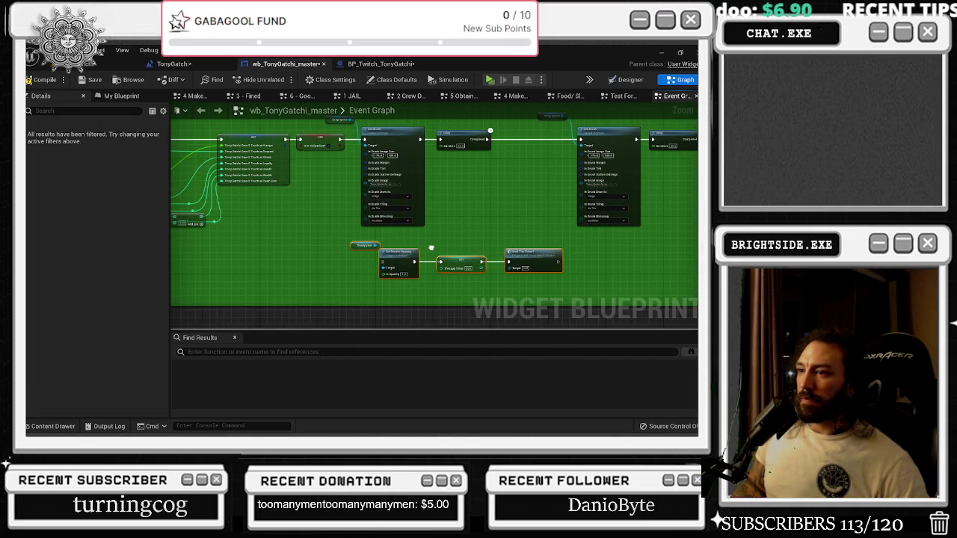
{"action": "left_click", "coordinate": [352, 243]}
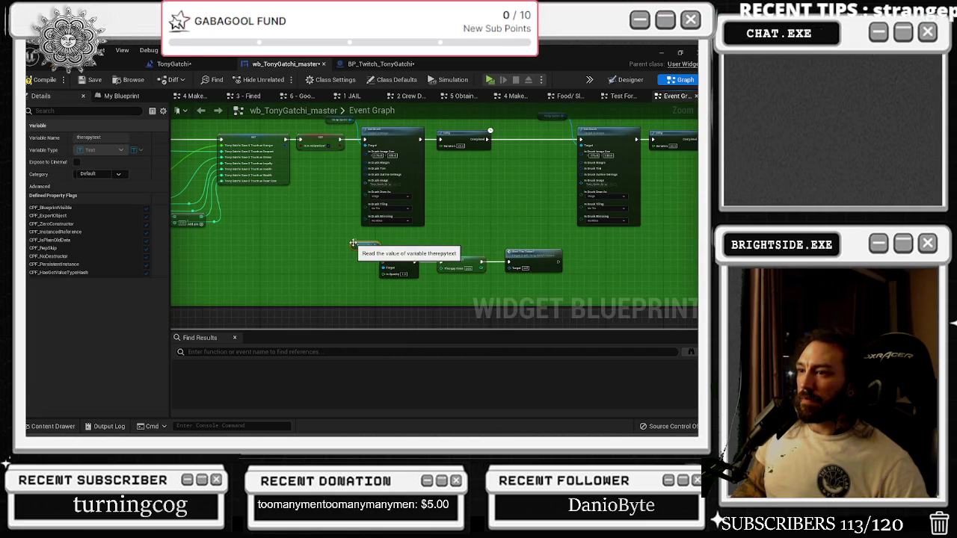
{"action": "left_click_drag", "start_coordinate": [385, 249], "coordinate": [357, 253]}
- Move the four bottom nodes right and up under the Set Brush/Delay chain
{"action": "scroll", "coordinate": [449, 295], "scroll_direction": "up", "scroll_amount": 2}
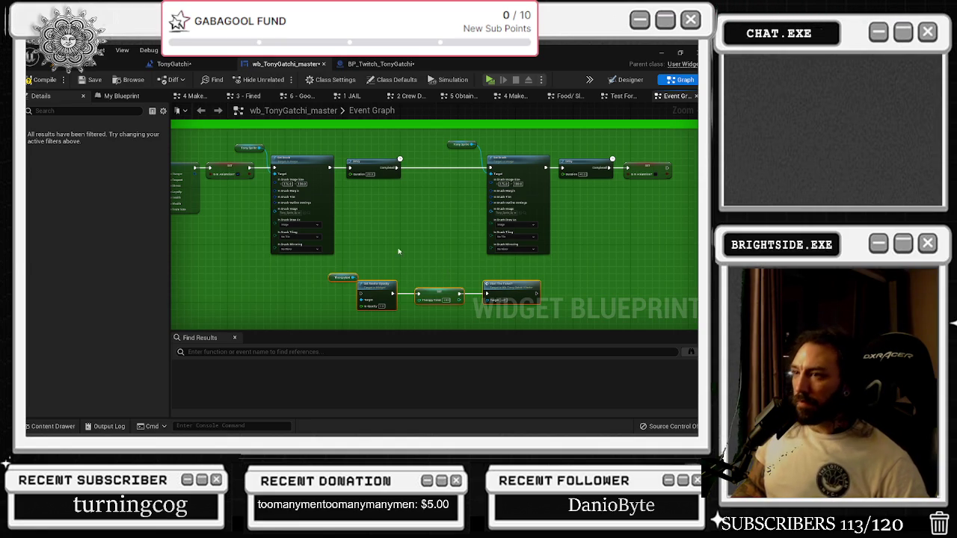
{"action": "left_click_drag", "start_coordinate": [397, 227], "coordinate": [328, 243]}
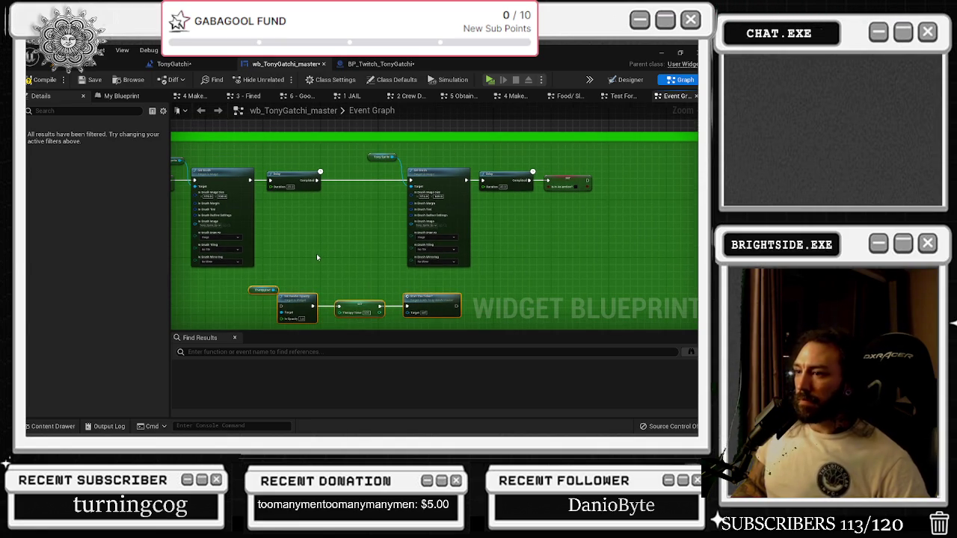
{"action": "scroll", "coordinate": [316, 257], "scroll_direction": "down", "scroll_amount": 3}
{"action": "scroll", "coordinate": [313, 254], "scroll_direction": "up", "scroll_amount": 3}
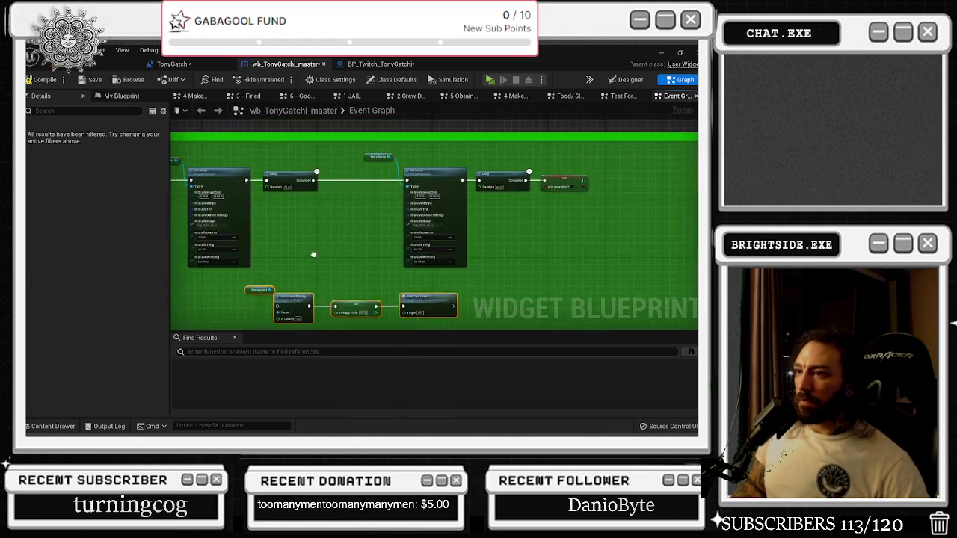
{"action": "mouse_move", "coordinate": [424, 289]}
{"action": "left_mouse_down"}
{"action": "mouse_move", "coordinate": [415, 284]}
{"action": "mouse_move", "coordinate": [486, 280]}
{"action": "left_mouse_up"}
{"action": "left_click", "coordinate": [373, 225]}
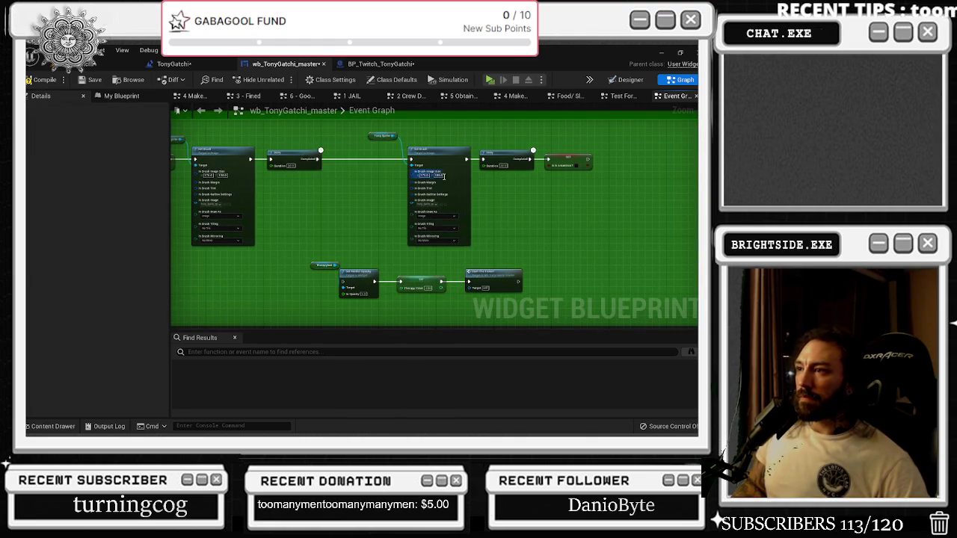
{"action": "scroll", "coordinate": [403, 180], "scroll_direction": "up", "scroll_amount": 2}
{"action": "left_click_drag", "start_coordinate": [221, 274], "coordinate": [468, 289]}
{"action": "scroll", "coordinate": [467, 288], "scroll_direction": "down", "scroll_amount": 5}
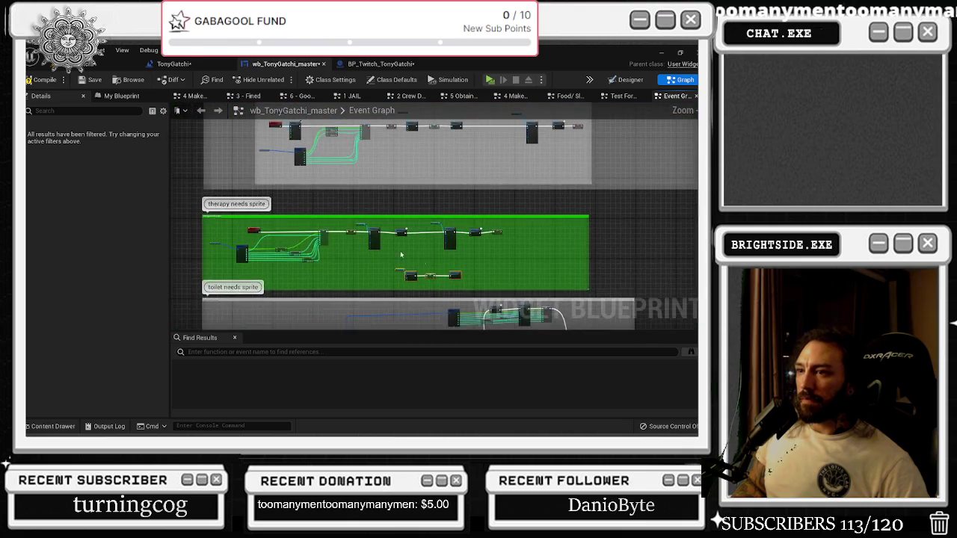
{"action": "scroll", "coordinate": [276, 230], "scroll_direction": "up", "scroll_amount": 3}
- Unhook the event's exec wire, push Is in Animation? right, and place Set Render Opacity beside Therapytext
{"action": "mouse_move", "coordinate": [219, 235]}
{"action": "left_mouse_down"}
{"action": "mouse_move", "coordinate": [402, 240]}
{"action": "mouse_move", "coordinate": [281, 234]}
{"action": "left_mouse_up"}
{"action": "mouse_move", "coordinate": [356, 220]}
{"action": "left_mouse_down"}
{"action": "mouse_move", "coordinate": [162, 179]}
{"action": "mouse_move", "coordinate": [95, 176]}
{"action": "left_mouse_up"}
{"action": "left_click_drag", "start_coordinate": [421, 187], "coordinate": [655, 188]}
{"action": "left_click_drag", "start_coordinate": [382, 254], "coordinate": [476, 217]}
{"action": "mouse_move", "coordinate": [215, 256]}
{"action": "left_mouse_down"}
{"action": "mouse_move", "coordinate": [422, 290]}
{"action": "mouse_move", "coordinate": [598, 201]}
{"action": "mouse_move", "coordinate": [500, 218]}
{"action": "left_mouse_up"}
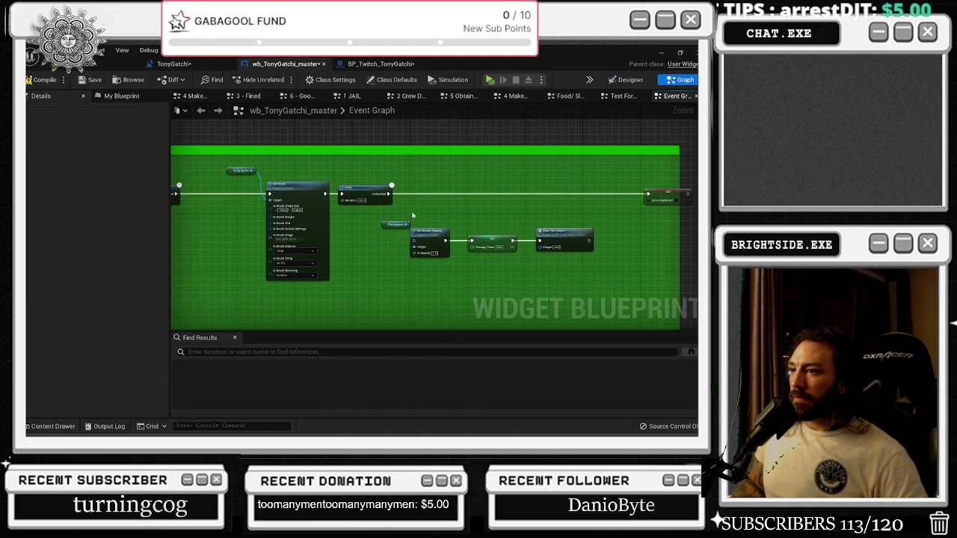
{"action": "mouse_move", "coordinate": [395, 225]}
{"action": "left_mouse_down"}
{"action": "mouse_move", "coordinate": [370, 228]}
{"action": "mouse_move", "coordinate": [411, 201]}
{"action": "left_mouse_up"}
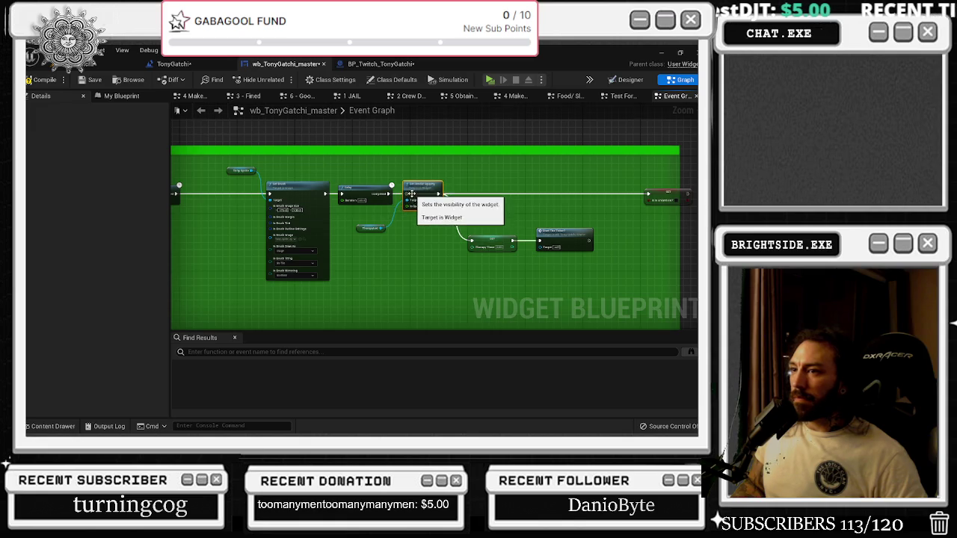
- Line SET Therapy Timer and Start The Ticker up after Set Render Opacity, then check Designer
{"action": "scroll", "coordinate": [404, 198], "scroll_direction": "up", "scroll_amount": 2}
{"action": "mouse_move", "coordinate": [467, 187]}
{"action": "left_mouse_down"}
{"action": "mouse_move", "coordinate": [286, 244]}
{"action": "mouse_move", "coordinate": [465, 288]}
{"action": "left_mouse_up"}
{"action": "mouse_move", "coordinate": [420, 256]}
{"action": "left_mouse_down"}
{"action": "mouse_move", "coordinate": [431, 185]}
{"action": "mouse_move", "coordinate": [560, 199]}
{"action": "left_mouse_up"}
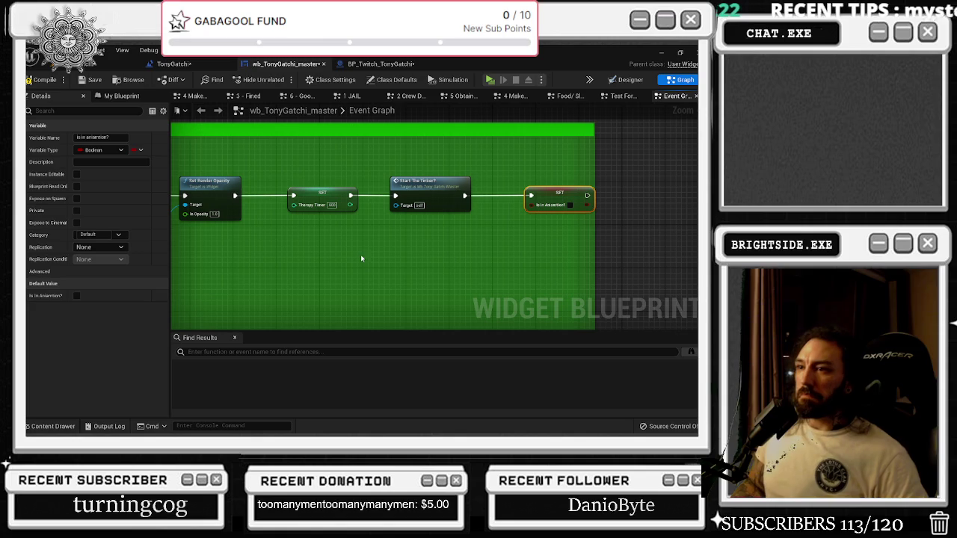
{"action": "left_click_drag", "start_coordinate": [358, 259], "coordinate": [426, 257]}
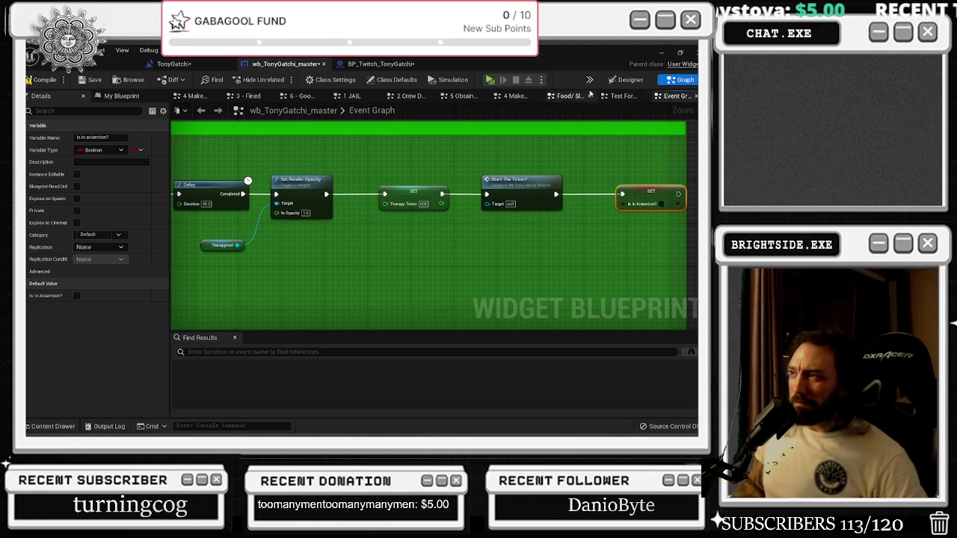
{"action": "left_click", "coordinate": [628, 80]}
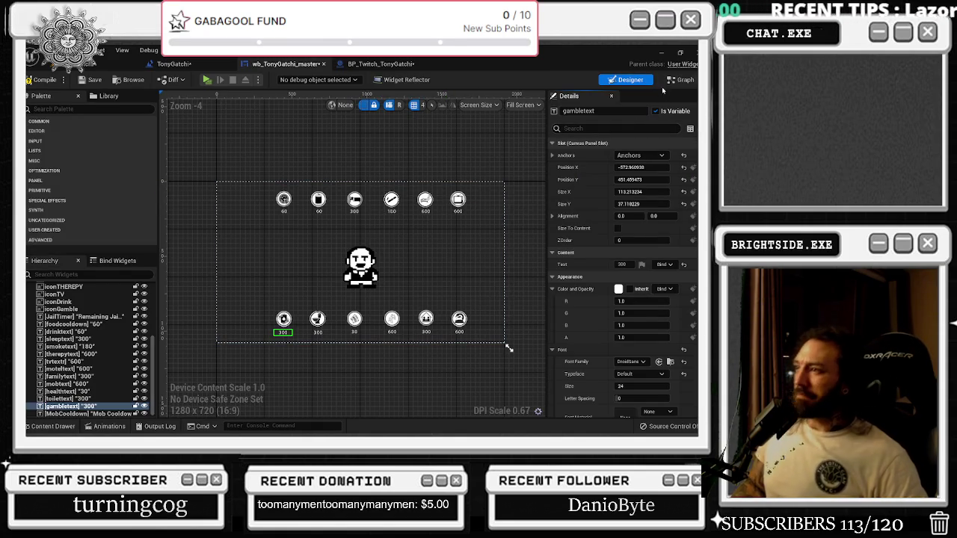
{"action": "key", "text": "ctrl+shift+g"}
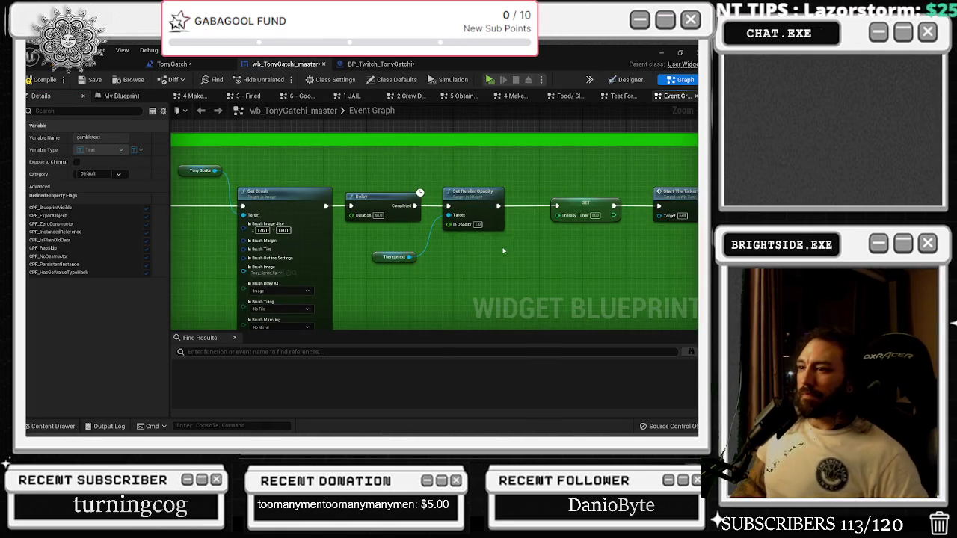
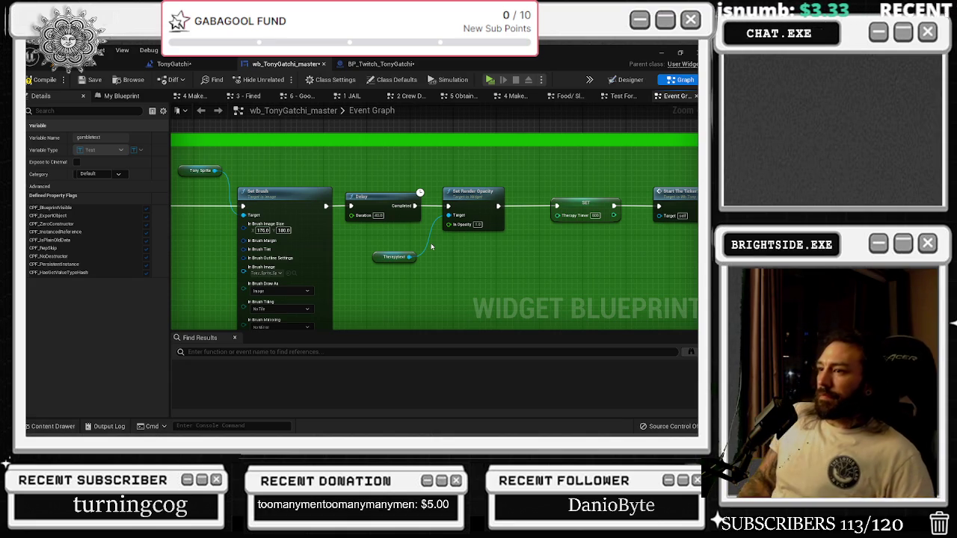
- Move the Therapytext node up beside the Delay node and save the widget blueprint
{"action": "left_click_drag", "start_coordinate": [393, 260], "coordinate": [397, 243]}
{"action": "left_click", "coordinate": [516, 250]}
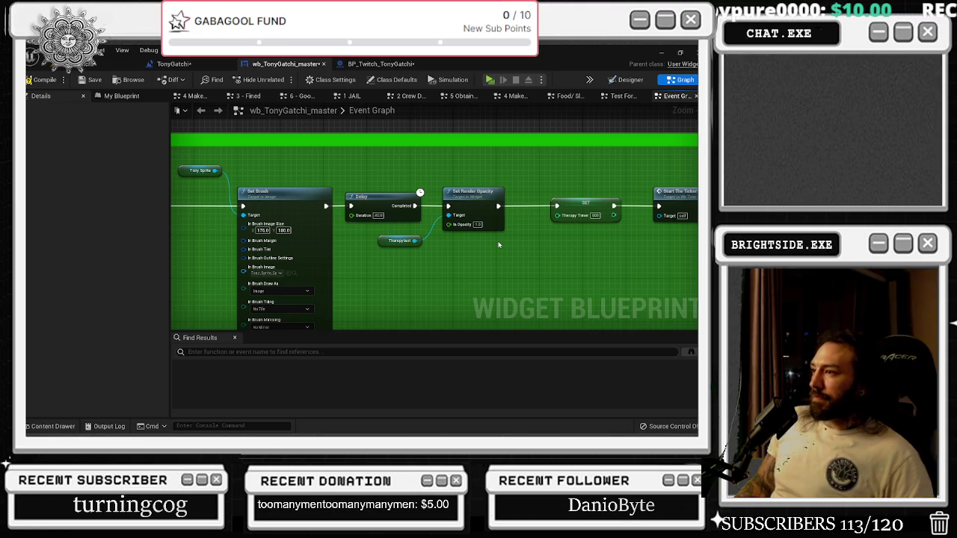
{"action": "scroll", "coordinate": [499, 244], "scroll_direction": "down", "scroll_amount": 3}
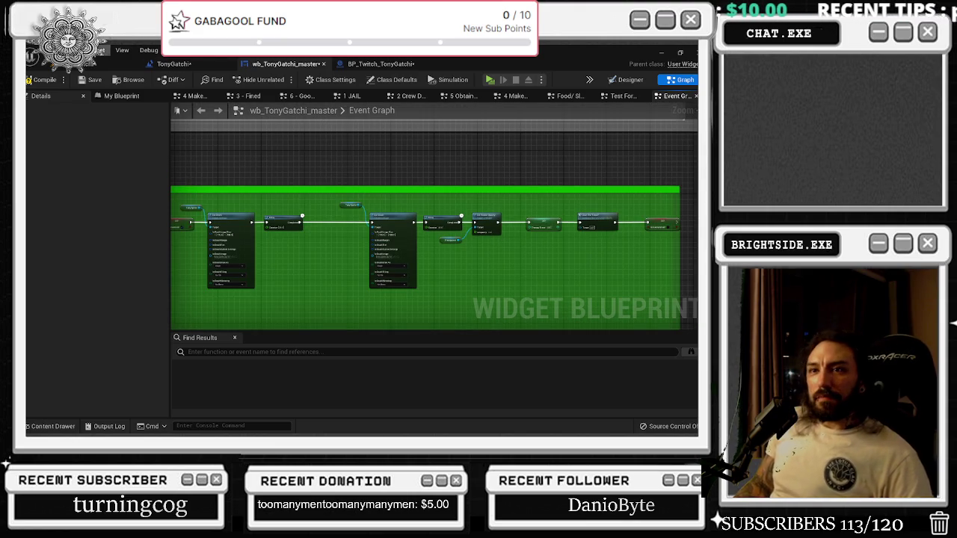
{"action": "left_click", "coordinate": [87, 82]}
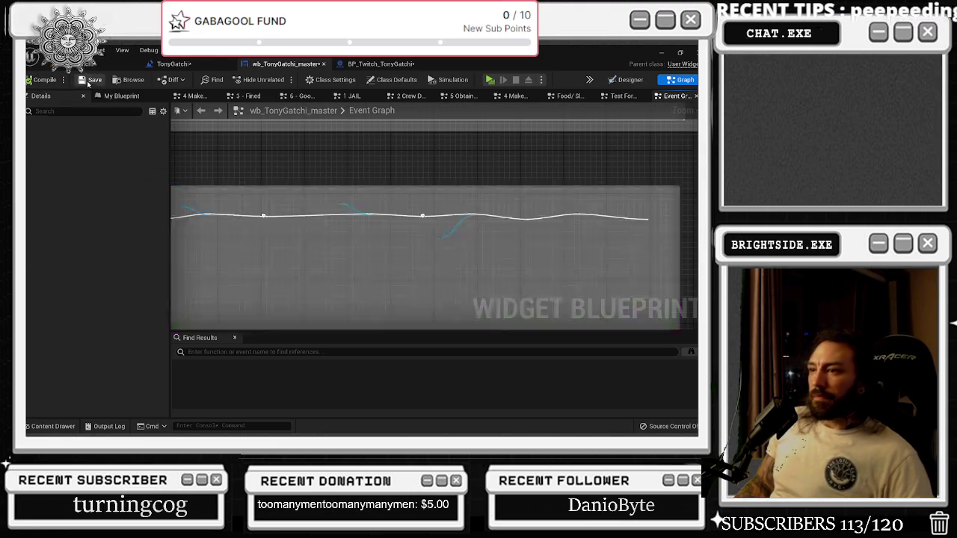
- Pan down through the Event Graph's comment boxes to the mob activities group
{"action": "left_click_drag", "start_coordinate": [471, 147], "coordinate": [472, 38]}
{"action": "left_click_drag", "start_coordinate": [472, 448], "coordinate": [472, 8]}
{"action": "left_click_drag", "start_coordinate": [463, 374], "coordinate": [464, 135]}
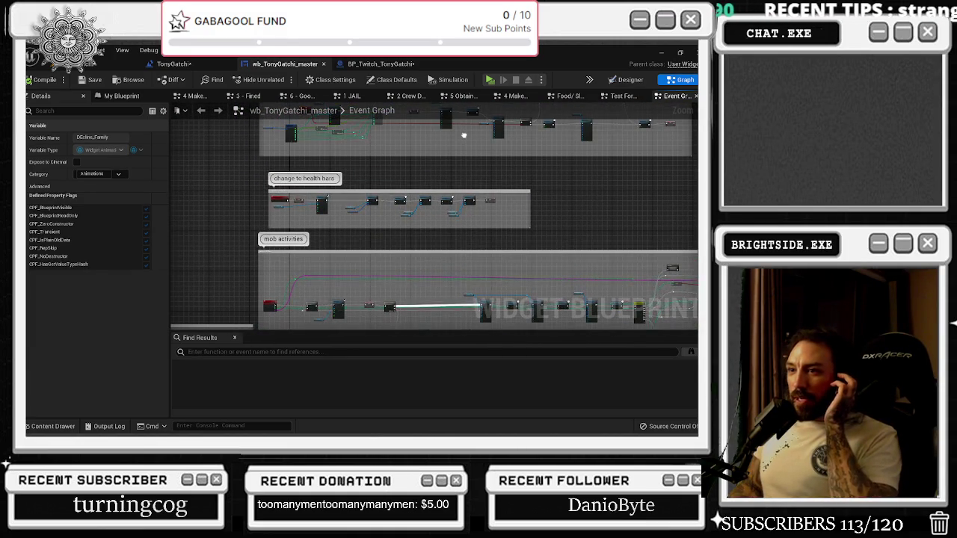
- Navigate to the Set Render Opacity, Tv Timer and Start The Ticker? nodes and show My Blueprint
{"action": "mouse_move", "coordinate": [285, 128]}
{"action": "left_mouse_down"}
{"action": "mouse_move", "coordinate": [261, 349]}
{"action": "mouse_move", "coordinate": [253, 214]}
{"action": "left_mouse_up"}
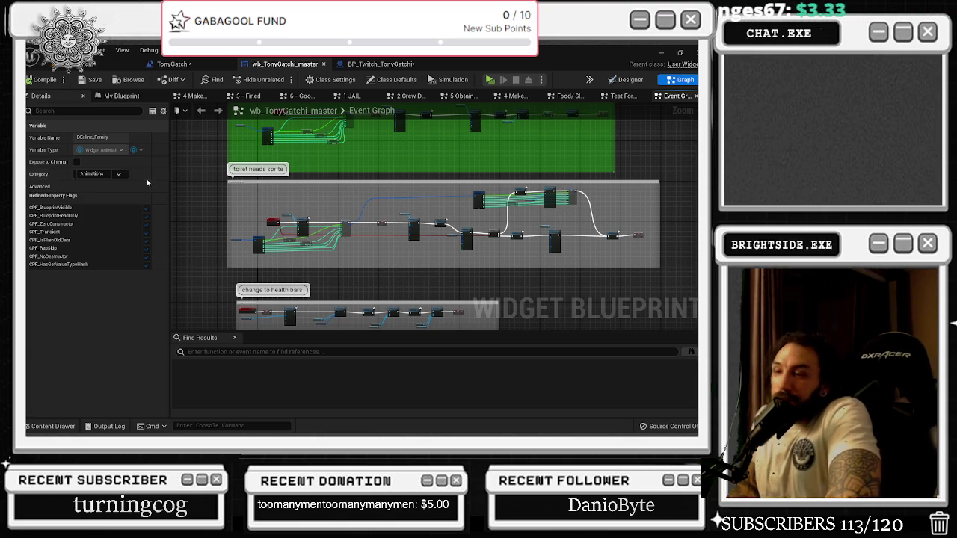
{"action": "scroll", "coordinate": [329, 222], "scroll_direction": "up", "scroll_amount": 4}
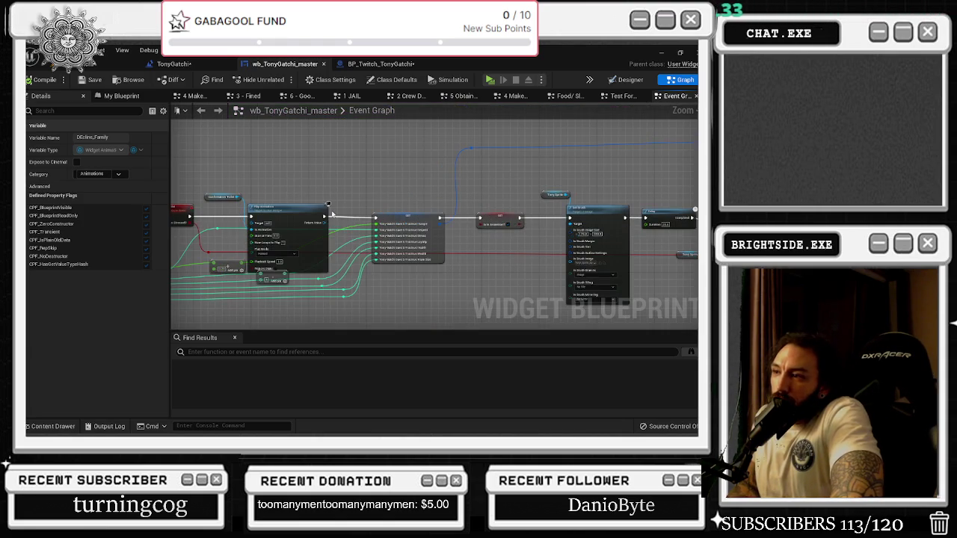
{"action": "left_click_drag", "start_coordinate": [366, 190], "coordinate": [134, 190]}
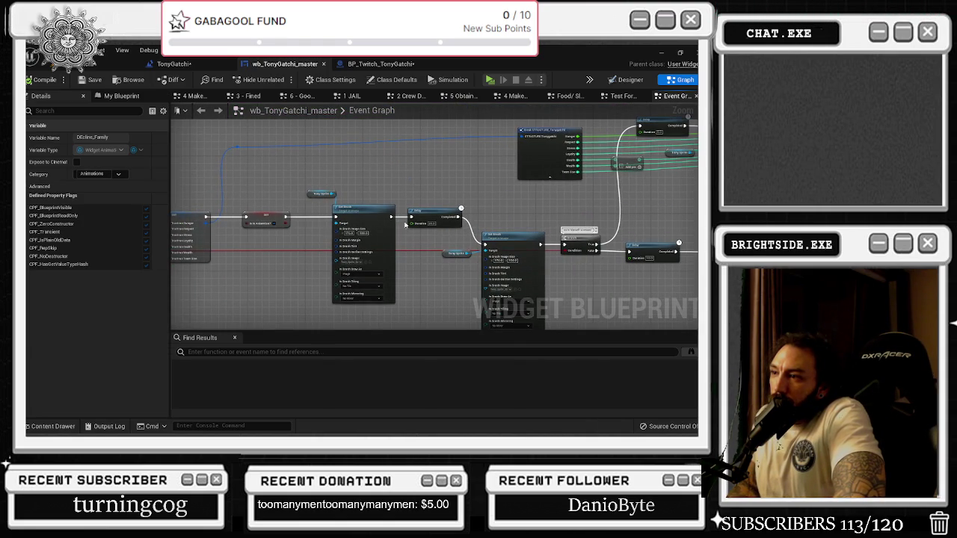
{"action": "scroll", "coordinate": [402, 222], "scroll_direction": "down", "scroll_amount": 5}
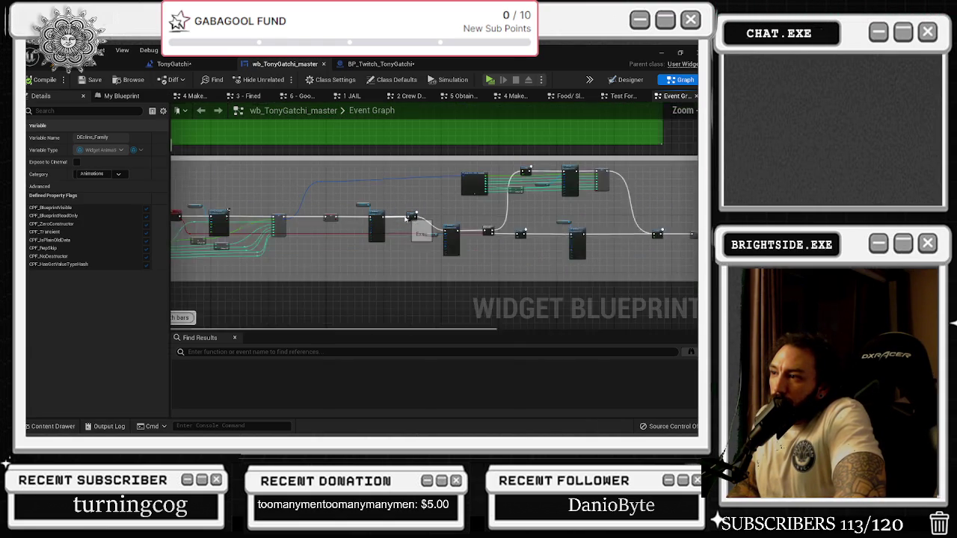
{"action": "left_click", "coordinate": [588, 241]}
{"action": "left_click_drag", "start_coordinate": [559, 234], "coordinate": [655, 234]}
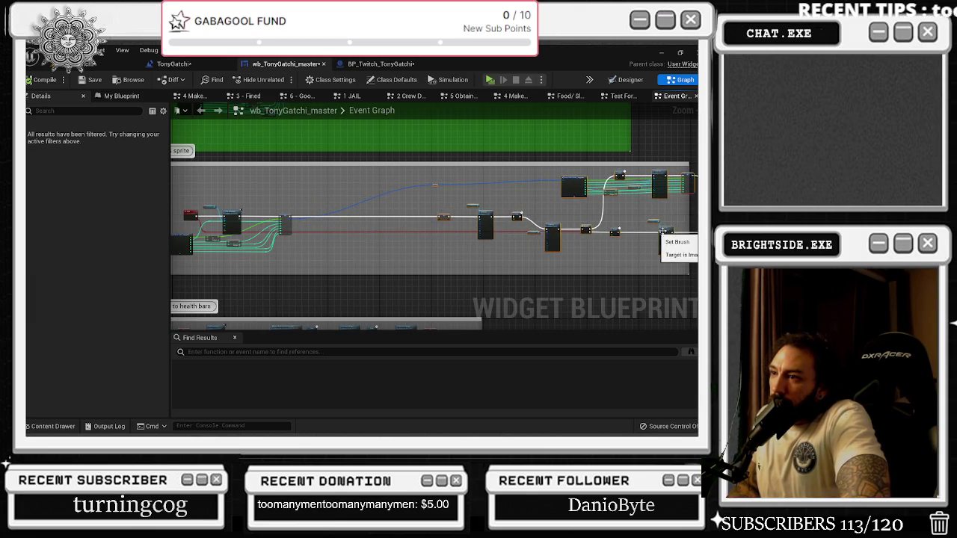
{"action": "scroll", "coordinate": [216, 225], "scroll_direction": "up", "scroll_amount": 3}
{"action": "left_click", "coordinate": [462, 231]}
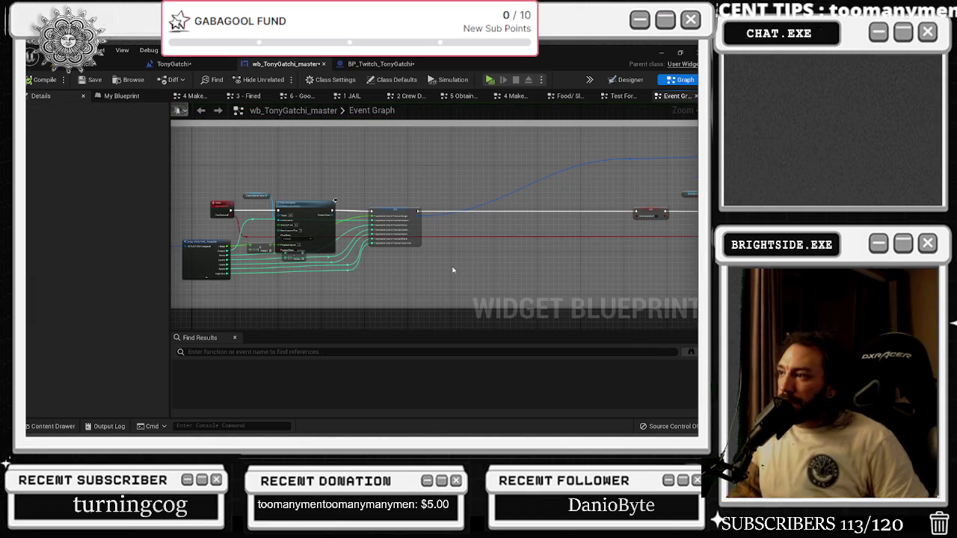
{"action": "scroll", "coordinate": [473, 247], "scroll_direction": "up", "scroll_amount": 4}
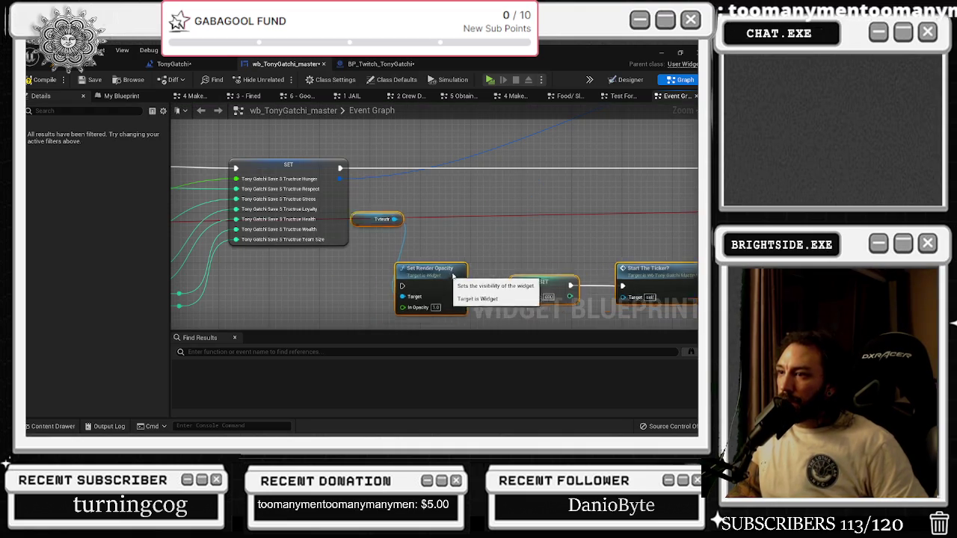
{"action": "left_click", "coordinate": [120, 96]}
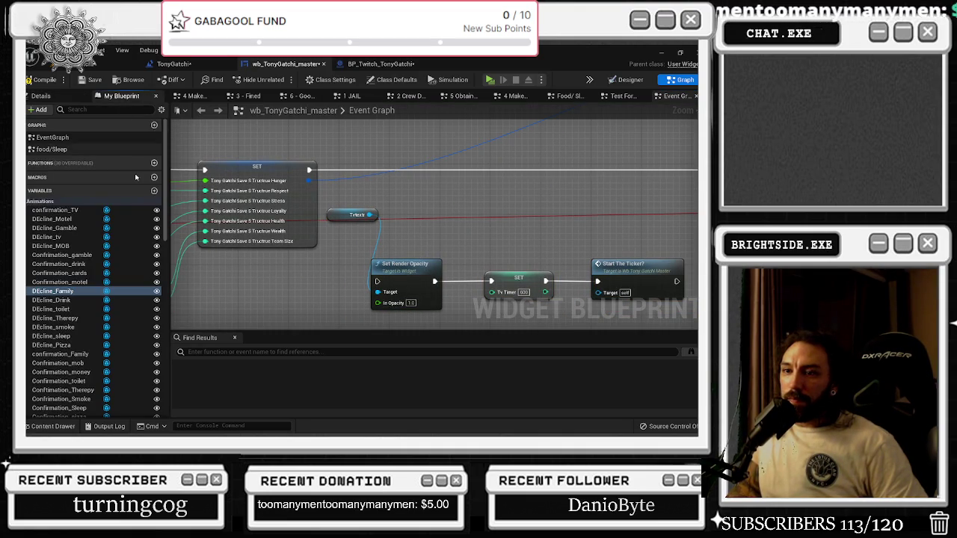
- Search variables for TOILET and drop toilettext and a Toilet timer setter into the graph
{"action": "left_click", "coordinate": [56, 111]}
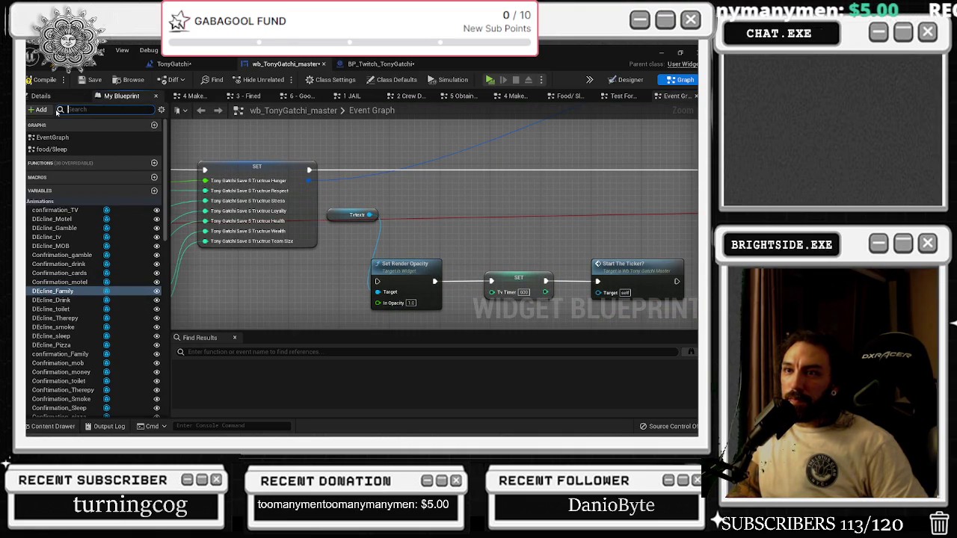
{"action": "mouse_move", "coordinate": [311, 171]}
{"action": "left_mouse_down"}
{"action": "mouse_move", "coordinate": [675, 189]}
{"action": "mouse_move", "coordinate": [677, 76]}
{"action": "left_mouse_up"}
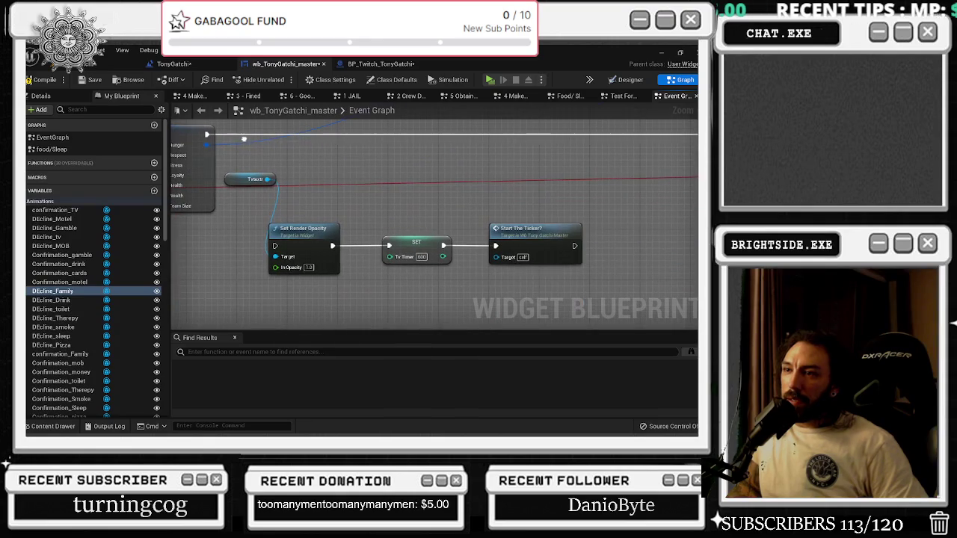
{"action": "left_click", "coordinate": [83, 110]}
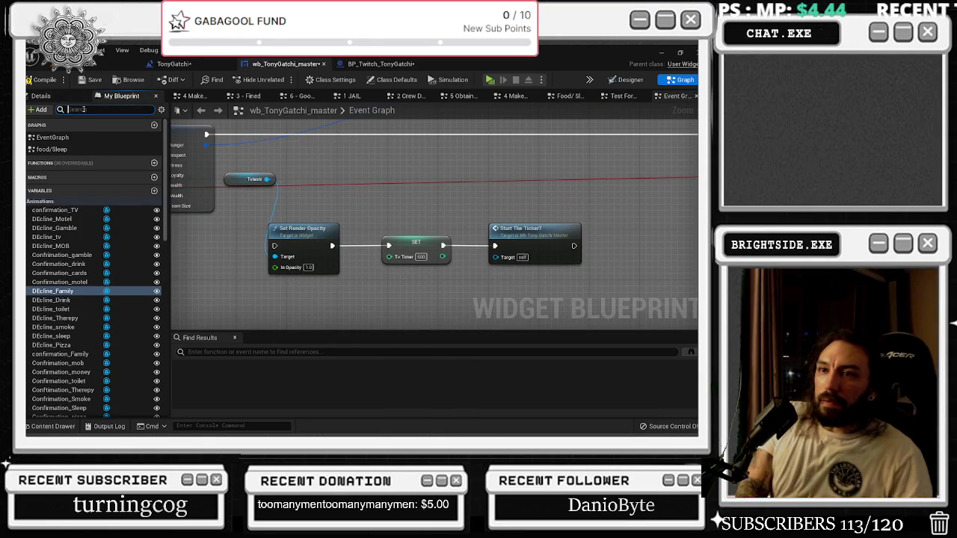
{"action": "type", "text": "Y"}
{"action": "key", "text": "BackSpace"}
{"action": "type", "text": "TOILET"}
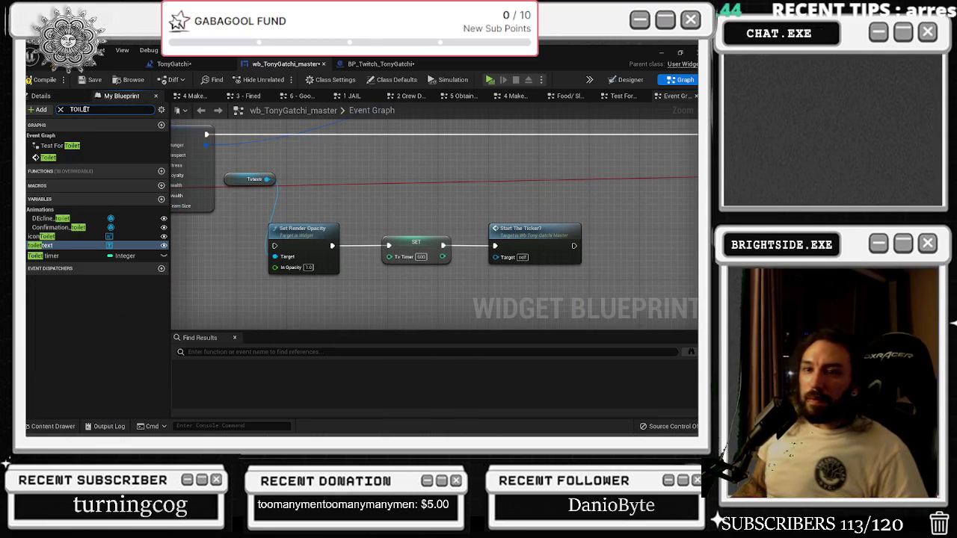
{"action": "left_click_drag", "start_coordinate": [49, 244], "coordinate": [149, 245]}
{"action": "left_click_drag", "start_coordinate": [384, 207], "coordinate": [385, 204]}
{"action": "mouse_move", "coordinate": [45, 256]}
{"action": "left_mouse_down"}
{"action": "mouse_move", "coordinate": [357, 210]}
{"action": "mouse_move", "coordinate": [360, 162]}
{"action": "left_mouse_up"}
{"action": "left_click", "coordinate": [392, 177]}
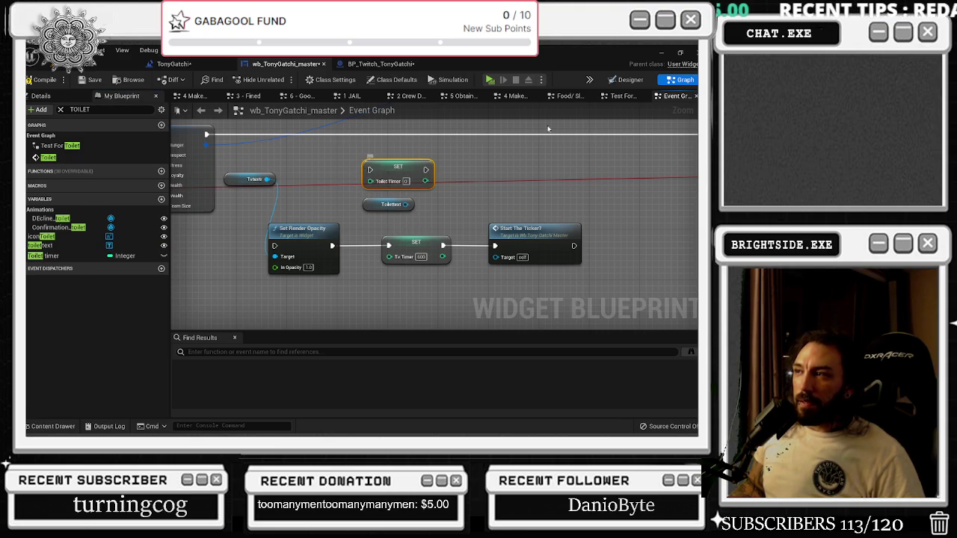
- Set the Toilet Timer value on the SET node to 300
{"action": "left_click", "coordinate": [616, 81]}
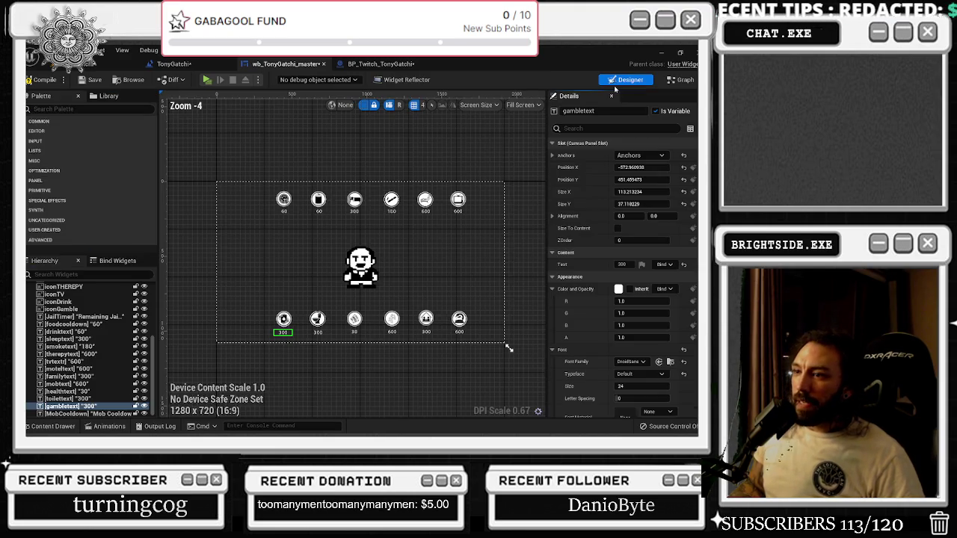
{"action": "left_click", "coordinate": [681, 80]}
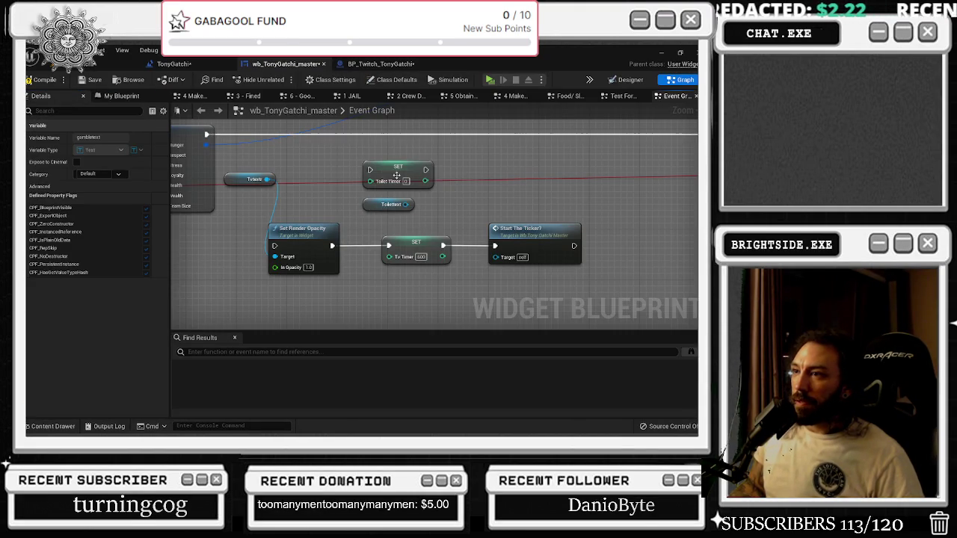
{"action": "left_click", "coordinate": [415, 181]}
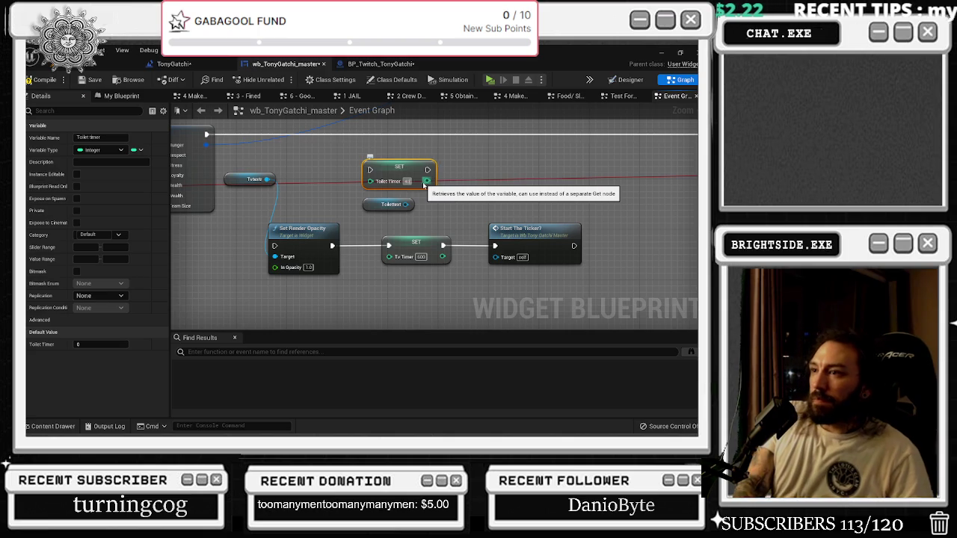
{"action": "type", "text": "300"}
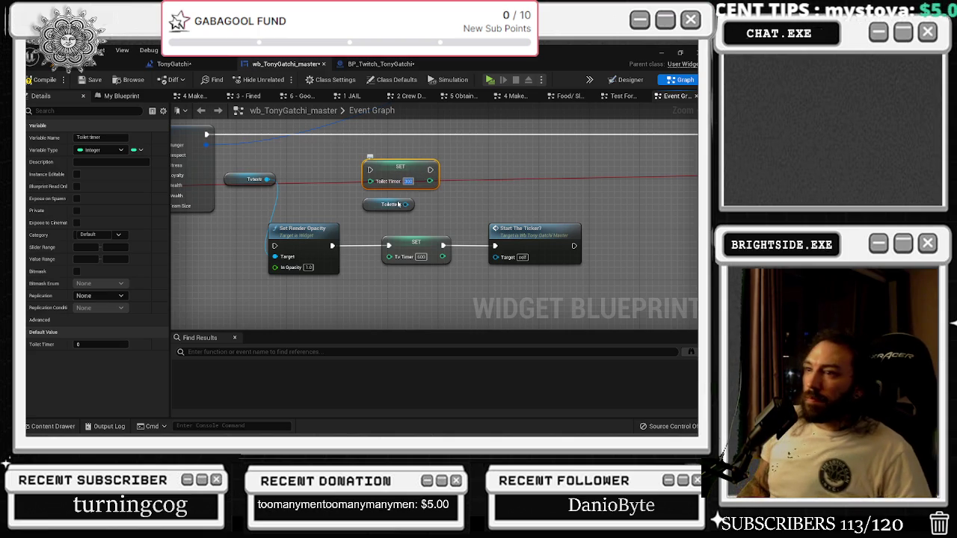
{"action": "left_click", "coordinate": [376, 211]}
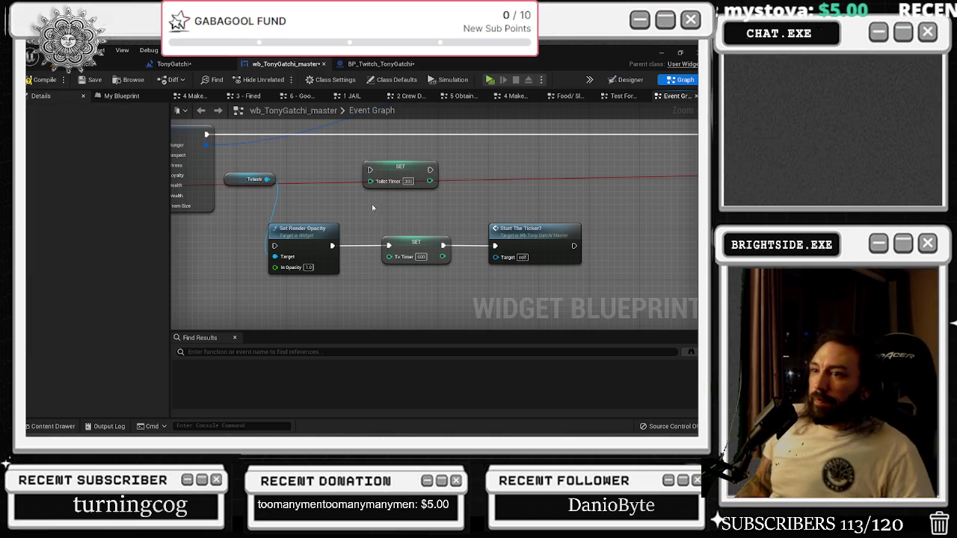
- Search for TOIL again and place a toilettext reference in the graph
{"action": "left_click", "coordinate": [117, 95]}
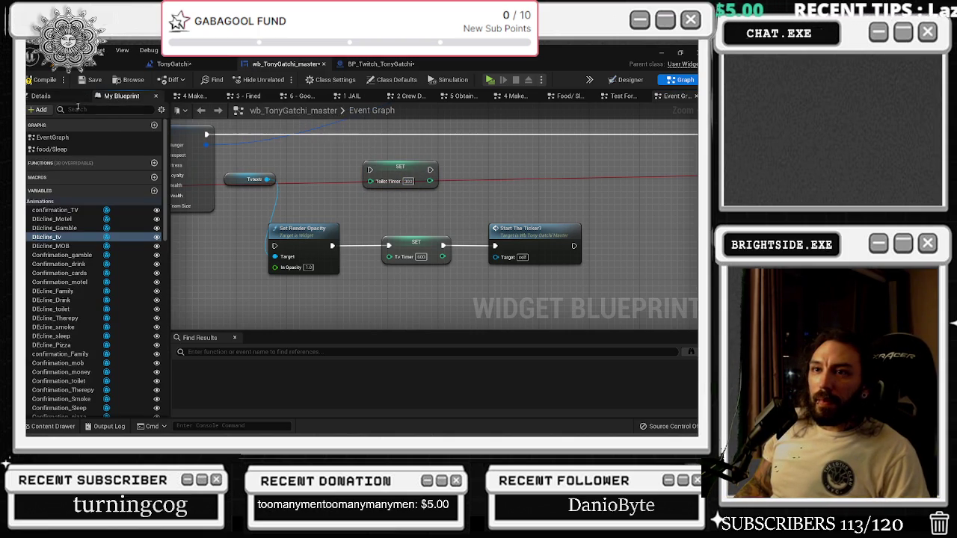
{"action": "left_click", "coordinate": [77, 110]}
{"action": "type", "text": "YT"}
{"action": "key", "text": "BackSpace"}
{"action": "key", "text": "BackSpace"}
{"action": "type", "text": "TOIL"}
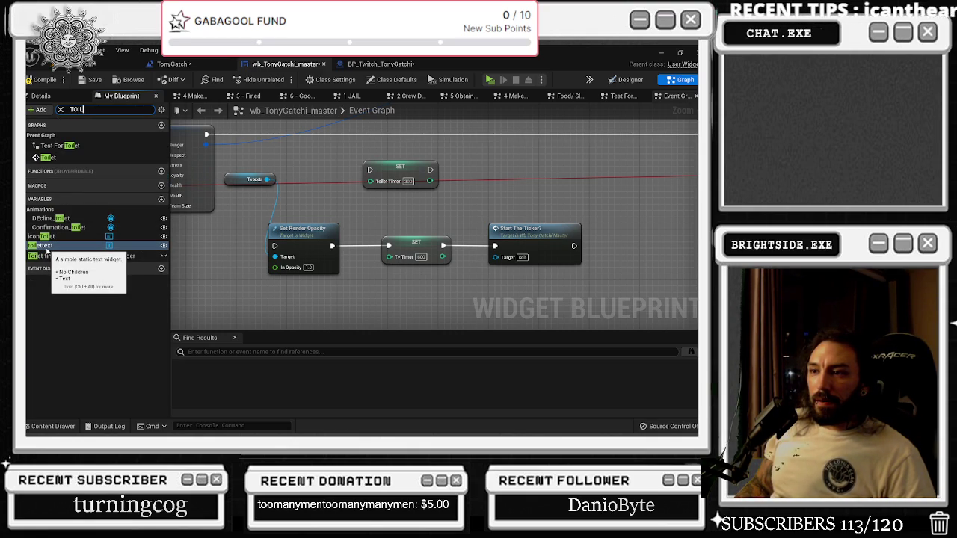
{"action": "mouse_move", "coordinate": [44, 247]}
{"action": "left_mouse_down"}
{"action": "mouse_move", "coordinate": [200, 230]}
{"action": "mouse_move", "coordinate": [200, 243]}
{"action": "mouse_move", "coordinate": [258, 257]}
{"action": "mouse_move", "coordinate": [242, 253]}
{"action": "left_mouse_up"}
{"action": "left_click", "coordinate": [257, 227]}
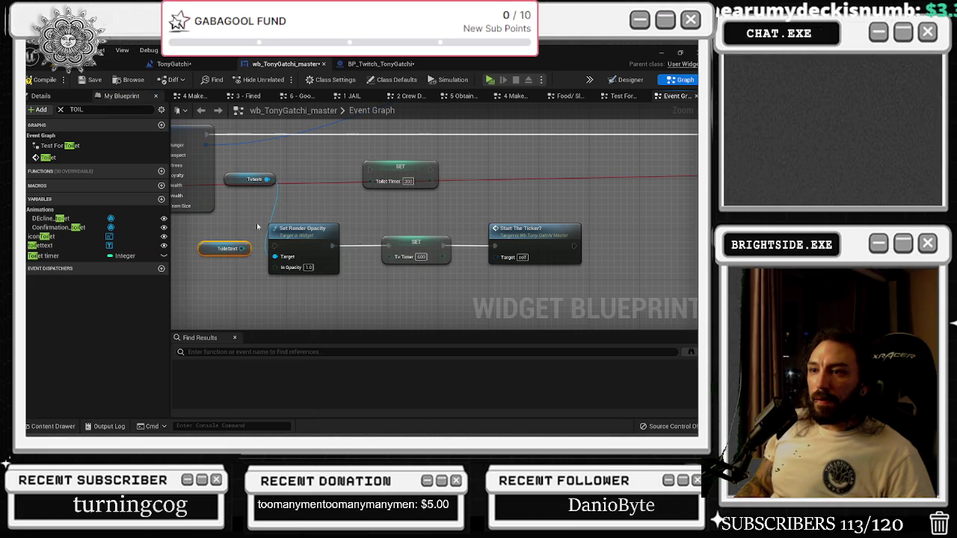
- Delete the Tvtext node and the SET Toilet Timer node
{"action": "left_click", "coordinate": [255, 179]}
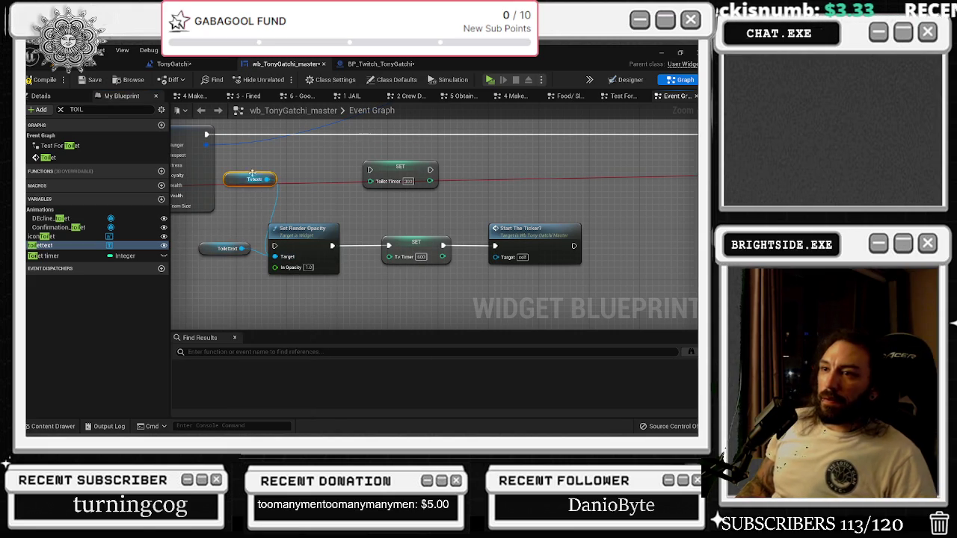
{"action": "key", "text": "Delete"}
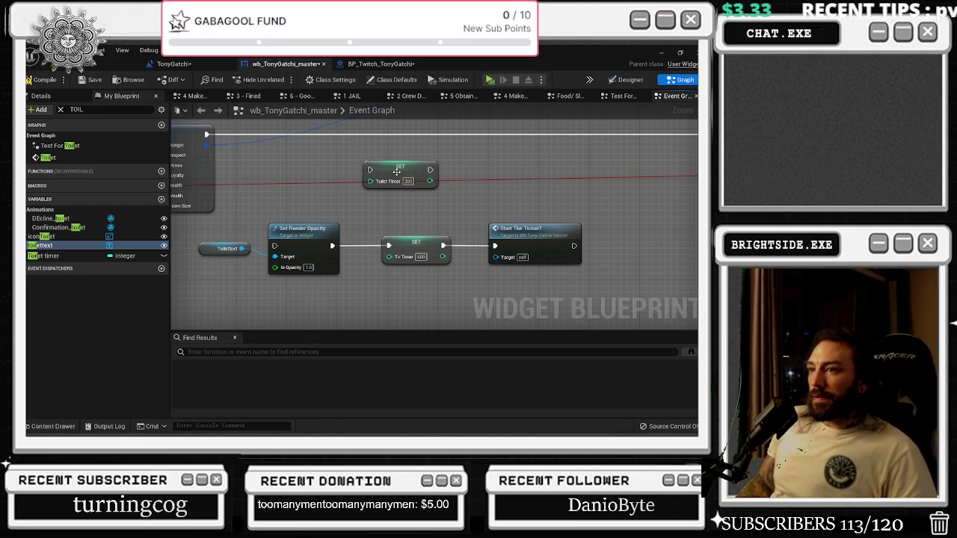
{"action": "left_click", "coordinate": [394, 172]}
{"action": "key", "text": "Delete"}
{"action": "scroll", "coordinate": [372, 215], "scroll_direction": "down", "scroll_amount": 2}
{"action": "mouse_move", "coordinate": [229, 181]}
{"action": "left_mouse_down"}
{"action": "mouse_move", "coordinate": [278, 267]}
{"action": "mouse_move", "coordinate": [329, 178]}
{"action": "left_mouse_up"}
{"action": "left_click_drag", "start_coordinate": [394, 267], "coordinate": [412, 186]}
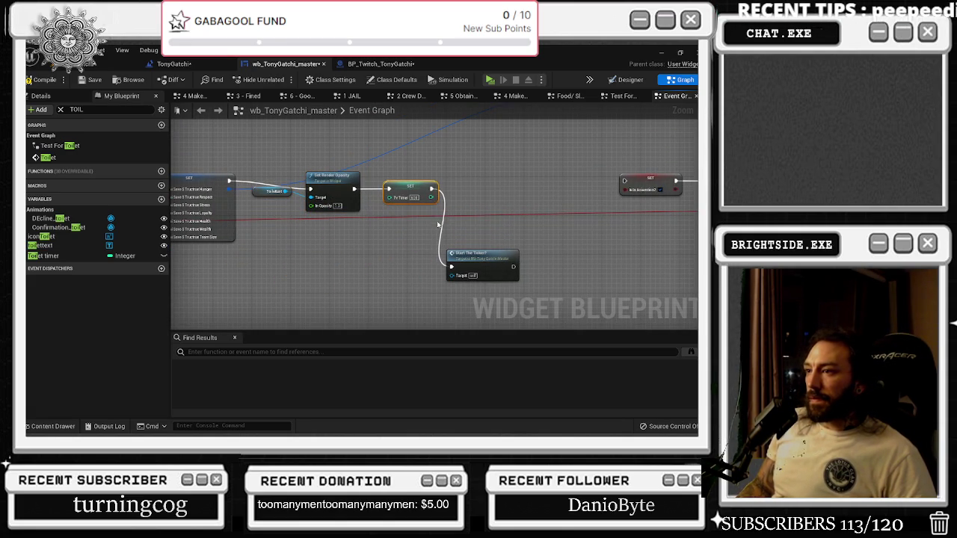
{"action": "mouse_move", "coordinate": [484, 252]}
{"action": "left_mouse_down"}
{"action": "mouse_move", "coordinate": [495, 226]}
{"action": "mouse_move", "coordinate": [568, 187]}
{"action": "mouse_move", "coordinate": [563, 169]}
{"action": "mouse_move", "coordinate": [602, 191]}
{"action": "mouse_move", "coordinate": [628, 190]}
{"action": "mouse_move", "coordinate": [625, 181]}
{"action": "left_mouse_up"}
{"action": "scroll", "coordinate": [599, 207], "scroll_direction": "down", "scroll_amount": 1}
{"action": "scroll", "coordinate": [598, 207], "scroll_direction": "down", "scroll_amount": 3}
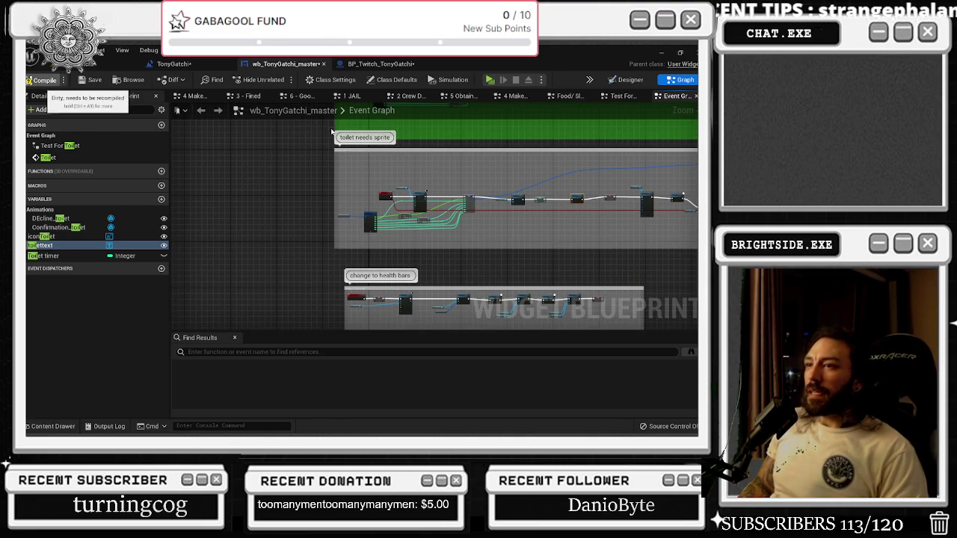
{"action": "left_click_drag", "start_coordinate": [457, 246], "coordinate": [425, 138]}
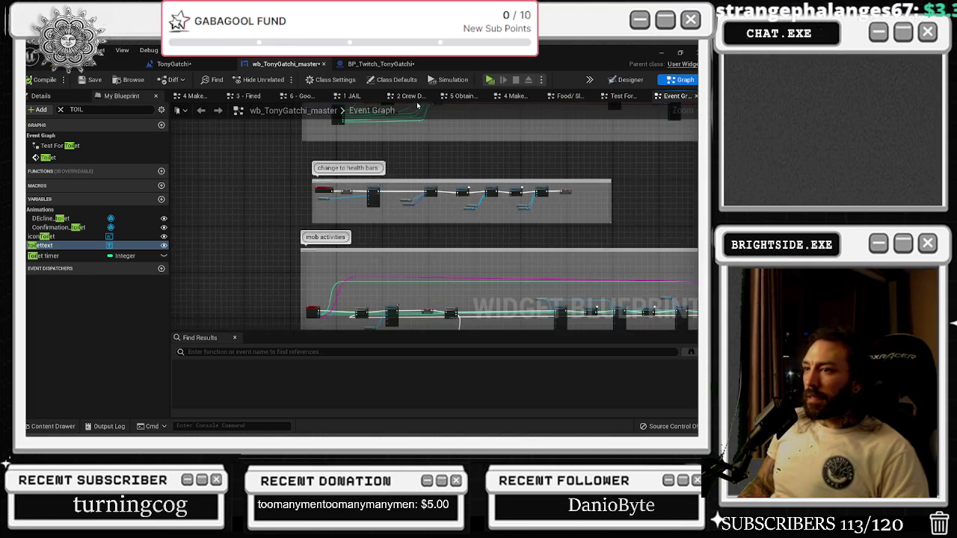
{"action": "left_click_drag", "start_coordinate": [428, 190], "coordinate": [423, 145]}
{"action": "mouse_move", "coordinate": [430, 204]}
{"action": "left_mouse_down"}
{"action": "mouse_move", "coordinate": [433, 105]}
{"action": "mouse_move", "coordinate": [439, 329]}
{"action": "left_mouse_up"}
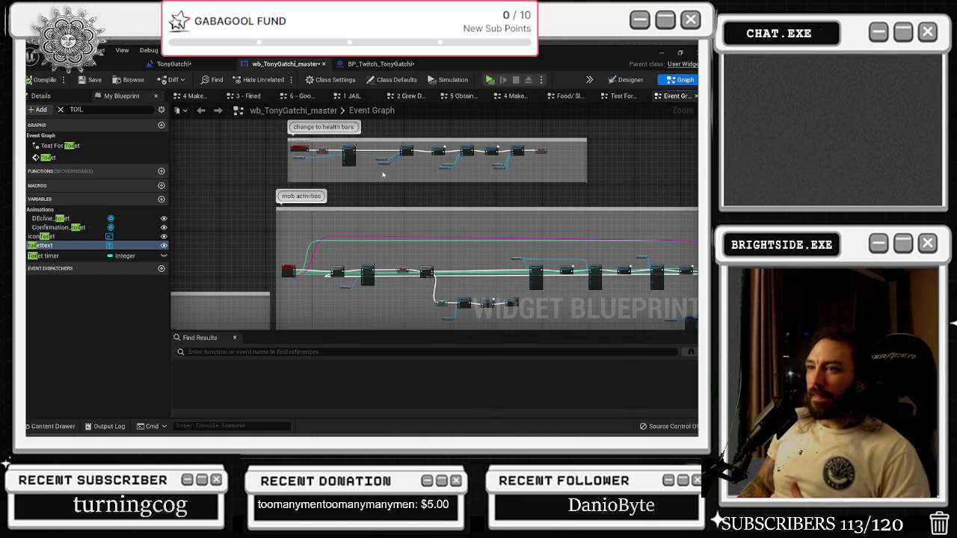
{"action": "left_click_drag", "start_coordinate": [383, 157], "coordinate": [416, 288]}
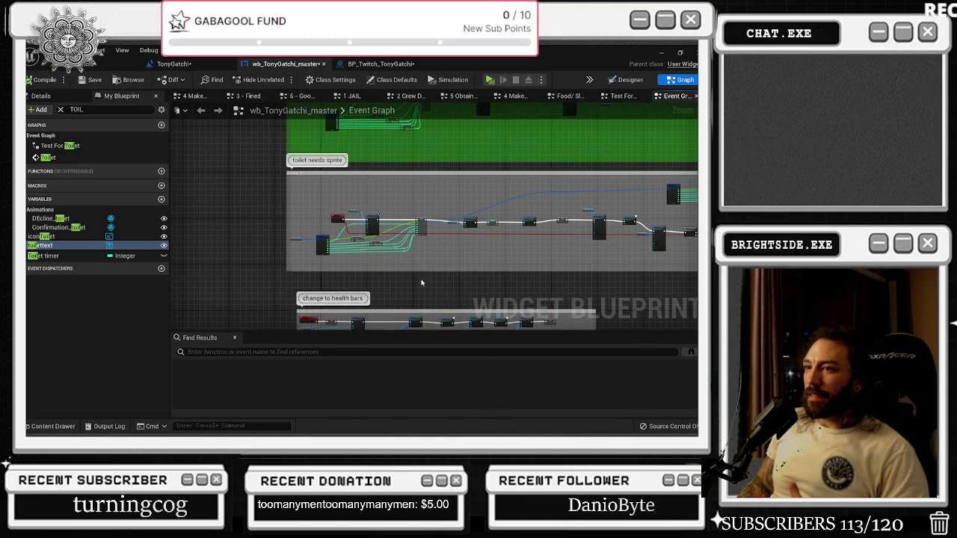
{"action": "scroll", "coordinate": [420, 282], "scroll_direction": "up", "scroll_amount": 6}
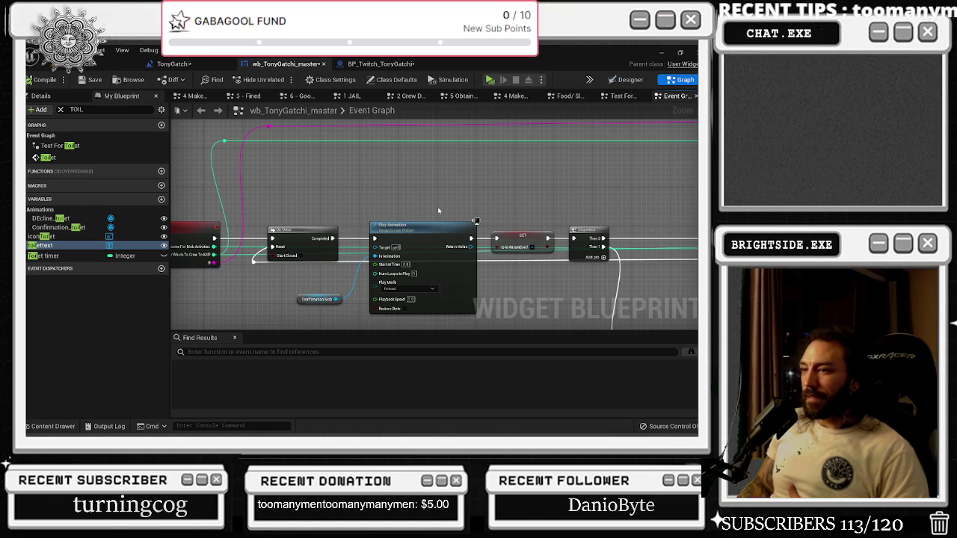
{"action": "left_click_drag", "start_coordinate": [439, 211], "coordinate": [593, 206]}
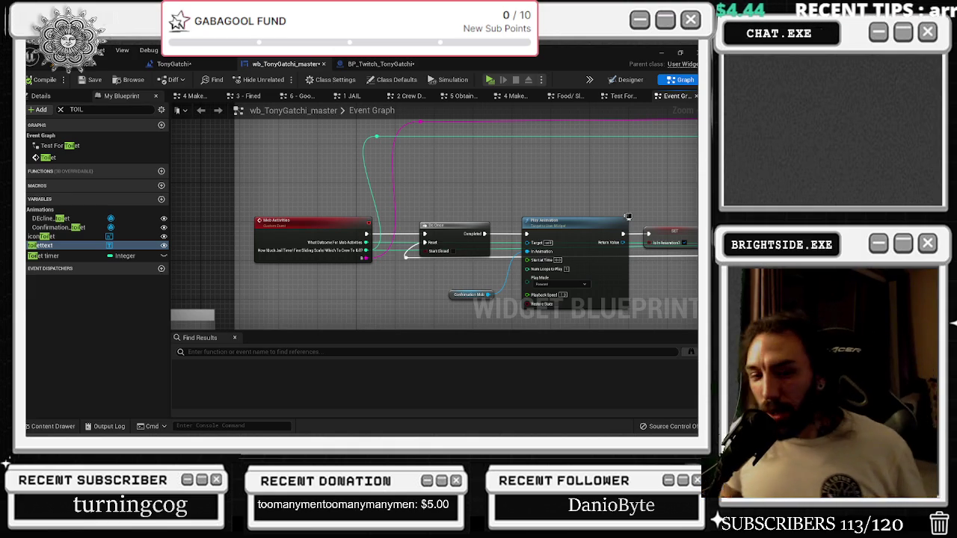
{"action": "scroll", "coordinate": [216, 127], "scroll_direction": "down", "scroll_amount": 5}
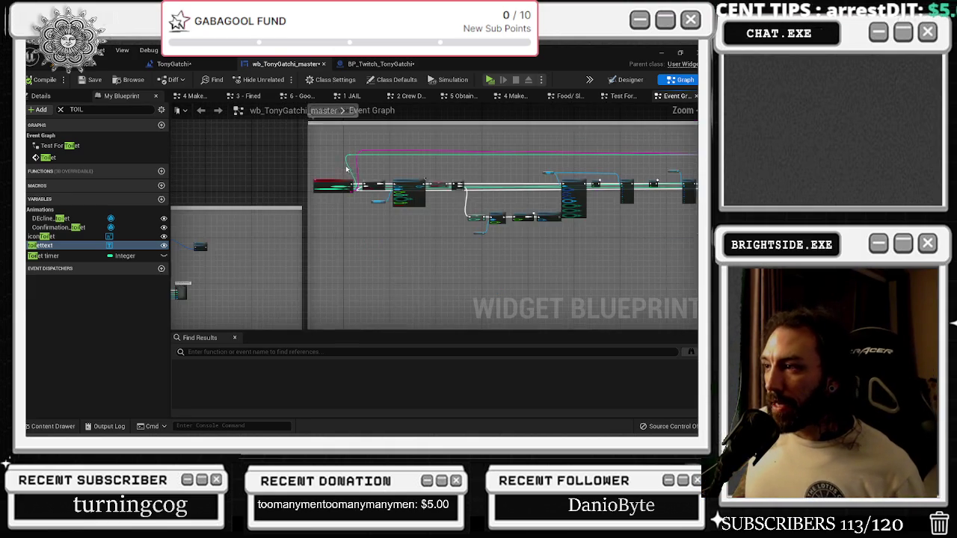
{"action": "scroll", "coordinate": [332, 232], "scroll_direction": "up", "scroll_amount": 3}
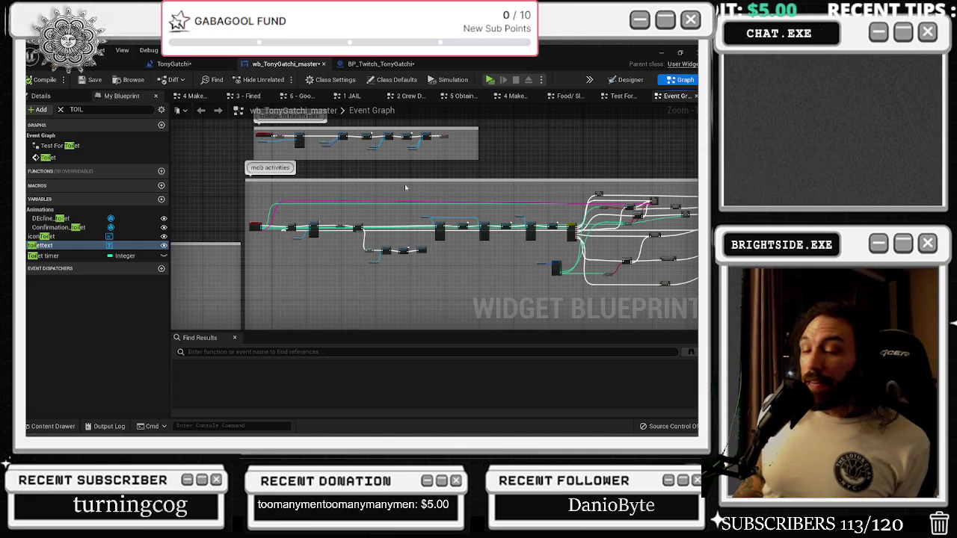
{"action": "scroll", "coordinate": [366, 214], "scroll_direction": "up", "scroll_amount": 3}
{"action": "scroll", "coordinate": [355, 182], "scroll_direction": "up", "scroll_amount": 2}
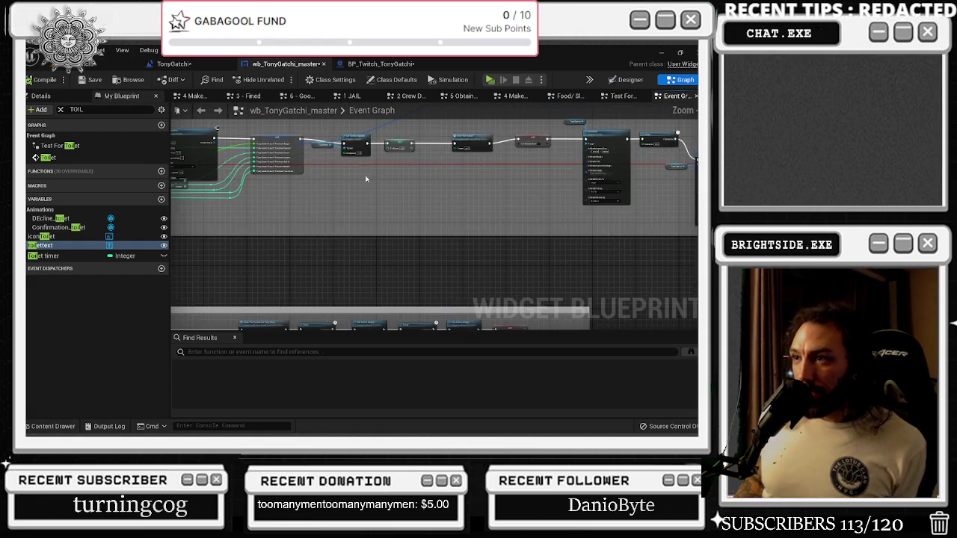
{"action": "left_click_drag", "start_coordinate": [291, 178], "coordinate": [385, 196]}
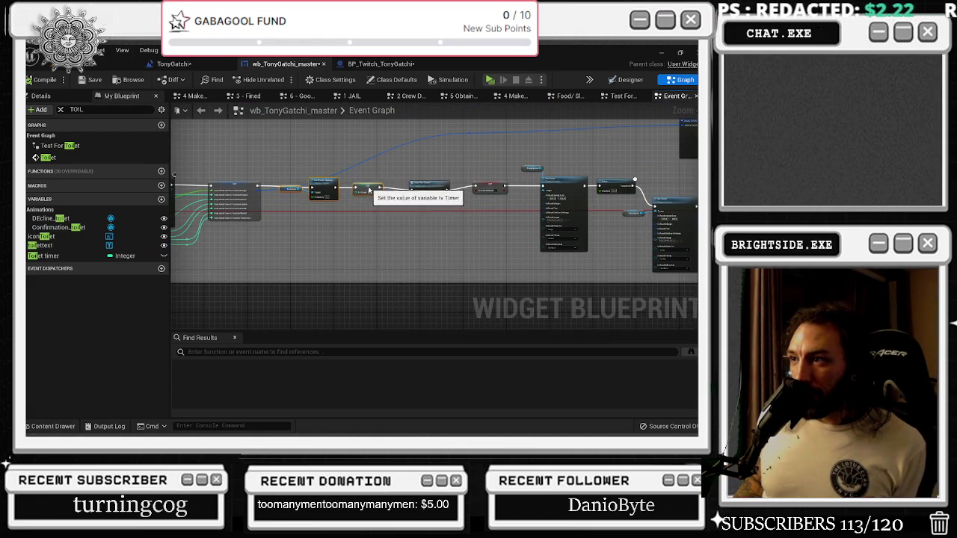
{"action": "right_click", "coordinate": [609, 183]}
{"action": "scroll", "coordinate": [303, 240], "scroll_direction": "down", "scroll_amount": 4}
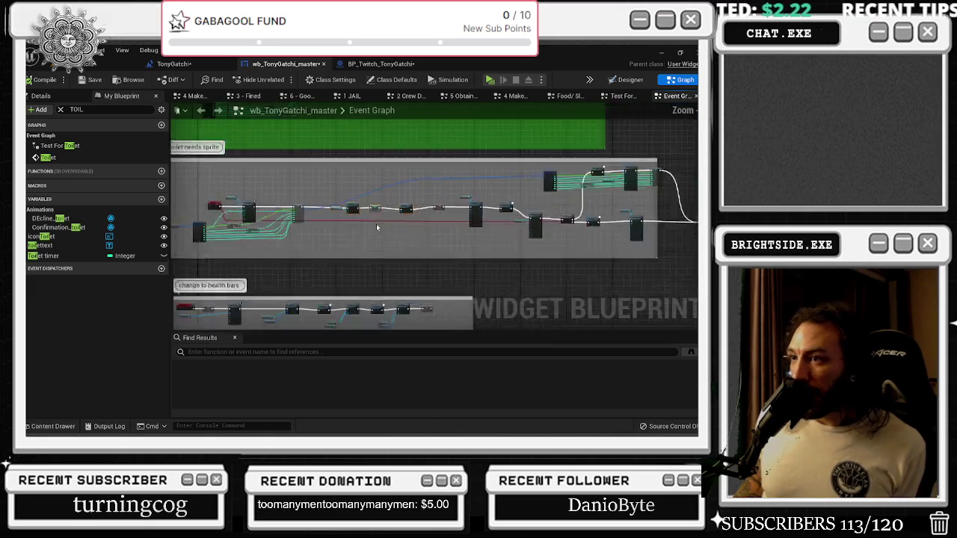
{"action": "scroll", "coordinate": [303, 241], "scroll_direction": "up", "scroll_amount": 2}
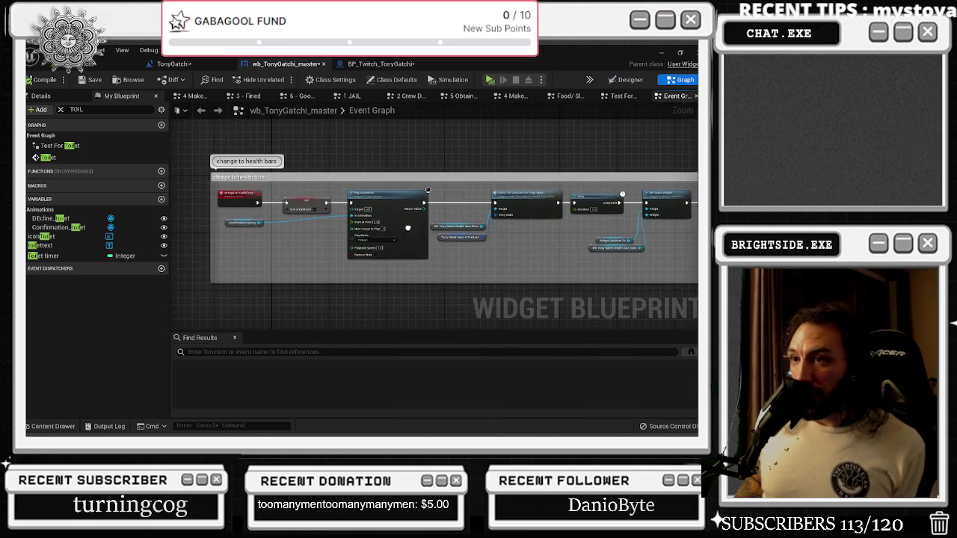
{"action": "scroll", "coordinate": [420, 240], "scroll_direction": "down", "scroll_amount": 2}
{"action": "scroll", "coordinate": [272, 261], "scroll_direction": "up", "scroll_amount": 3}
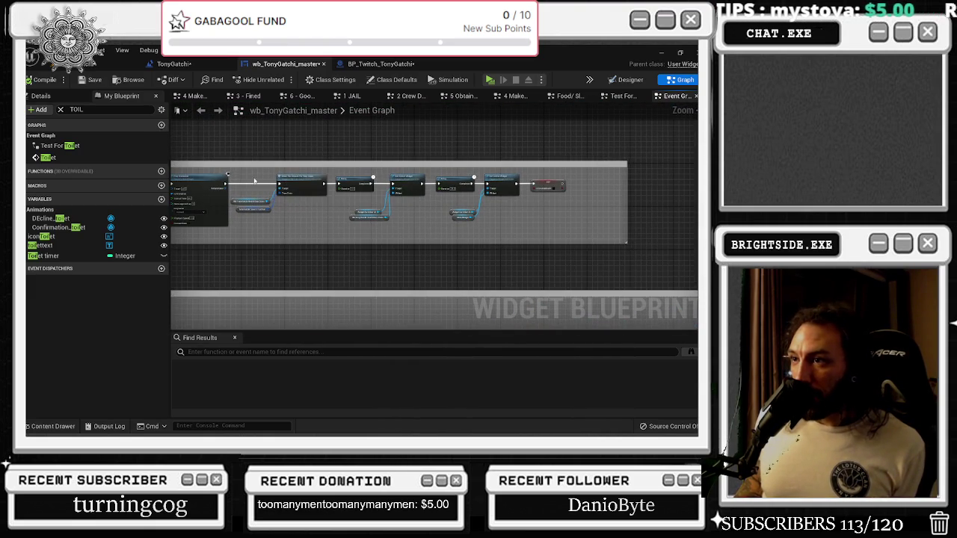
- Search HEALTH, add a Health Timer setter and healthtext, and wire healthtext as the opacity target
{"action": "left_click_drag", "start_coordinate": [325, 250], "coordinate": [209, 278]}
{"action": "scroll", "coordinate": [258, 257], "scroll_direction": "up", "scroll_amount": 3}
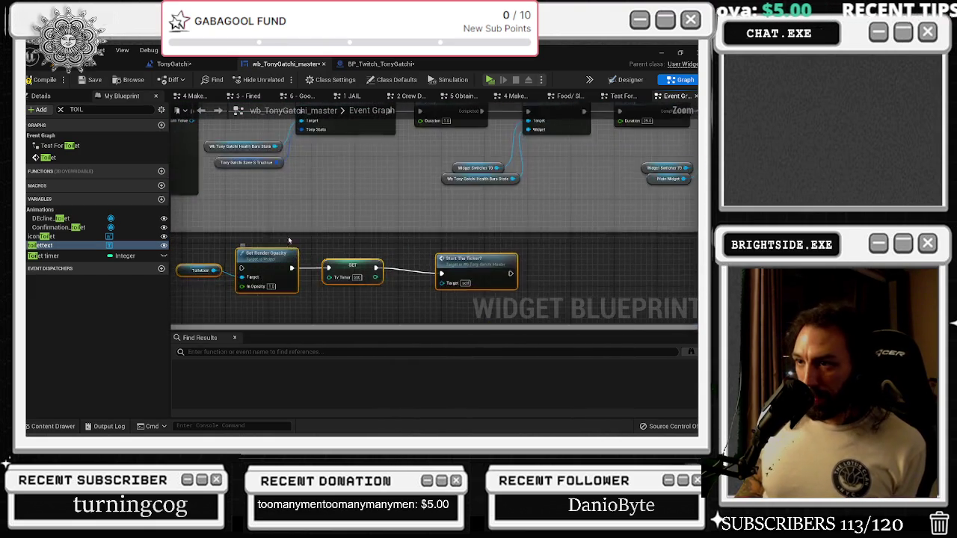
{"action": "left_click", "coordinate": [201, 247]}
{"action": "left_click", "coordinate": [75, 109]}
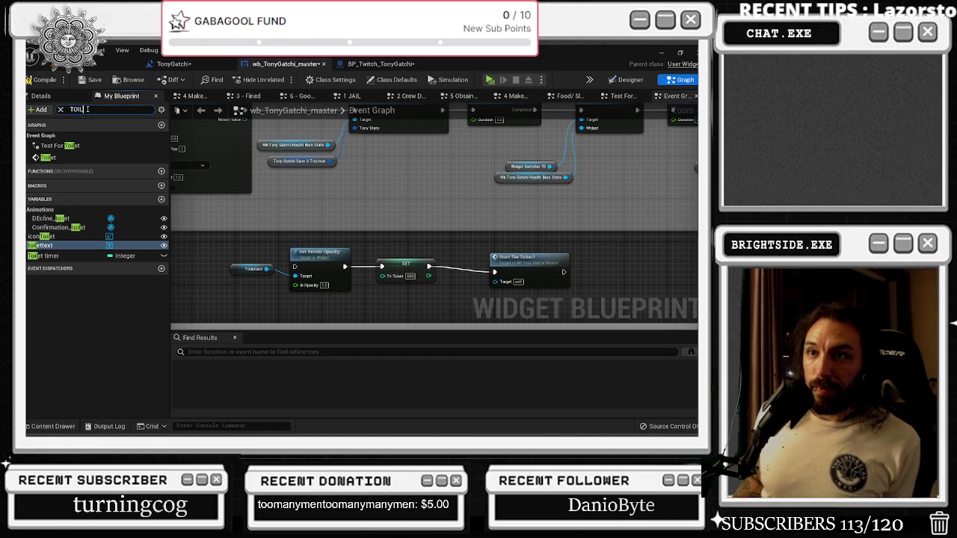
{"action": "type", "text": "HEALTH"}
{"action": "left_click_drag", "start_coordinate": [45, 217], "coordinate": [407, 309]}
{"action": "mouse_move", "coordinate": [41, 197]}
{"action": "left_mouse_down"}
{"action": "mouse_move", "coordinate": [228, 310]}
{"action": "mouse_move", "coordinate": [296, 276]}
{"action": "left_mouse_up"}
{"action": "left_click", "coordinate": [319, 253]}
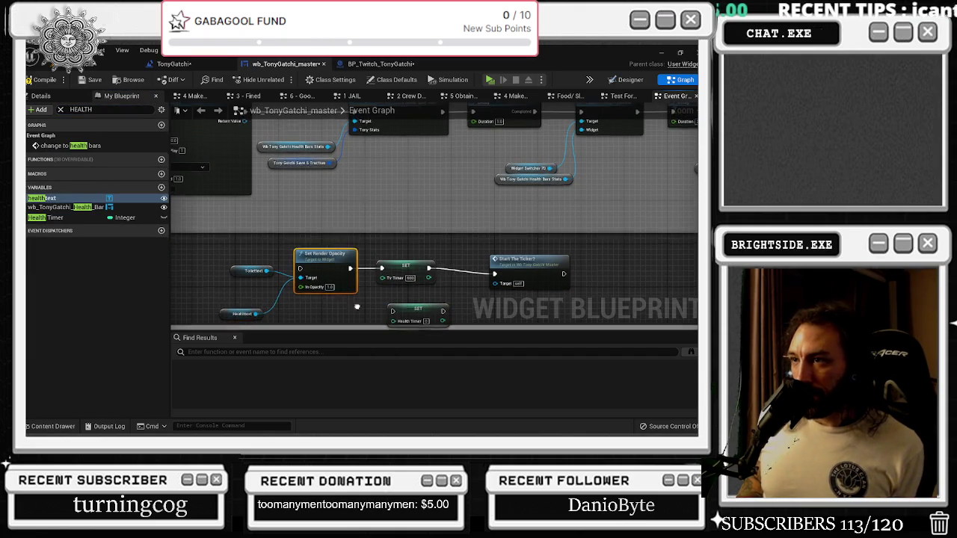
- Rearrange nearby nodes: lower timer group right, health bars group up, reroute point right
{"action": "left_click_drag", "start_coordinate": [291, 181], "coordinate": [267, 225]}
{"action": "scroll", "coordinate": [283, 202], "scroll_direction": "down", "scroll_amount": 3}
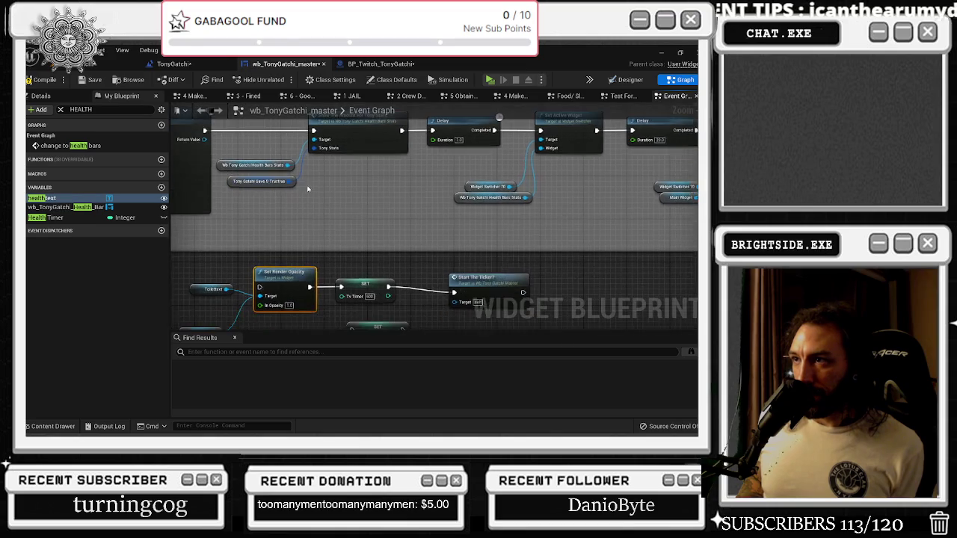
{"action": "left_click", "coordinate": [277, 150]}
{"action": "mouse_move", "coordinate": [277, 149]}
{"action": "left_mouse_down"}
{"action": "mouse_move", "coordinate": [254, 150]}
{"action": "mouse_move", "coordinate": [275, 254]}
{"action": "left_mouse_up"}
{"action": "mouse_move", "coordinate": [203, 196]}
{"action": "left_mouse_down"}
{"action": "mouse_move", "coordinate": [254, 224]}
{"action": "mouse_move", "coordinate": [441, 251]}
{"action": "left_mouse_up"}
{"action": "left_click_drag", "start_coordinate": [415, 219], "coordinate": [464, 210]}
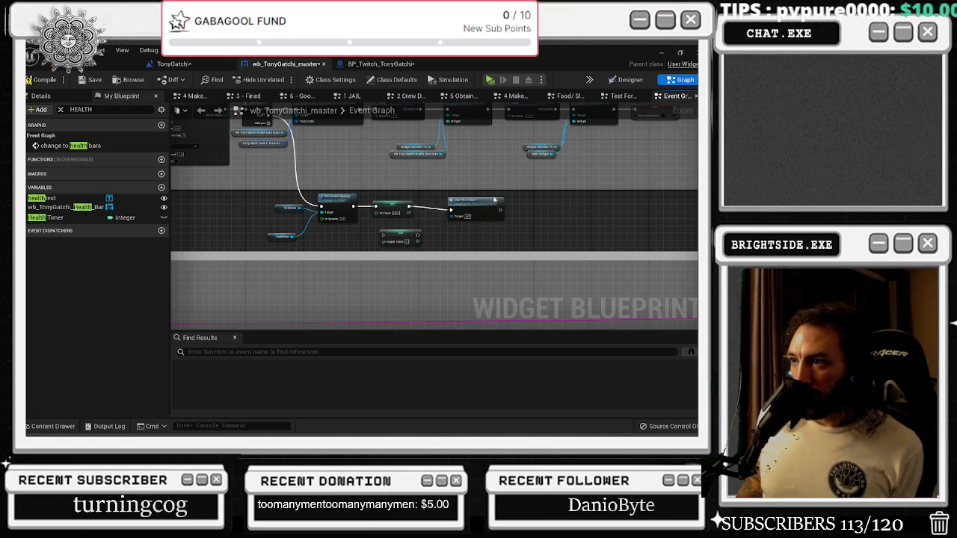
{"action": "scroll", "coordinate": [422, 196], "scroll_direction": "down", "scroll_amount": 5}
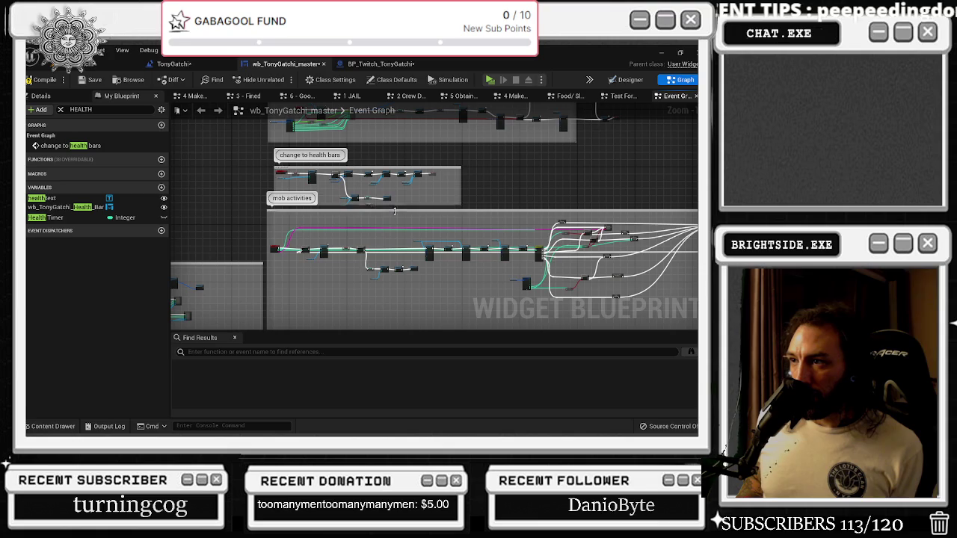
{"action": "left_click_drag", "start_coordinate": [391, 166], "coordinate": [391, 148]}
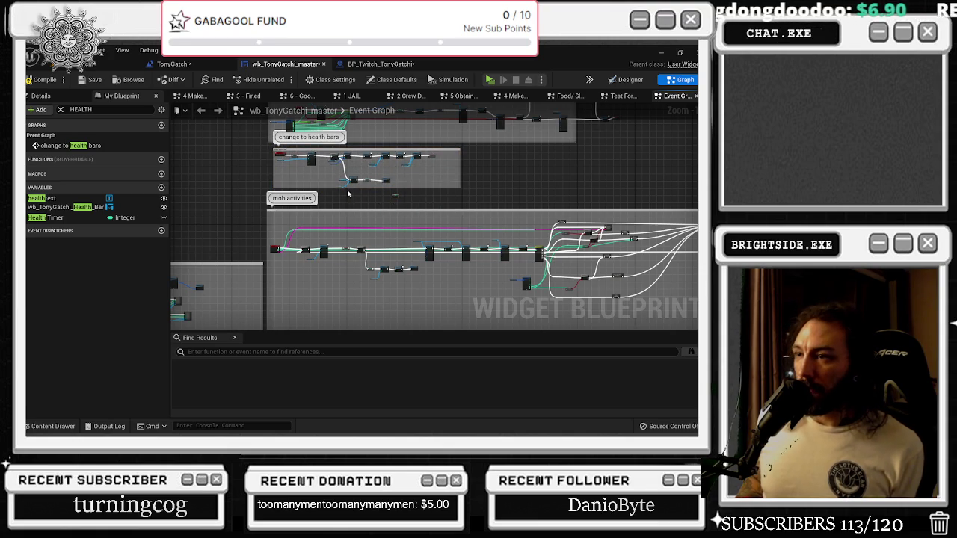
{"action": "scroll", "coordinate": [359, 187], "scroll_direction": "down", "scroll_amount": 2}
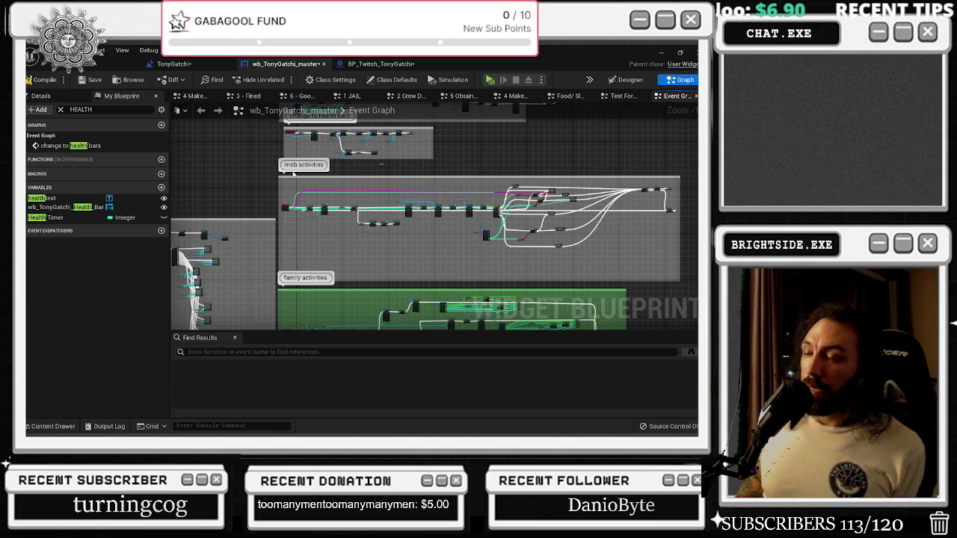
{"action": "scroll", "coordinate": [303, 203], "scroll_direction": "up", "scroll_amount": 4}
{"action": "left_click_drag", "start_coordinate": [290, 163], "coordinate": [310, 165]}
{"action": "scroll", "coordinate": [340, 182], "scroll_direction": "down", "scroll_amount": 5}
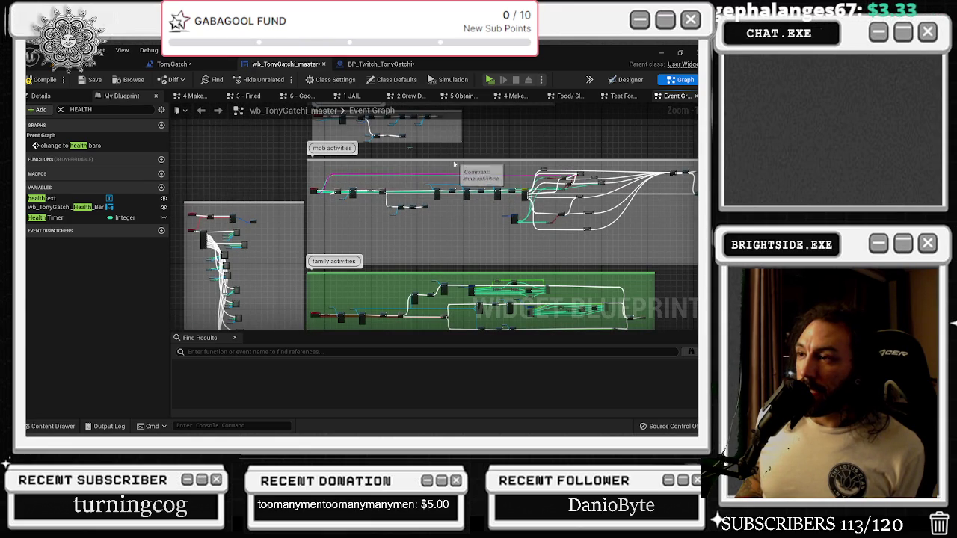
{"action": "left_click_drag", "start_coordinate": [398, 147], "coordinate": [398, 151]}
{"action": "scroll", "coordinate": [399, 151], "scroll_direction": "up", "scroll_amount": 5}
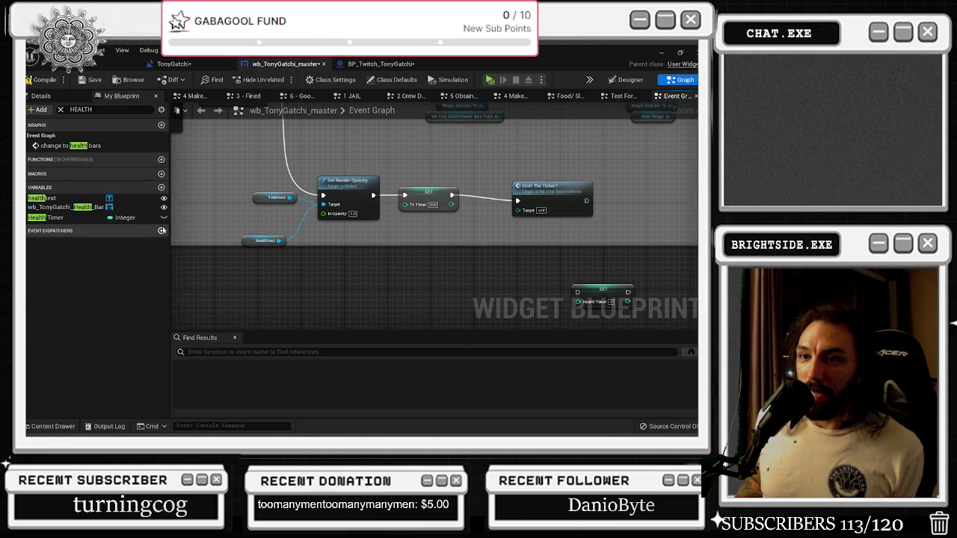
- Wire a Health Timer setter between Set Render Opacity and Start The Ticker?, deleting the tv Timer setter
{"action": "mouse_move", "coordinate": [45, 217]}
{"action": "left_mouse_down"}
{"action": "mouse_move", "coordinate": [411, 180]}
{"action": "mouse_move", "coordinate": [395, 162]}
{"action": "left_mouse_up"}
{"action": "mouse_move", "coordinate": [373, 195]}
{"action": "left_mouse_down"}
{"action": "mouse_move", "coordinate": [399, 168]}
{"action": "mouse_move", "coordinate": [516, 200]}
{"action": "left_mouse_up"}
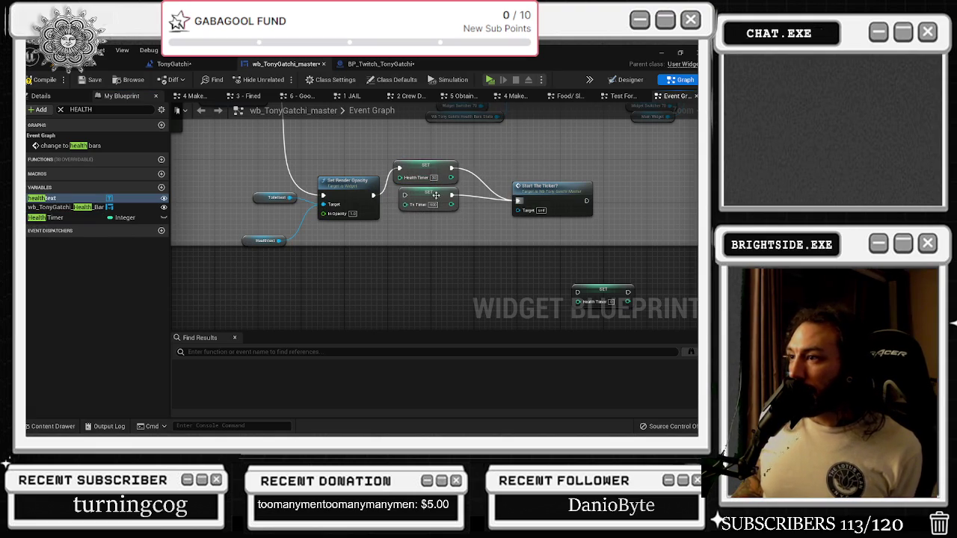
{"action": "left_click_drag", "start_coordinate": [428, 193], "coordinate": [421, 225]}
{"action": "key", "text": "Delete"}
{"action": "left_click_drag", "start_coordinate": [446, 181], "coordinate": [449, 204]}
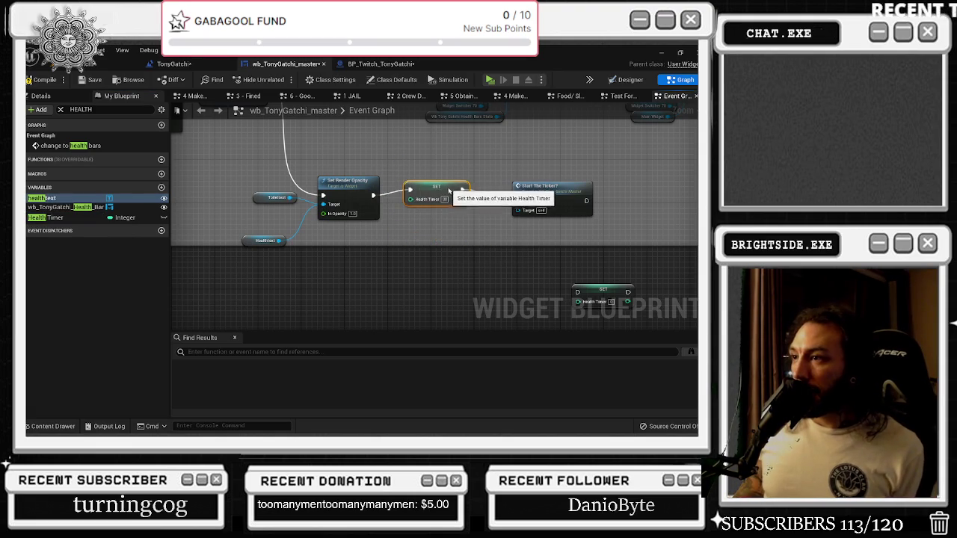
{"action": "scroll", "coordinate": [517, 174], "scroll_direction": "down", "scroll_amount": 3}
{"action": "scroll", "coordinate": [517, 175], "scroll_direction": "down", "scroll_amount": 3}
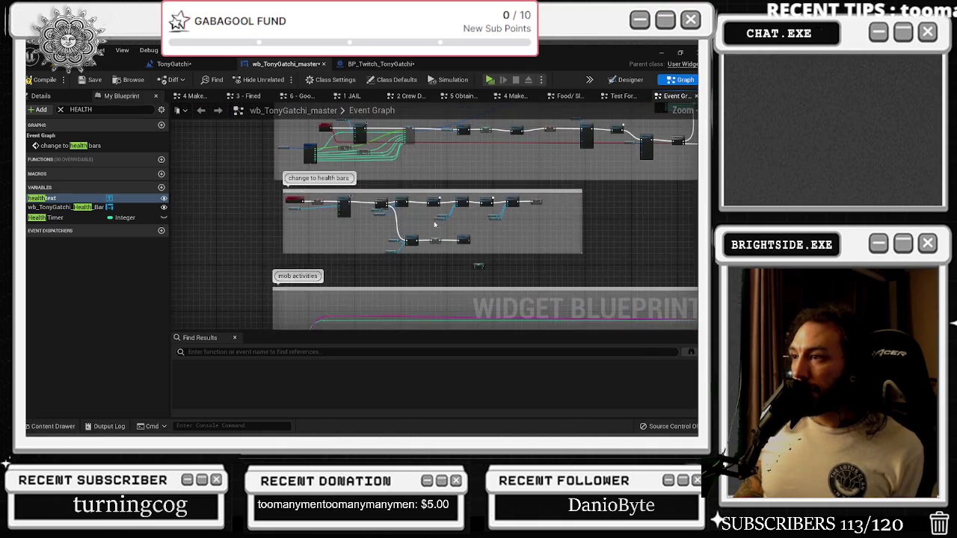
- Extend the family activities comment block's right edge outward
{"action": "scroll", "coordinate": [425, 229], "scroll_direction": "up", "scroll_amount": 5}
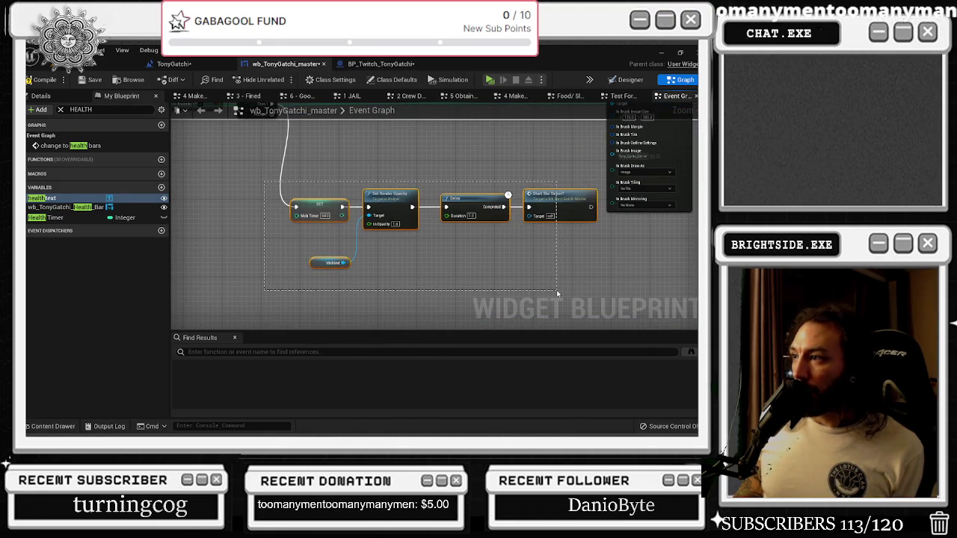
{"action": "scroll", "coordinate": [403, 191], "scroll_direction": "down", "scroll_amount": 4}
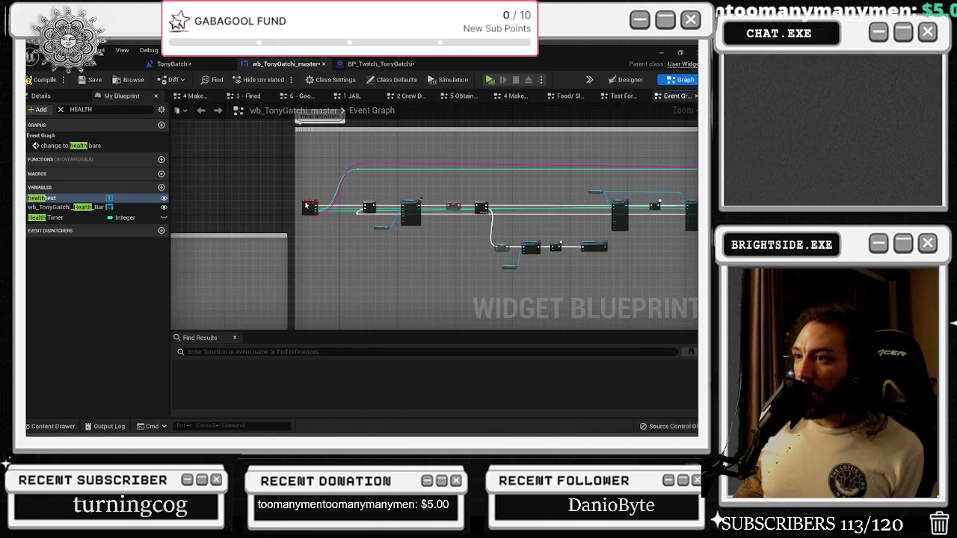
{"action": "scroll", "coordinate": [423, 261], "scroll_direction": "up", "scroll_amount": 4}
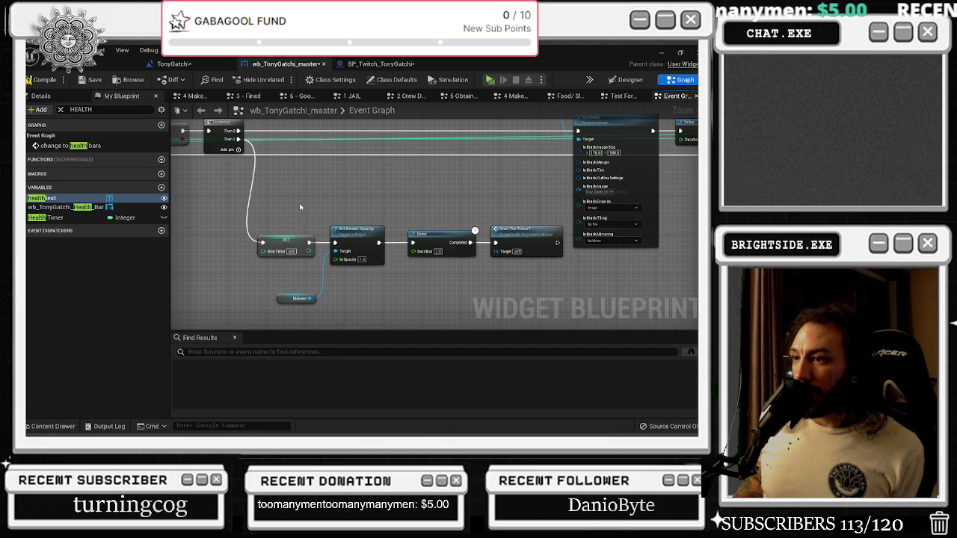
{"action": "mouse_move", "coordinate": [272, 210]}
{"action": "left_mouse_down"}
{"action": "mouse_move", "coordinate": [550, 311]}
{"action": "mouse_move", "coordinate": [535, 282]}
{"action": "left_mouse_up"}
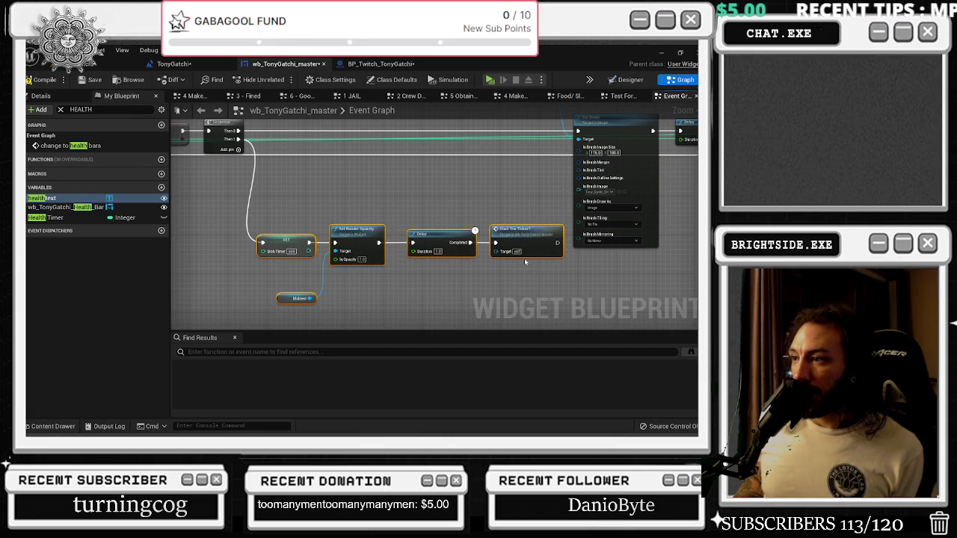
{"action": "scroll", "coordinate": [524, 261], "scroll_direction": "down", "scroll_amount": 5}
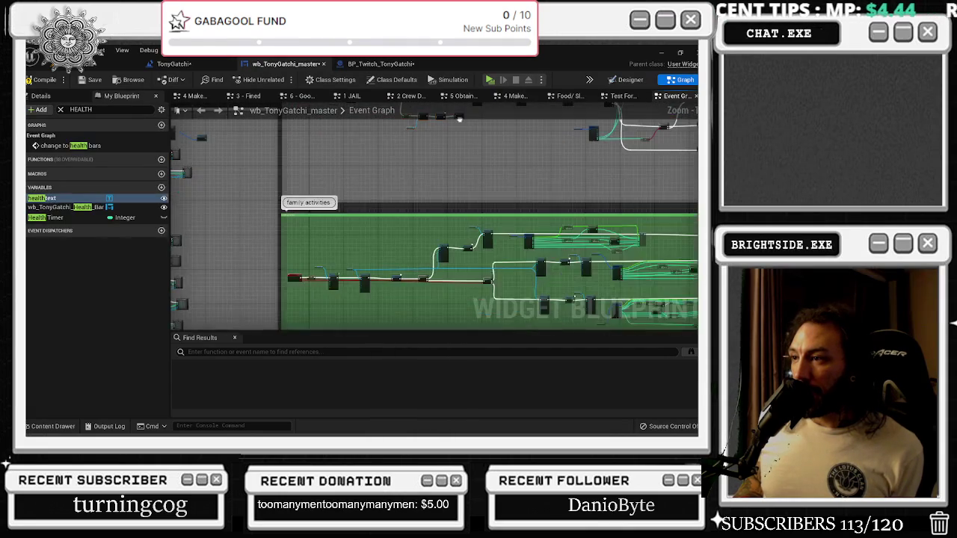
{"action": "mouse_move", "coordinate": [453, 210]}
{"action": "left_mouse_down"}
{"action": "mouse_move", "coordinate": [392, 139]}
{"action": "mouse_move", "coordinate": [370, 136]}
{"action": "left_mouse_up"}
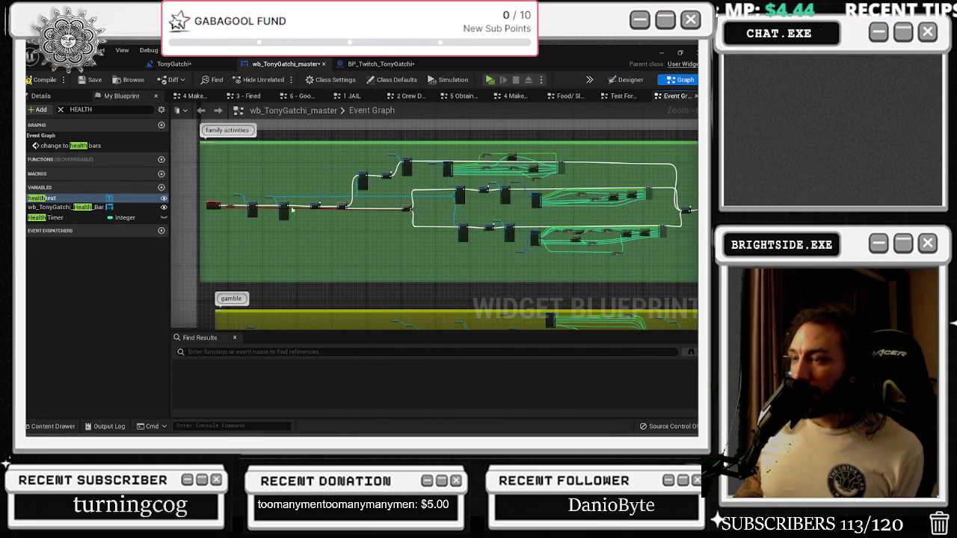
{"action": "scroll", "coordinate": [293, 208], "scroll_direction": "up", "scroll_amount": 3}
{"action": "scroll", "coordinate": [400, 207], "scroll_direction": "down", "scroll_amount": 2}
{"action": "mouse_move", "coordinate": [459, 267]}
{"action": "left_mouse_down"}
{"action": "mouse_move", "coordinate": [459, 246]}
{"action": "mouse_move", "coordinate": [433, 231]}
{"action": "mouse_move", "coordinate": [570, 234]}
{"action": "left_mouse_up"}
- Move the small SET node far right of its Delay node, then view the Designer layout
{"action": "scroll", "coordinate": [440, 257], "scroll_direction": "up", "scroll_amount": 3}
{"action": "left_click_drag", "start_coordinate": [336, 216], "coordinate": [654, 217]}
{"action": "scroll", "coordinate": [482, 236], "scroll_direction": "down", "scroll_amount": 3}
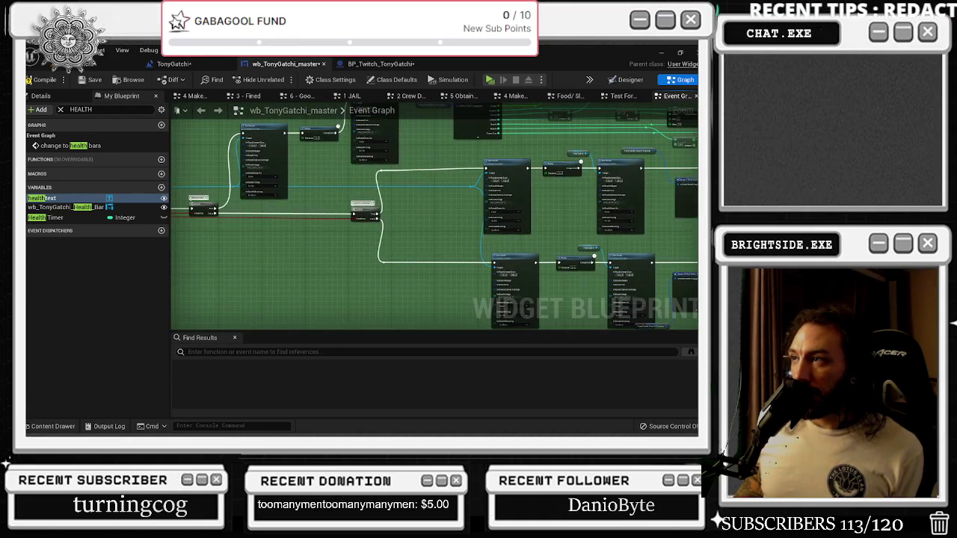
{"action": "left_click", "coordinate": [630, 80]}
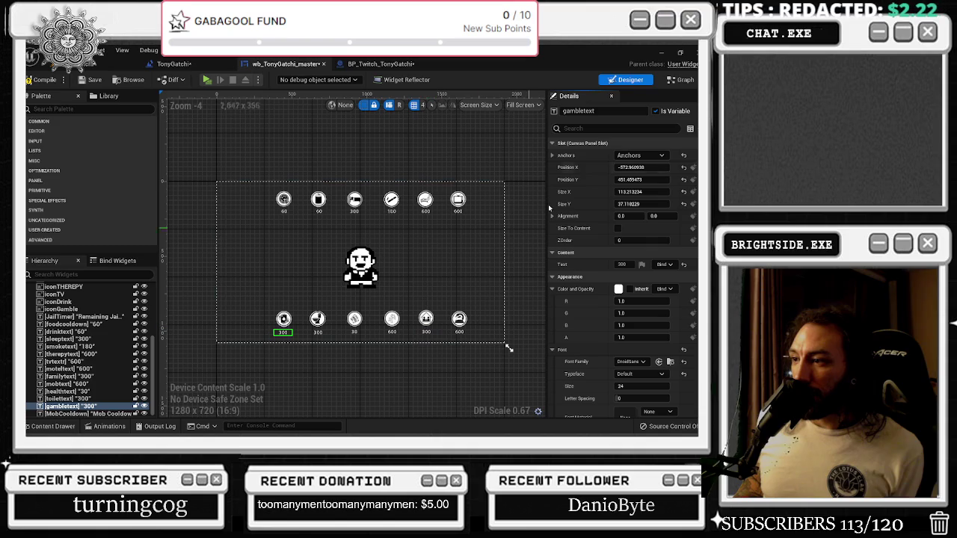
- Back in the Event Graph, drag the SET Is In Animation? node left toward its Delay node
{"action": "left_click", "coordinate": [683, 80]}
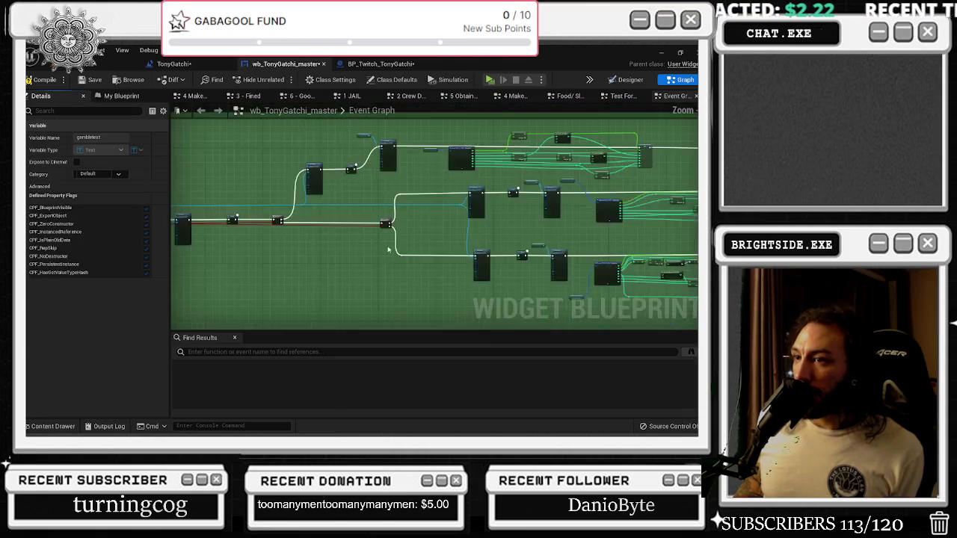
{"action": "scroll", "coordinate": [543, 239], "scroll_direction": "up", "scroll_amount": 4}
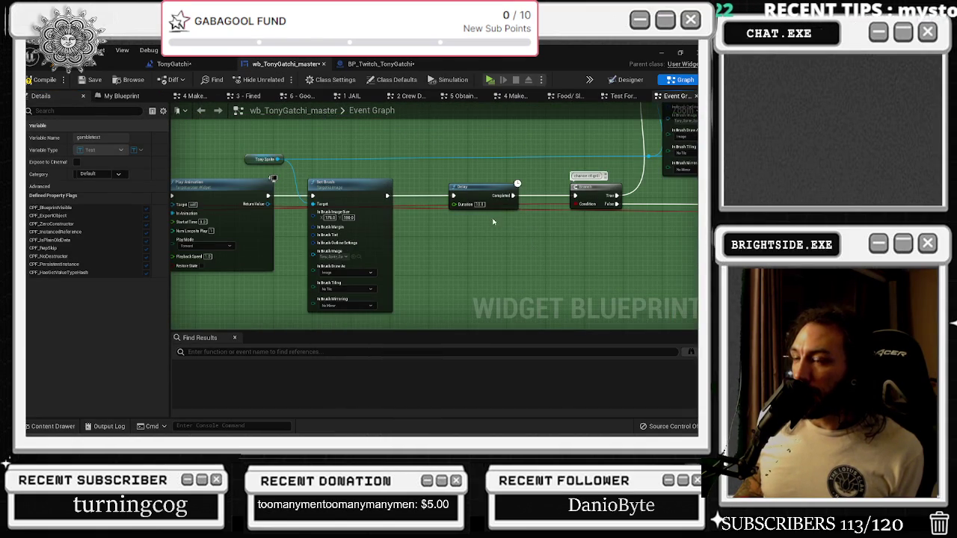
{"action": "scroll", "coordinate": [211, 204], "scroll_direction": "down", "scroll_amount": 5}
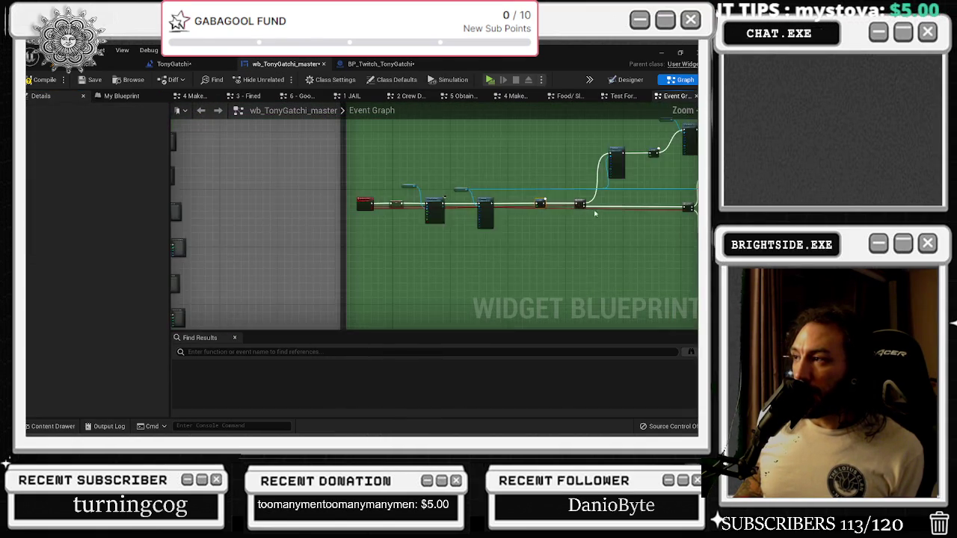
{"action": "left_click_drag", "start_coordinate": [211, 203], "coordinate": [354, 225]}
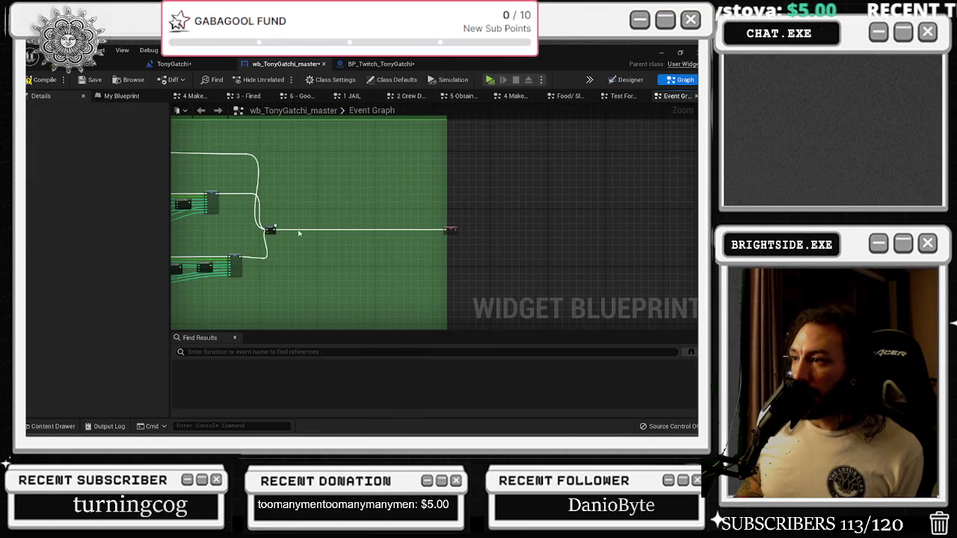
{"action": "scroll", "coordinate": [304, 231], "scroll_direction": "up", "scroll_amount": 2}
{"action": "scroll", "coordinate": [444, 220], "scroll_direction": "down", "scroll_amount": 3}
{"action": "scroll", "coordinate": [171, 223], "scroll_direction": "up", "scroll_amount": 3}
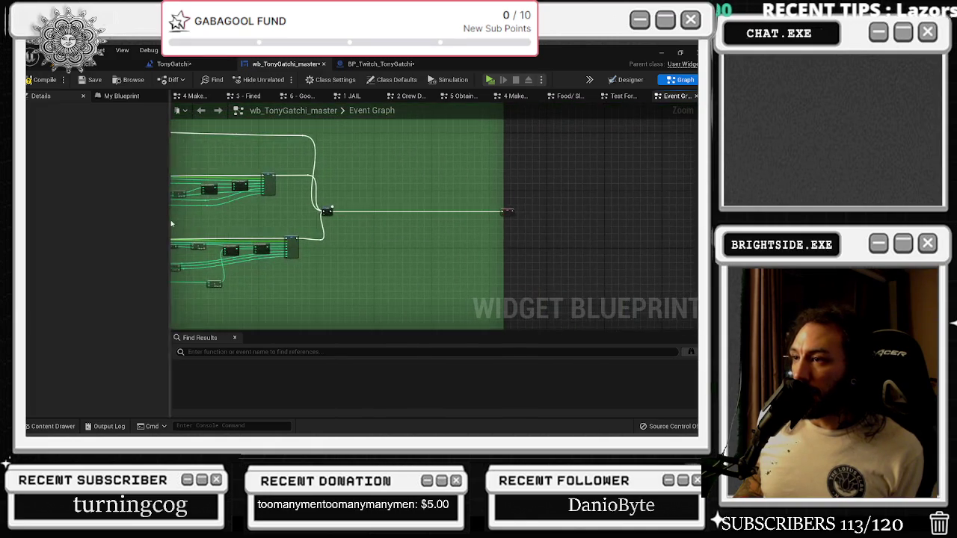
{"action": "scroll", "coordinate": [364, 222], "scroll_direction": "up", "scroll_amount": 3}
{"action": "left_click_drag", "start_coordinate": [437, 233], "coordinate": [447, 208]}
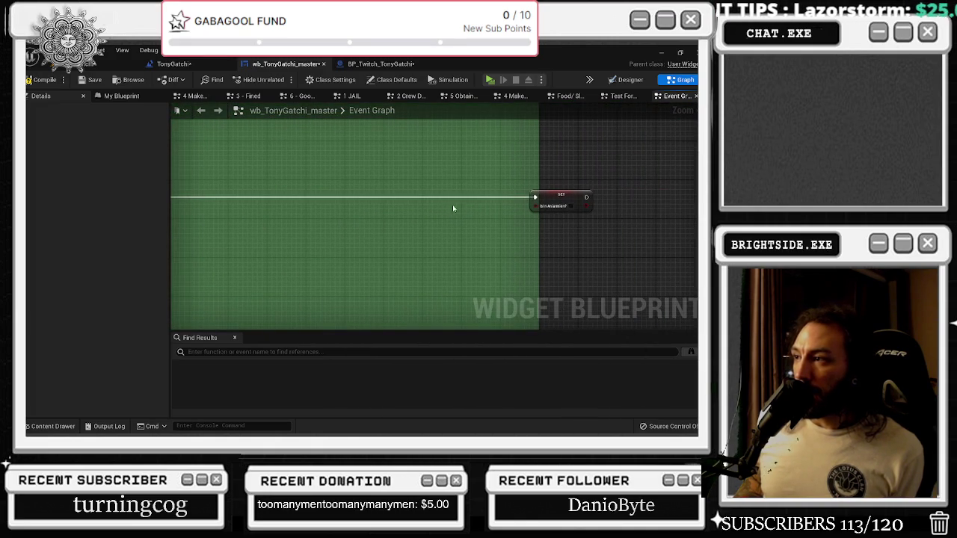
{"action": "left_click_drag", "start_coordinate": [557, 199], "coordinate": [306, 202]}
{"action": "scroll", "coordinate": [307, 203], "scroll_direction": "down", "scroll_amount": 3}
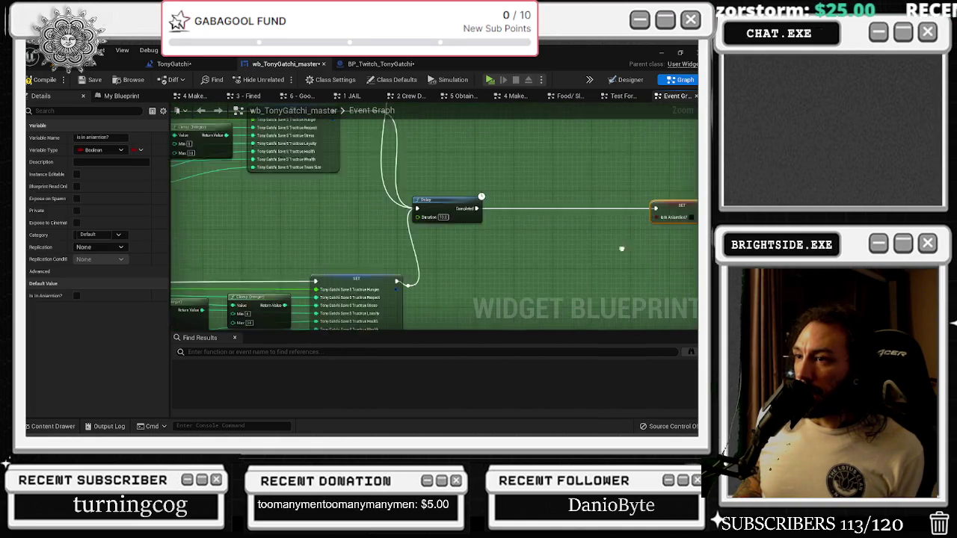
{"action": "mouse_move", "coordinate": [522, 244]}
{"action": "left_mouse_down"}
{"action": "mouse_move", "coordinate": [574, 244]}
{"action": "mouse_move", "coordinate": [661, 298]}
{"action": "mouse_move", "coordinate": [654, 131]}
{"action": "mouse_move", "coordinate": [664, 175]}
{"action": "mouse_move", "coordinate": [516, 203]}
{"action": "mouse_move", "coordinate": [448, 247]}
{"action": "mouse_move", "coordinate": [419, 224]}
{"action": "left_mouse_up"}
{"action": "mouse_move", "coordinate": [471, 194]}
{"action": "left_mouse_down"}
{"action": "mouse_move", "coordinate": [526, 199]}
{"action": "mouse_move", "coordinate": [554, 239]}
{"action": "left_mouse_up"}
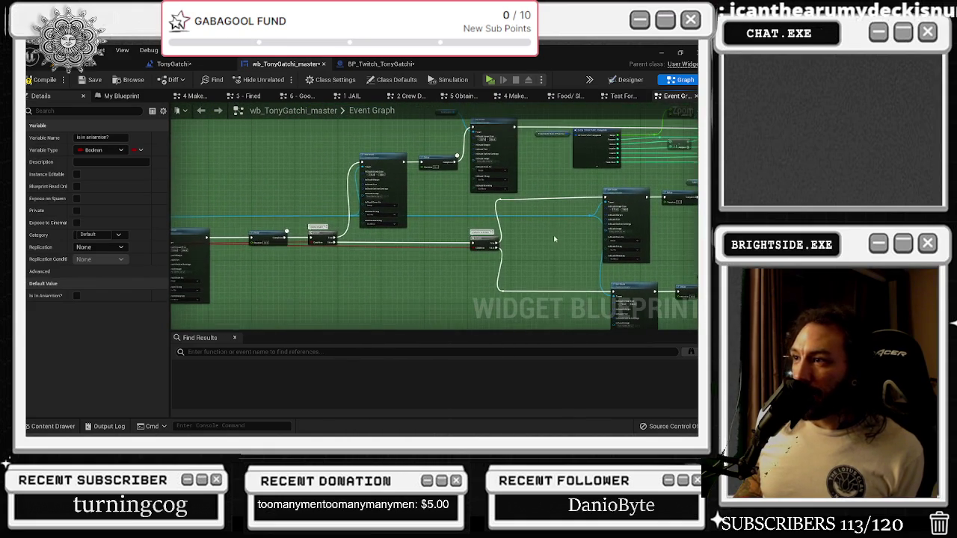
{"action": "mouse_move", "coordinate": [476, 225]}
{"action": "left_mouse_down"}
{"action": "mouse_move", "coordinate": [395, 267]}
{"action": "mouse_move", "coordinate": [418, 265]}
{"action": "left_mouse_up"}
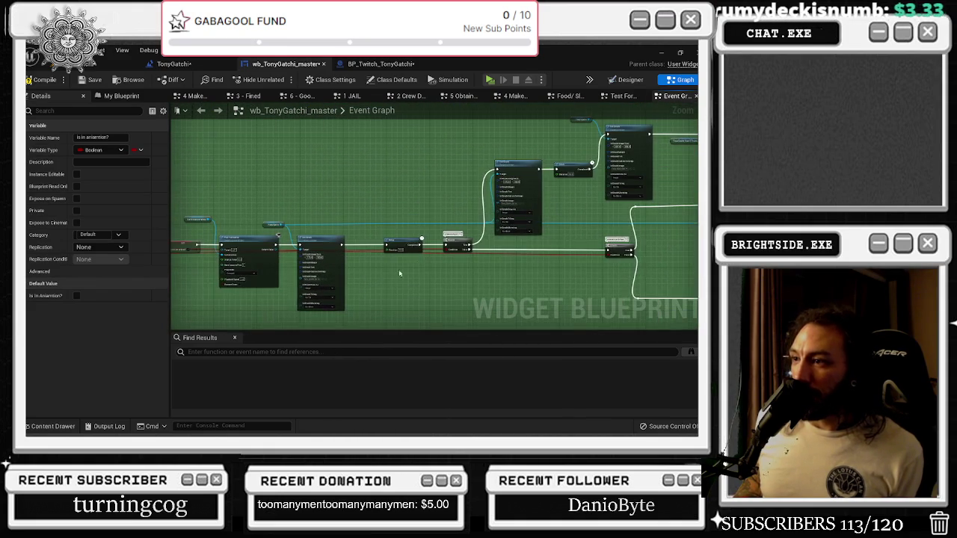
{"action": "scroll", "coordinate": [403, 239], "scroll_direction": "up", "scroll_amount": 4}
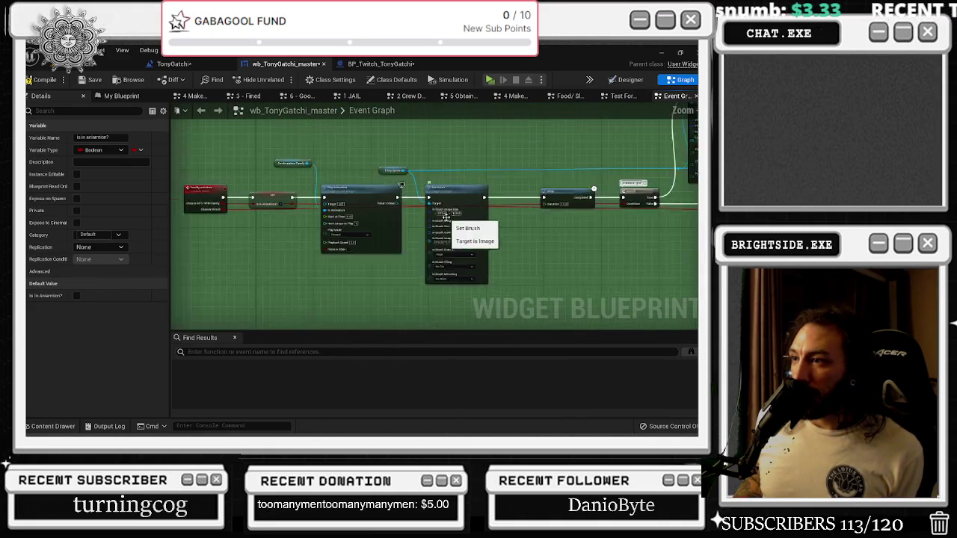
- In BP_Twitch_TonyGatchi, bring the family activity Send Twitch Message and Delay nodes into view
{"action": "left_click", "coordinate": [374, 63]}
{"action": "mouse_move", "coordinate": [337, 243]}
{"action": "left_mouse_down"}
{"action": "mouse_move", "coordinate": [300, 266]}
{"action": "mouse_move", "coordinate": [271, 394]}
{"action": "left_mouse_up"}
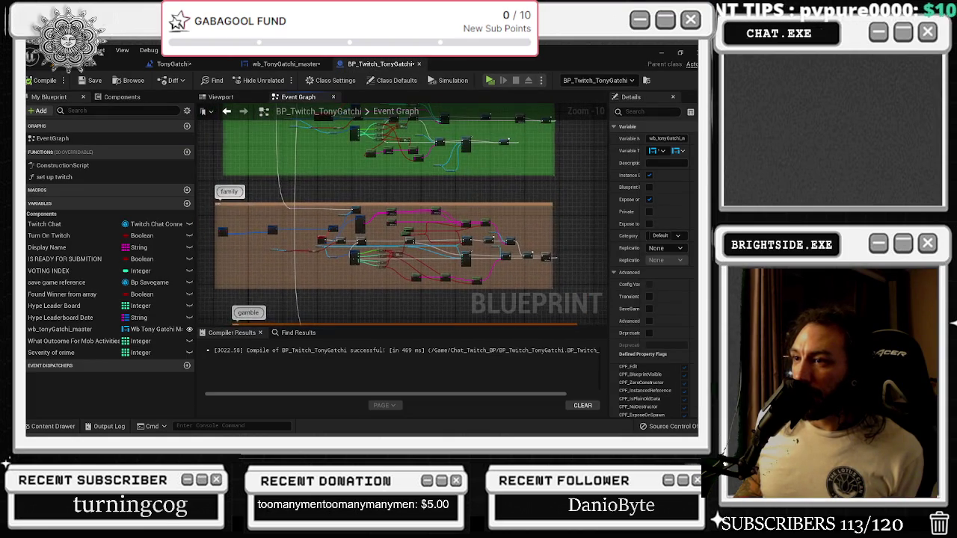
{"action": "scroll", "coordinate": [315, 243], "scroll_direction": "up", "scroll_amount": 6}
{"action": "mouse_move", "coordinate": [368, 250]}
{"action": "left_mouse_down"}
{"action": "mouse_move", "coordinate": [359, 231]}
{"action": "mouse_move", "coordinate": [378, 236]}
{"action": "mouse_move", "coordinate": [392, 225]}
{"action": "mouse_move", "coordinate": [559, 253]}
{"action": "left_mouse_up"}
{"action": "scroll", "coordinate": [391, 224], "scroll_direction": "up", "scroll_amount": 1}
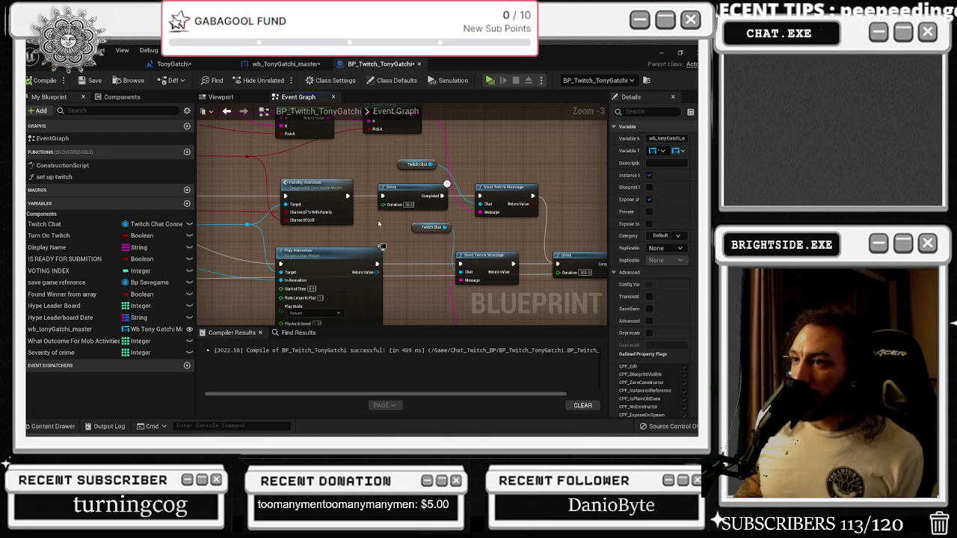
{"action": "left_click_drag", "start_coordinate": [378, 223], "coordinate": [349, 222]}
{"action": "left_click", "coordinate": [482, 199]}
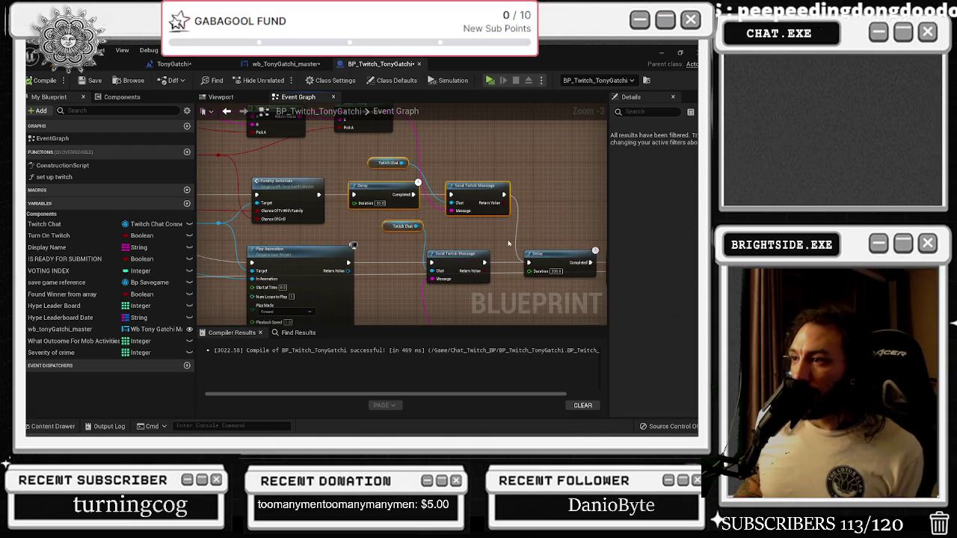
{"action": "left_click", "coordinate": [508, 244]}
{"action": "mouse_move", "coordinate": [509, 244]}
{"action": "left_mouse_down"}
{"action": "mouse_move", "coordinate": [467, 242]}
{"action": "mouse_move", "coordinate": [487, 242]}
{"action": "left_mouse_up"}
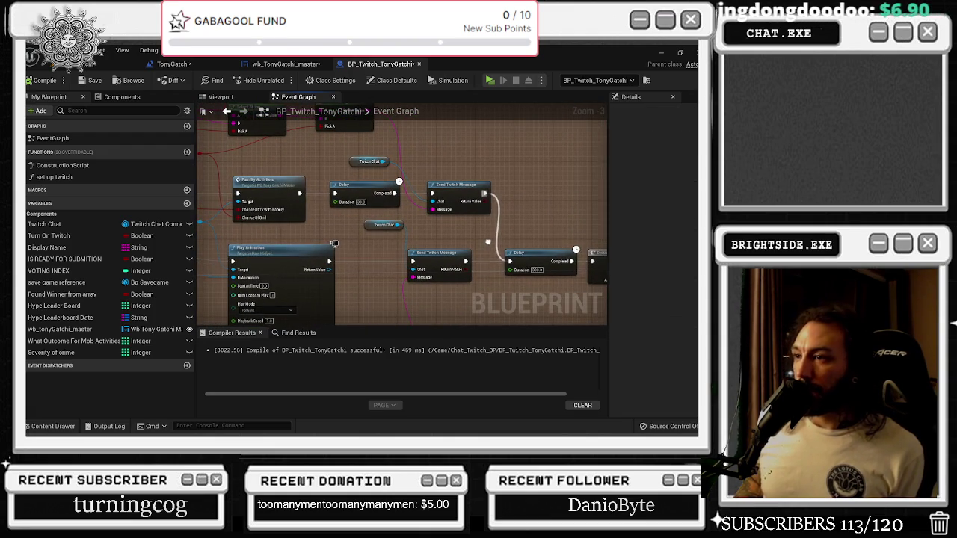
{"action": "left_click", "coordinate": [544, 270]}
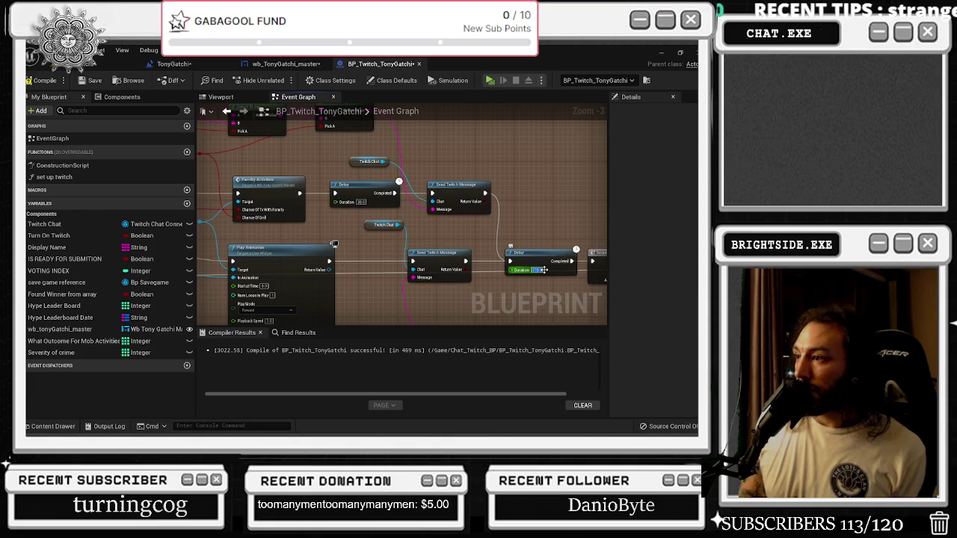
{"action": "scroll", "coordinate": [476, 223], "scroll_direction": "down", "scroll_amount": 2}
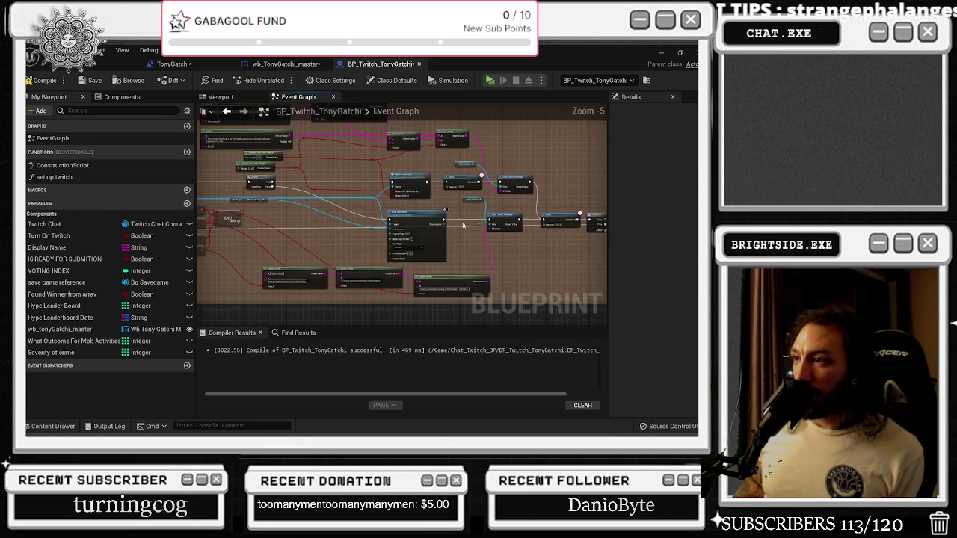
{"action": "left_click_drag", "start_coordinate": [474, 237], "coordinate": [559, 253]}
{"action": "scroll", "coordinate": [493, 243], "scroll_direction": "up", "scroll_amount": 1}
- Nudge the Play Animation, random pick and lower Delay nodes into line
{"action": "left_click_drag", "start_coordinate": [388, 242], "coordinate": [378, 239]}
{"action": "left_click_drag", "start_coordinate": [391, 192], "coordinate": [375, 192]}
{"action": "left_click", "coordinate": [469, 198]}
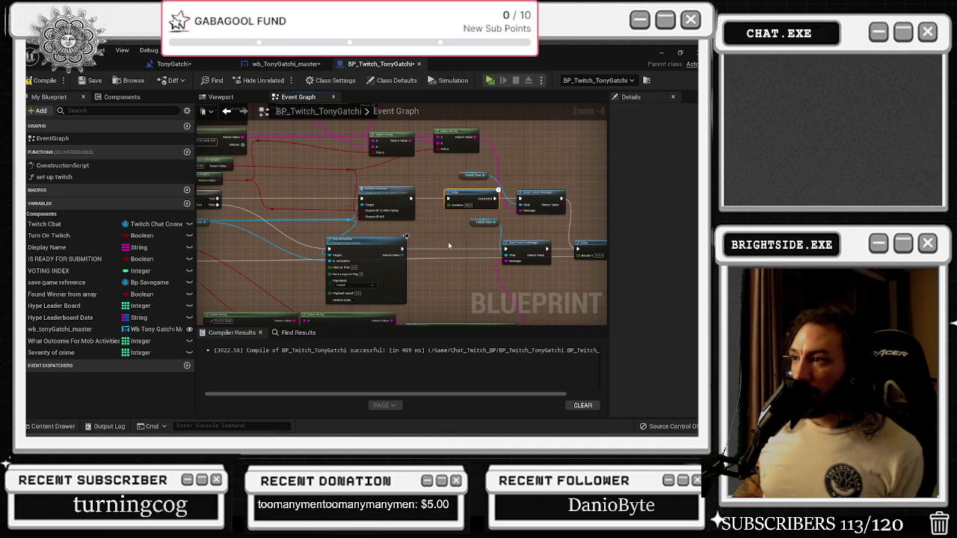
{"action": "scroll", "coordinate": [448, 245], "scroll_direction": "down", "scroll_amount": 3}
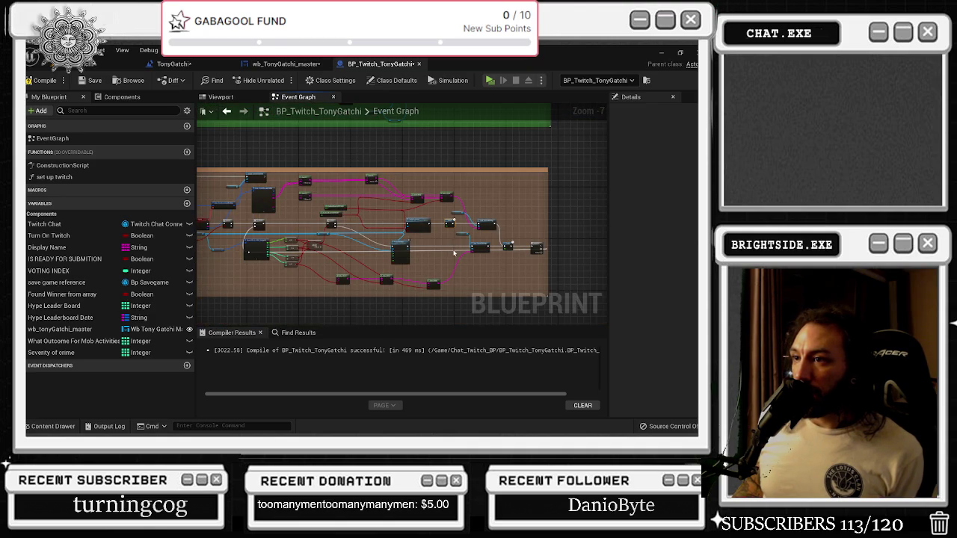
{"action": "scroll", "coordinate": [454, 254], "scroll_direction": "up", "scroll_amount": 3}
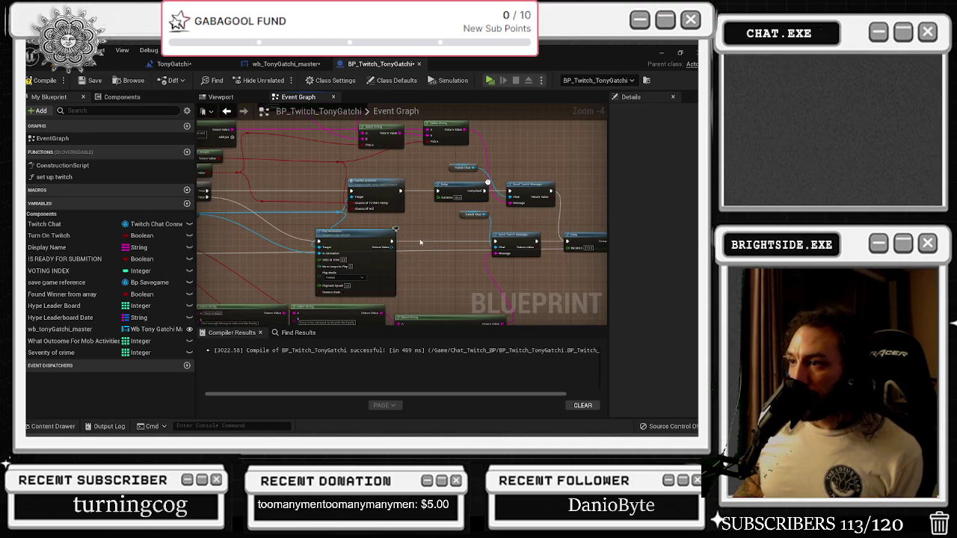
{"action": "scroll", "coordinate": [419, 241], "scroll_direction": "up", "scroll_amount": 2}
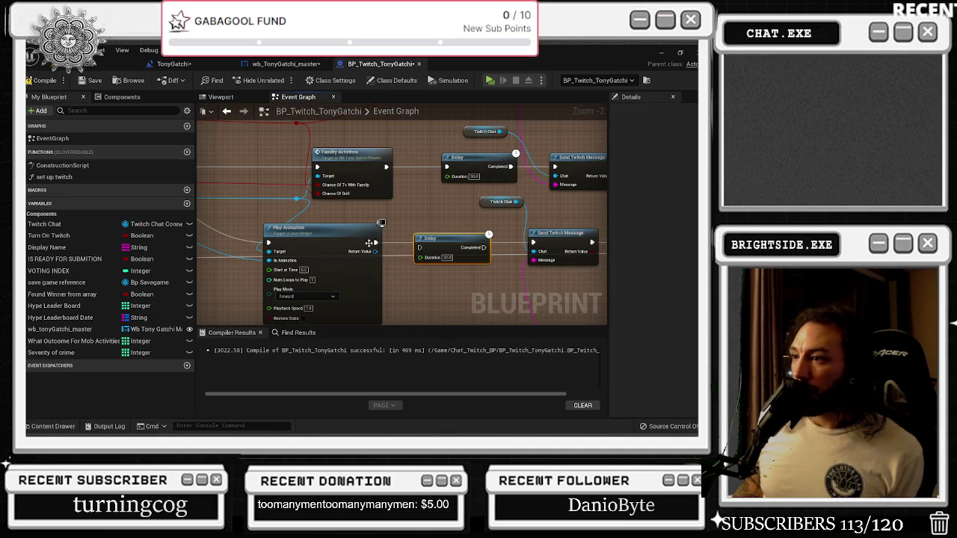
{"action": "left_click_drag", "start_coordinate": [433, 238], "coordinate": [433, 233]}
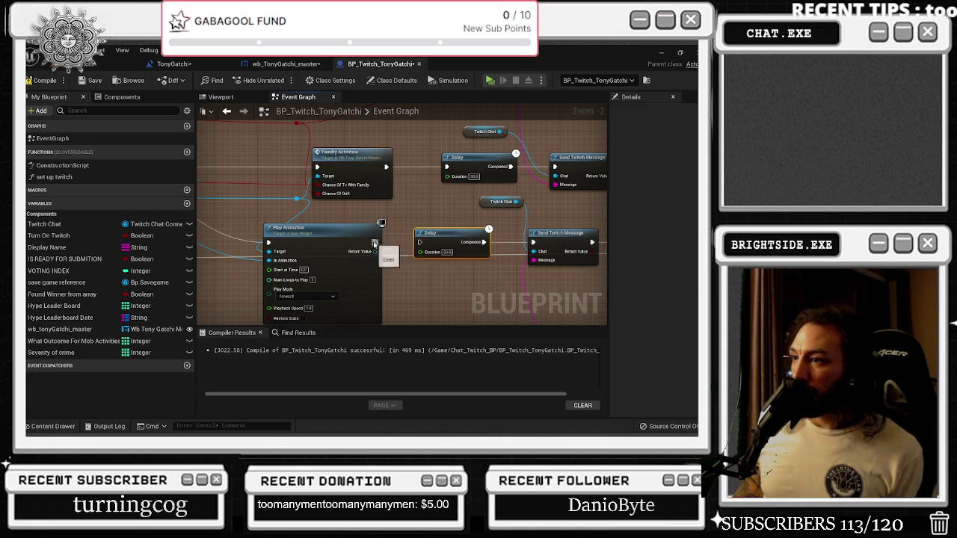
- Jump to the Family Activities event definition in the TonyGatchi widget
{"action": "left_click_drag", "start_coordinate": [374, 242], "coordinate": [322, 241]}
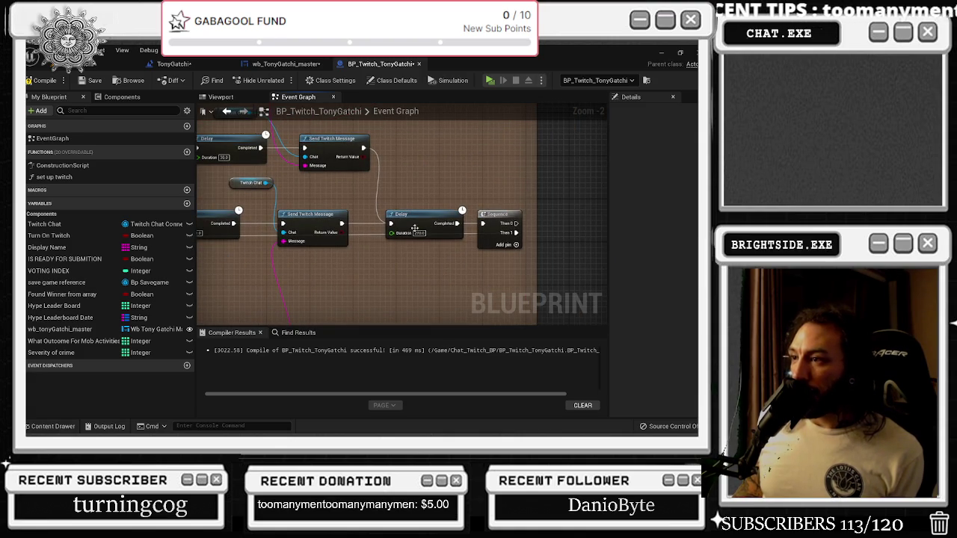
{"action": "scroll", "coordinate": [419, 225], "scroll_direction": "down", "scroll_amount": 4}
{"action": "scroll", "coordinate": [472, 220], "scroll_direction": "up", "scroll_amount": 1}
{"action": "scroll", "coordinate": [475, 235], "scroll_direction": "up", "scroll_amount": 3}
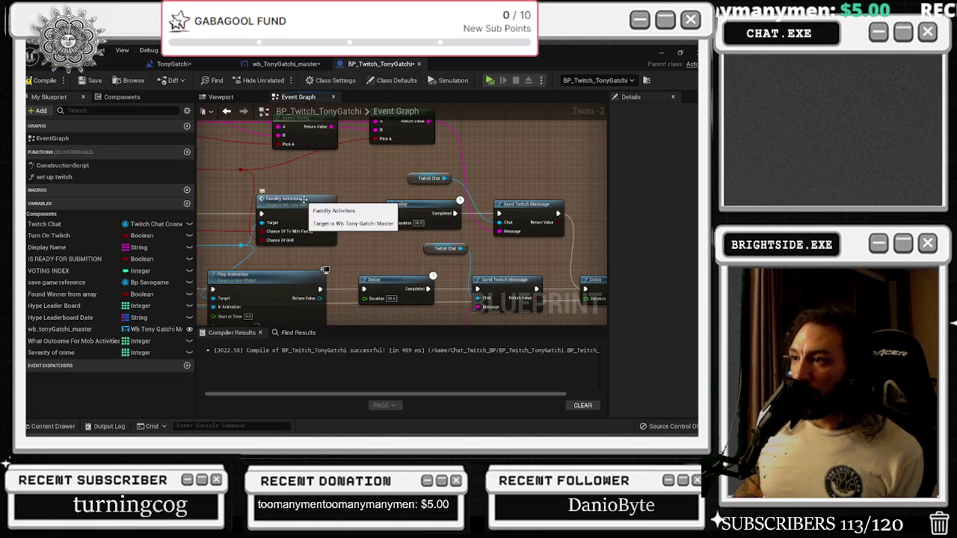
{"action": "double_click", "coordinate": [331, 213]}
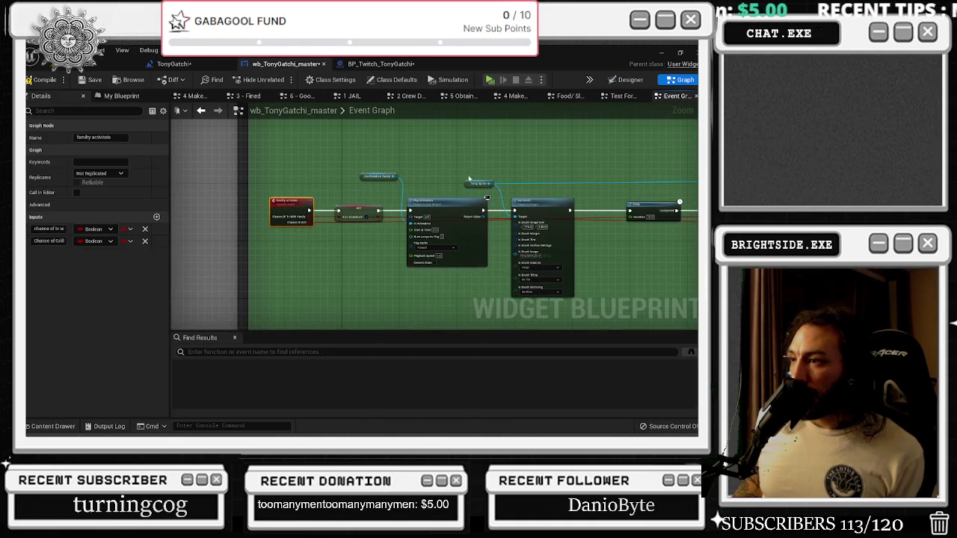
- Add a reroute point on the Family Activities wire and paste a Delay copy near the Sequence
{"action": "left_click_drag", "start_coordinate": [462, 185], "coordinate": [222, 172]}
{"action": "scroll", "coordinate": [297, 157], "scroll_direction": "down", "scroll_amount": 1}
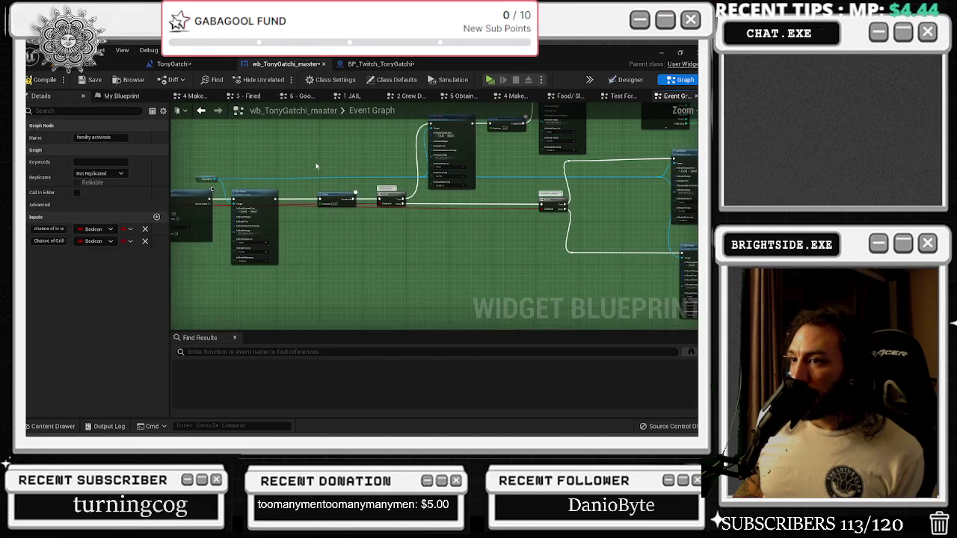
{"action": "double_click", "coordinate": [296, 201]}
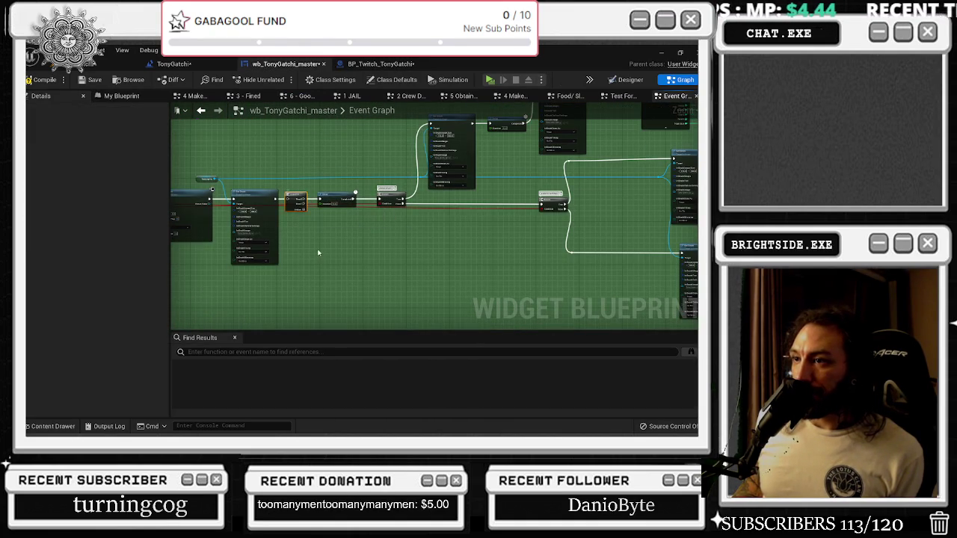
{"action": "key", "text": "ctrl+v"}
{"action": "scroll", "coordinate": [353, 260], "scroll_direction": "up", "scroll_amount": 3}
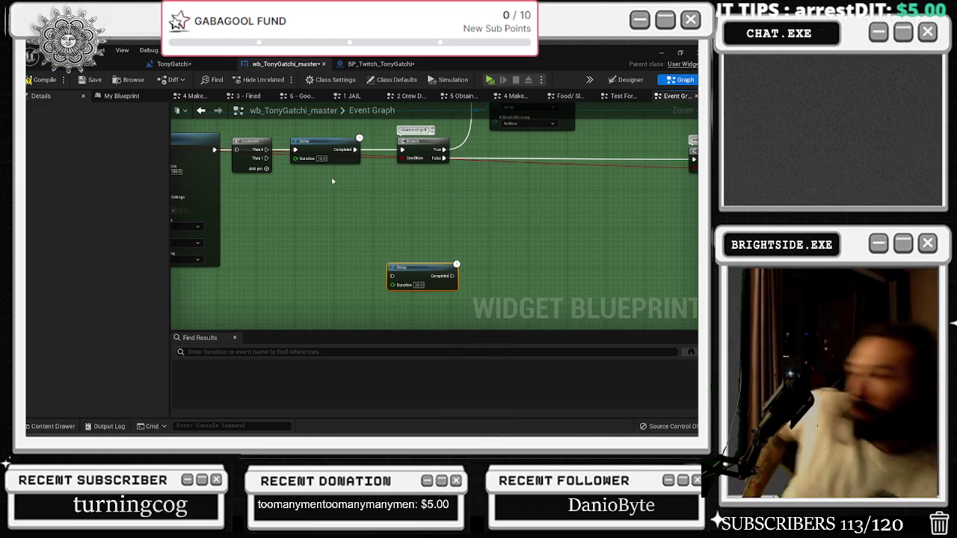
{"action": "left_click", "coordinate": [279, 199]}
{"action": "left_click_drag", "start_coordinate": [237, 149], "coordinate": [235, 153]}
{"action": "scroll", "coordinate": [359, 216], "scroll_direction": "down", "scroll_amount": 8}
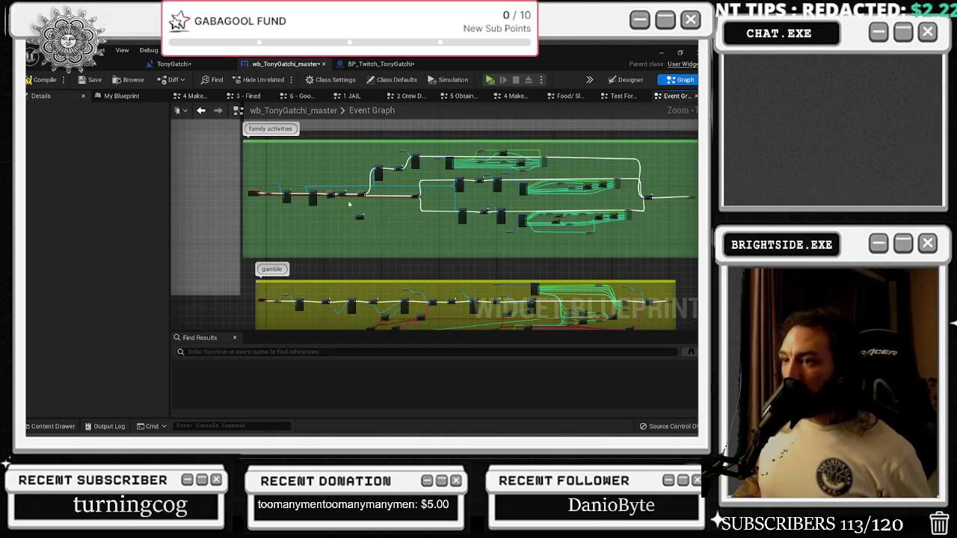
{"action": "scroll", "coordinate": [359, 216], "scroll_direction": "up", "scroll_amount": 6}
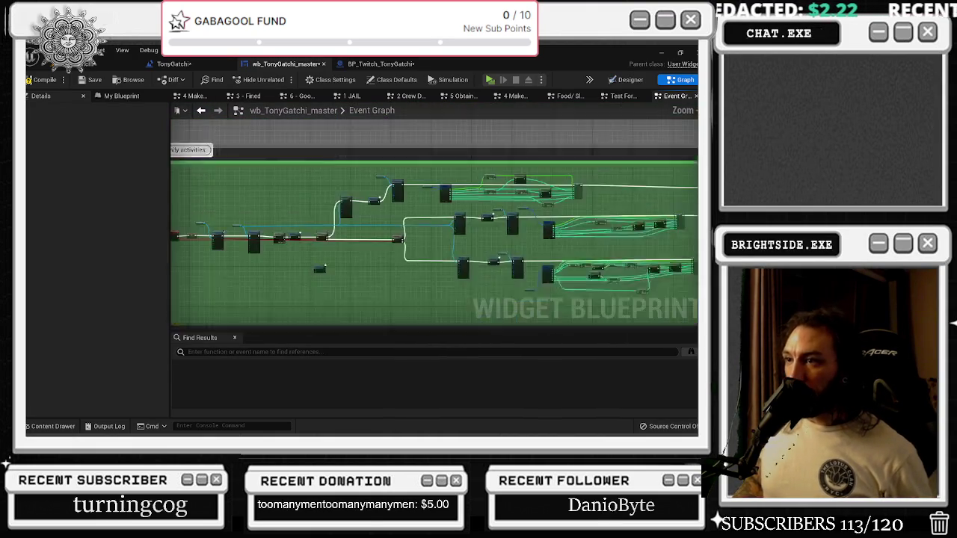
{"action": "scroll", "coordinate": [347, 228], "scroll_direction": "up", "scroll_amount": 2}
- Delete the lone Delay and move the pasted Mob Timer, opacity, Delay and ticker chain beside the Sequence
{"action": "left_click", "coordinate": [357, 162]}
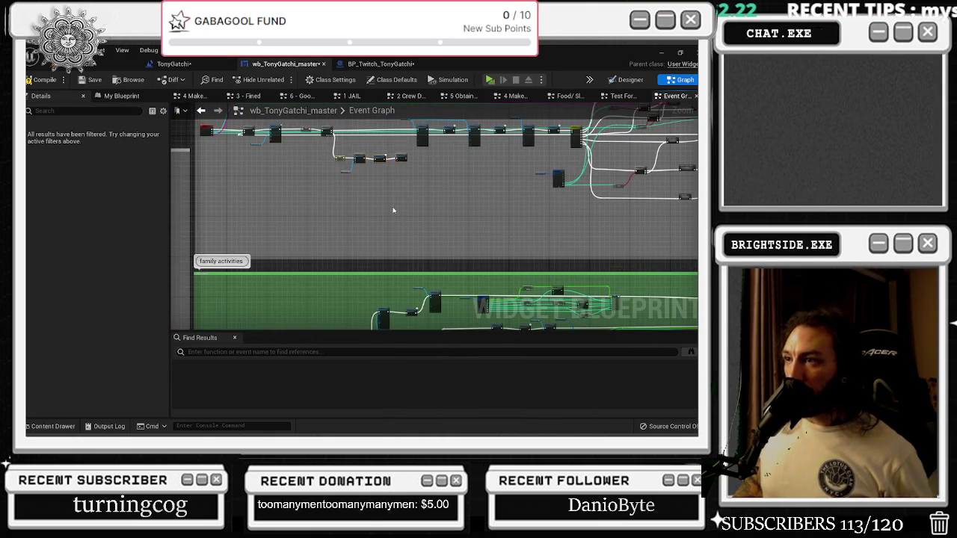
{"action": "scroll", "coordinate": [353, 245], "scroll_direction": "up", "scroll_amount": 8}
{"action": "left_click_drag", "start_coordinate": [342, 248], "coordinate": [311, 297]}
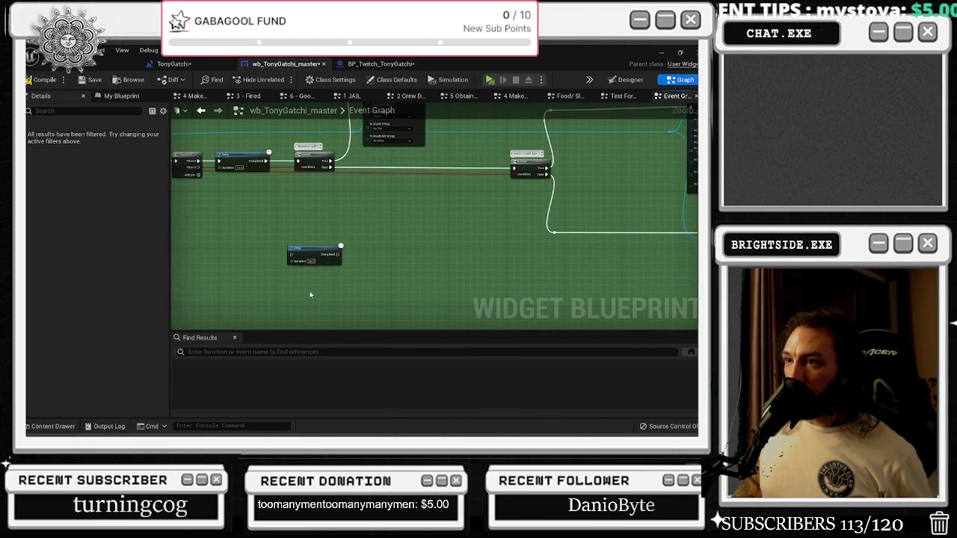
{"action": "left_click", "coordinate": [236, 290]}
{"action": "key", "text": "ctrl+v"}
{"action": "left_click", "coordinate": [322, 254]}
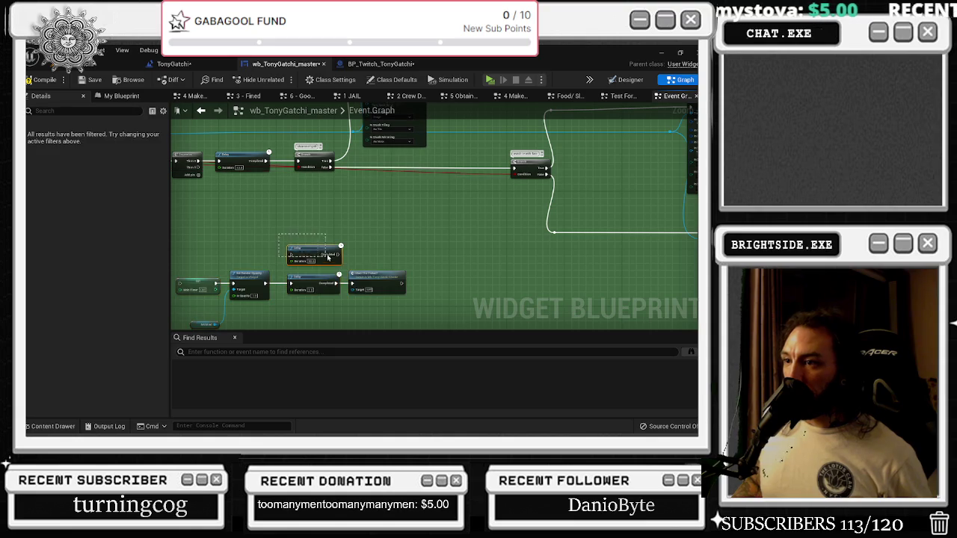
{"action": "key", "text": "Delete"}
{"action": "left_click_drag", "start_coordinate": [199, 267], "coordinate": [362, 318]}
{"action": "scroll", "coordinate": [314, 247], "scroll_direction": "up", "scroll_amount": 2}
{"action": "left_click_drag", "start_coordinate": [314, 247], "coordinate": [419, 239]}
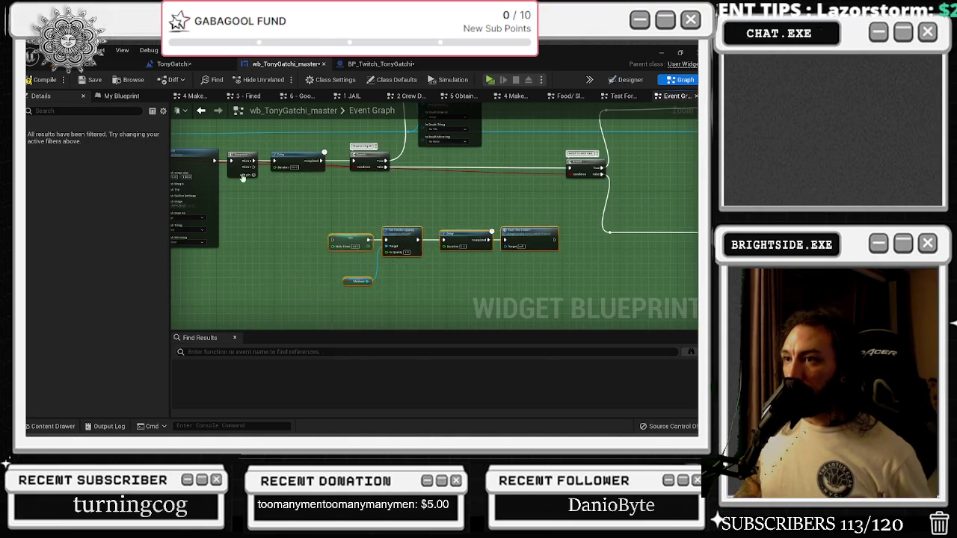
{"action": "scroll", "coordinate": [255, 187], "scroll_direction": "up", "scroll_amount": 2}
{"action": "mouse_move", "coordinate": [266, 164]}
{"action": "left_mouse_down"}
{"action": "mouse_move", "coordinate": [346, 267]}
{"action": "mouse_move", "coordinate": [405, 293]}
{"action": "left_mouse_up"}
{"action": "key", "text": "alt+Tab"}
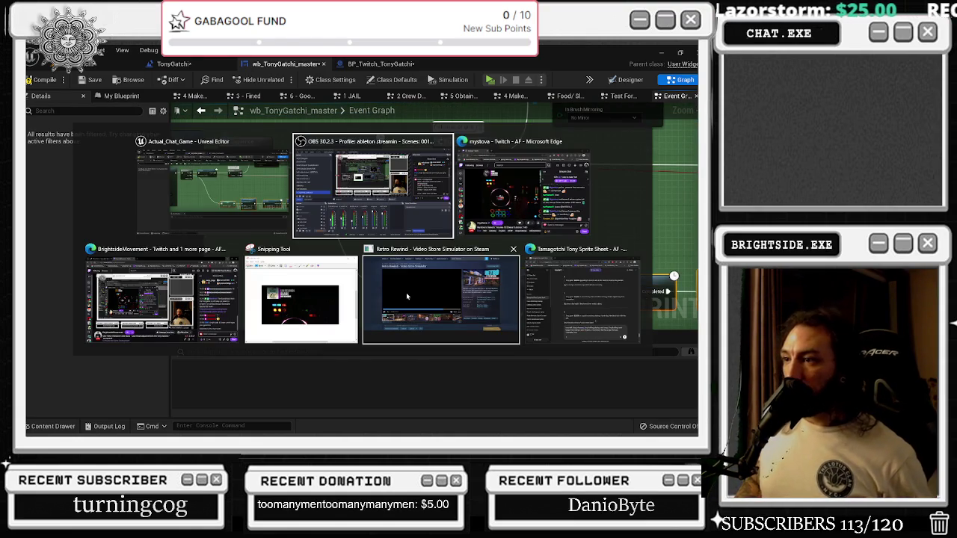
- Return to the Unreal Editor graph to wire Sequence Then 1 into SET Mob Timer
{"action": "key", "text": "Escape"}
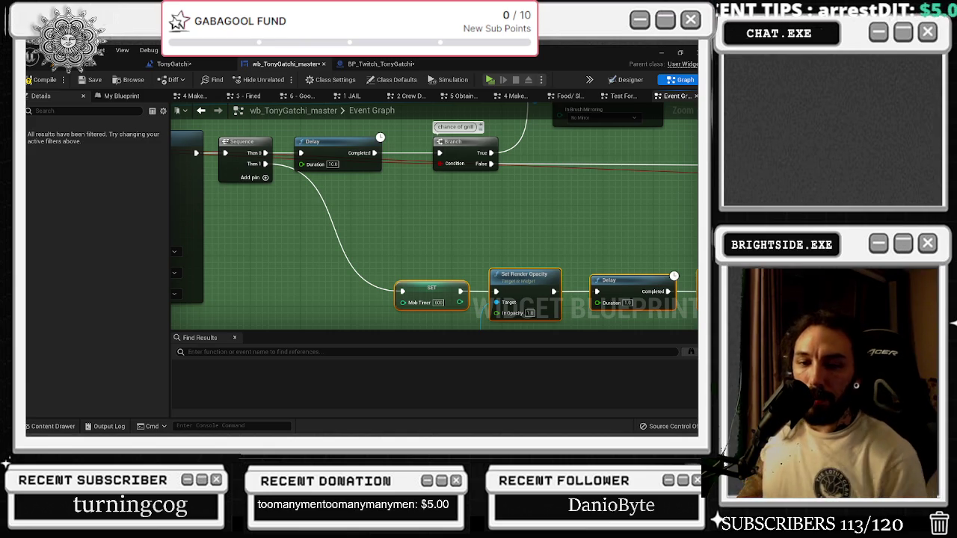
- Drag the Delay node right of the two stat SET nodes and shift the 'is in aniamtion?' SET node
{"action": "scroll", "coordinate": [377, 241], "scroll_direction": "down", "scroll_amount": 1}
{"action": "mouse_move", "coordinate": [401, 241]}
{"action": "left_mouse_down"}
{"action": "mouse_move", "coordinate": [562, 265]}
{"action": "mouse_move", "coordinate": [568, 242]}
{"action": "mouse_move", "coordinate": [598, 234]}
{"action": "left_mouse_up"}
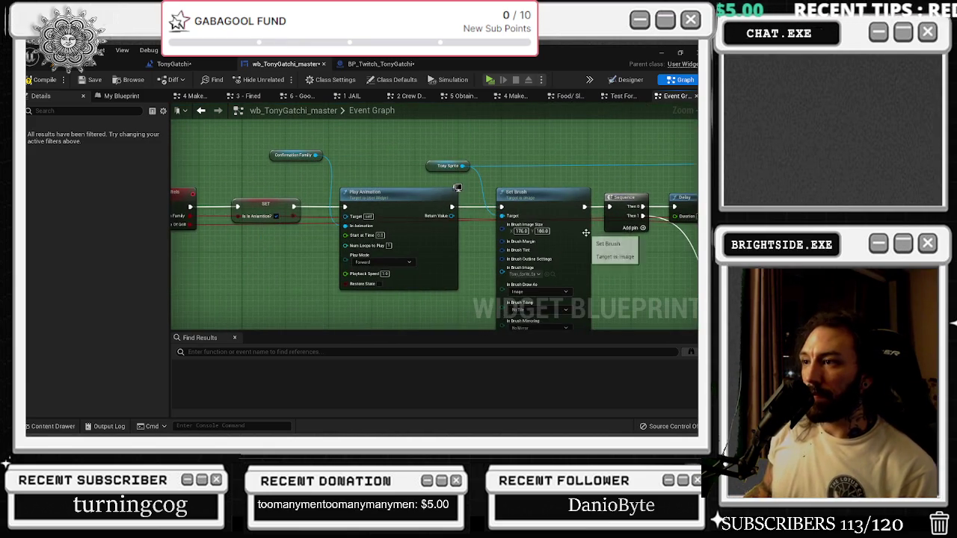
{"action": "scroll", "coordinate": [598, 234], "scroll_direction": "down", "scroll_amount": 5}
{"action": "scroll", "coordinate": [448, 214], "scroll_direction": "up", "scroll_amount": 3}
{"action": "left_click_drag", "start_coordinate": [448, 214], "coordinate": [276, 227]}
{"action": "scroll", "coordinate": [572, 198], "scroll_direction": "up", "scroll_amount": 2}
{"action": "left_click_drag", "start_coordinate": [572, 198], "coordinate": [459, 229]}
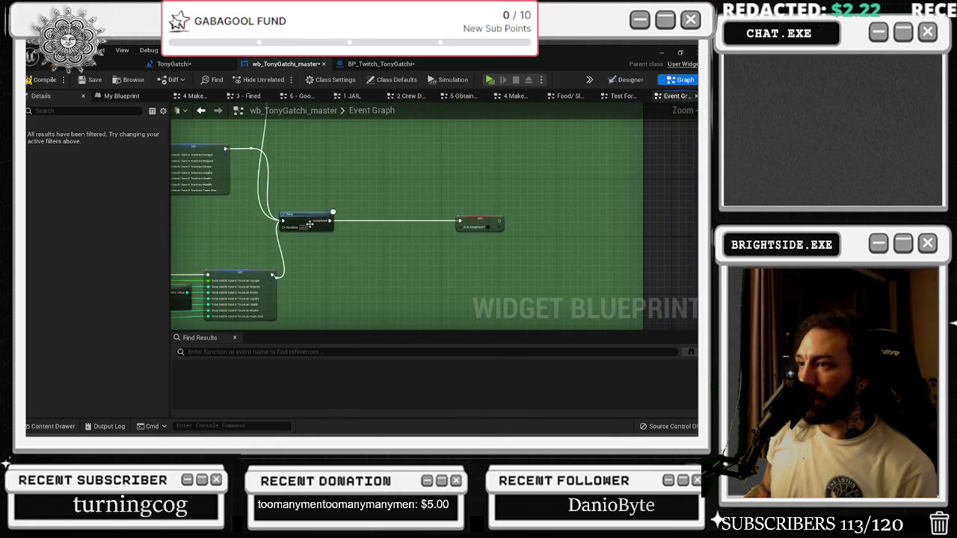
{"action": "left_click_drag", "start_coordinate": [322, 217], "coordinate": [358, 217]}
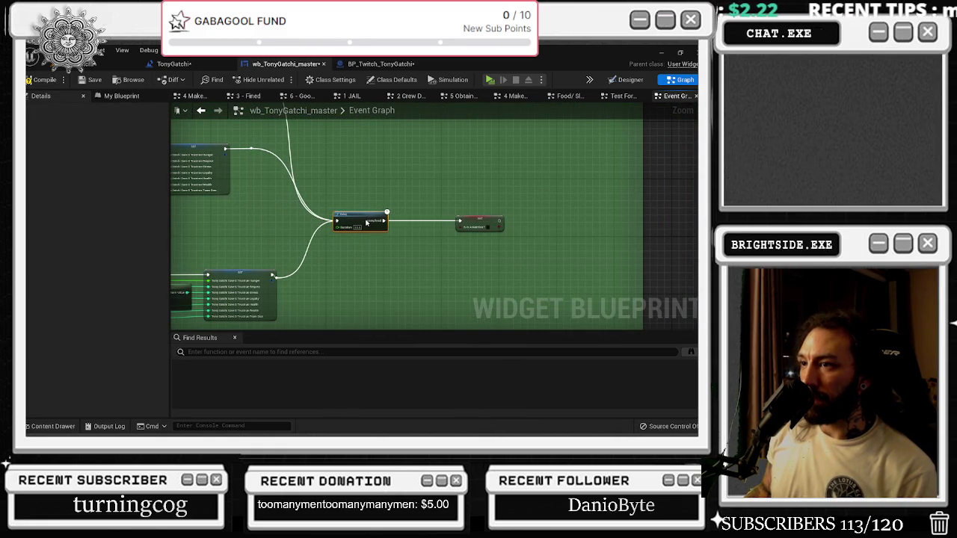
{"action": "mouse_move", "coordinate": [470, 225]}
{"action": "left_mouse_down"}
{"action": "mouse_move", "coordinate": [460, 224]}
{"action": "mouse_move", "coordinate": [665, 205]}
{"action": "left_mouse_up"}
{"action": "scroll", "coordinate": [448, 222], "scroll_direction": "down", "scroll_amount": 4}
{"action": "scroll", "coordinate": [430, 218], "scroll_direction": "up", "scroll_amount": 2}
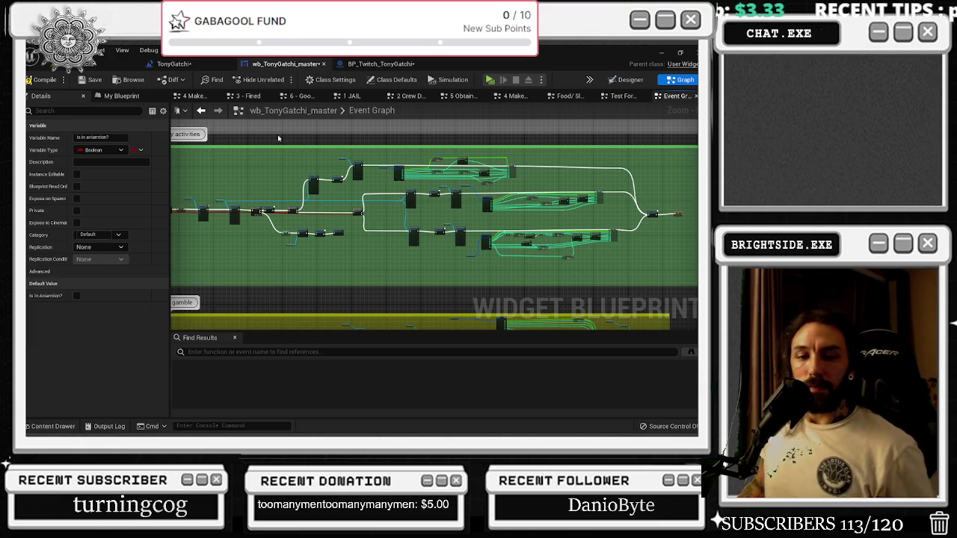
{"action": "key", "text": "alt+Tab"}
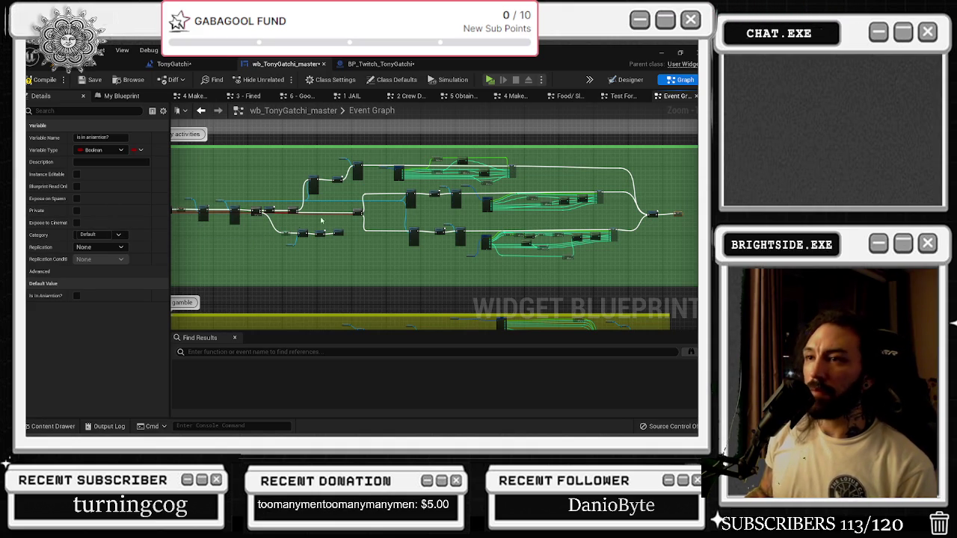
{"action": "scroll", "coordinate": [321, 218], "scroll_direction": "down", "scroll_amount": 2}
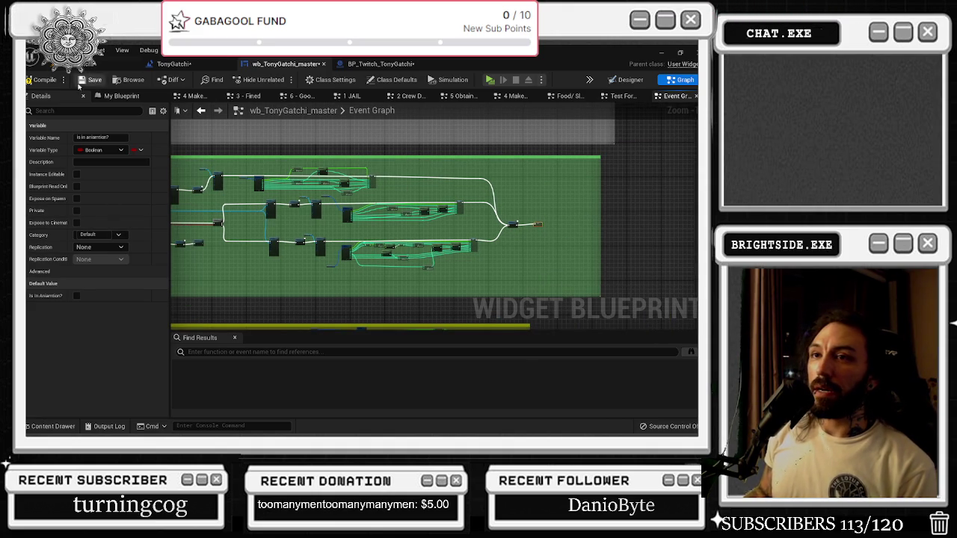
- Switch to the BP_Twitch_TonyGatchi Event Graph and pan out to its Family Activities call
{"action": "left_click", "coordinate": [94, 80]}
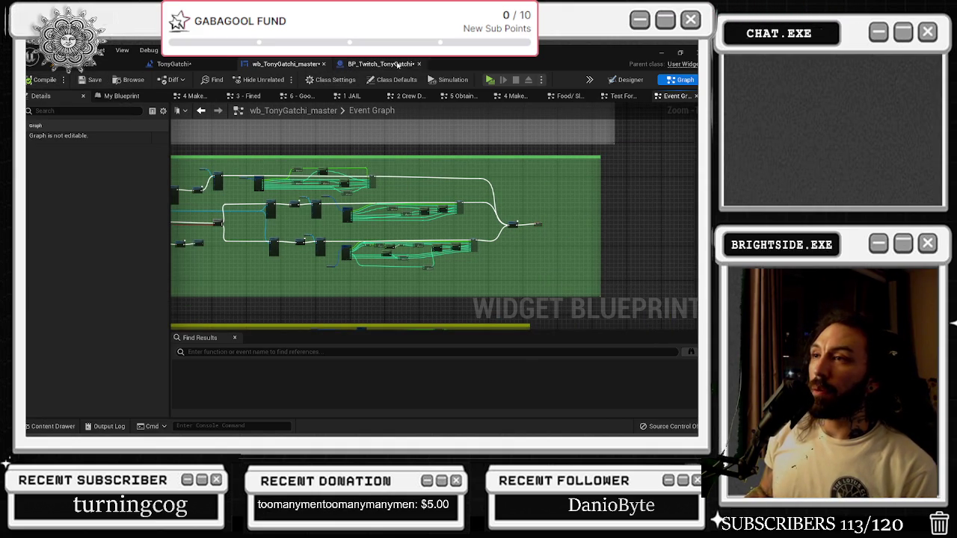
{"action": "left_click", "coordinate": [174, 64]}
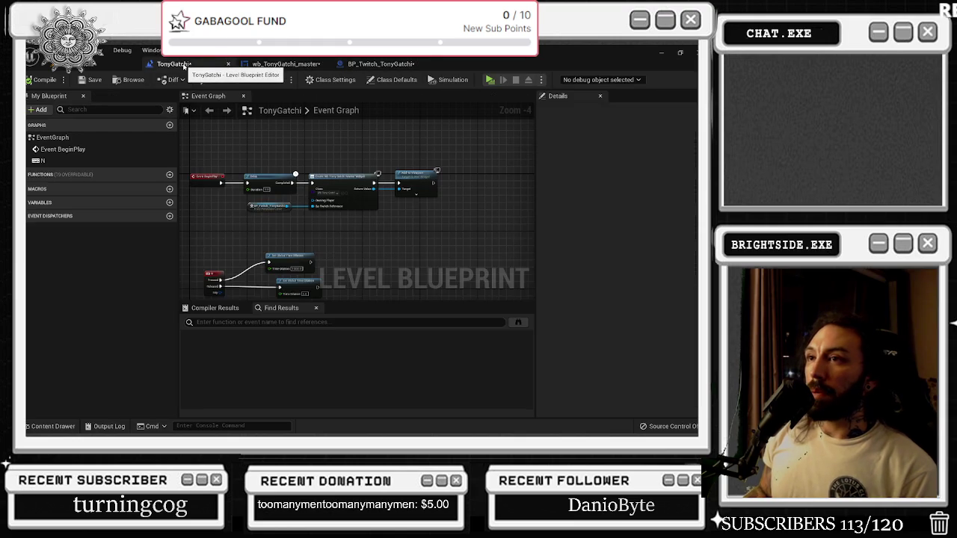
{"action": "left_click", "coordinate": [299, 66]}
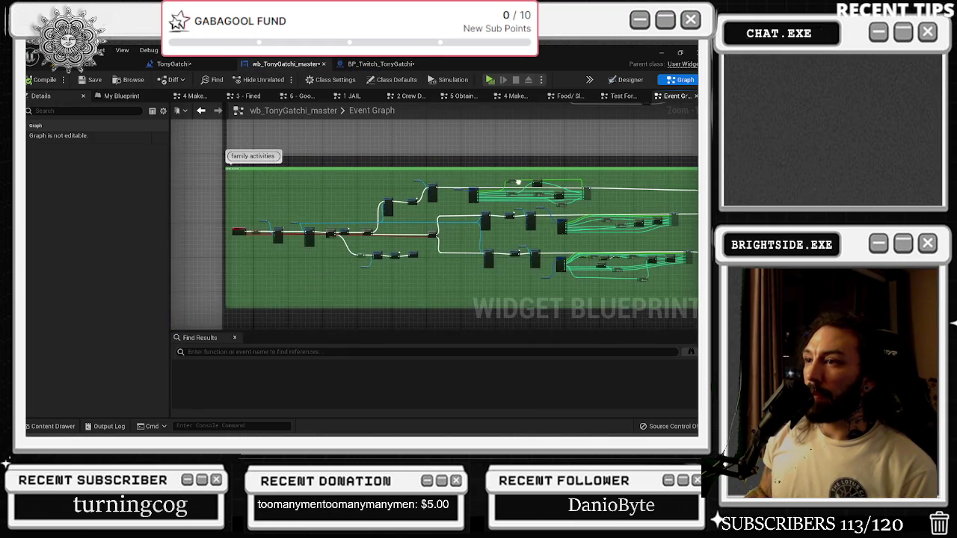
{"action": "left_click", "coordinate": [373, 64]}
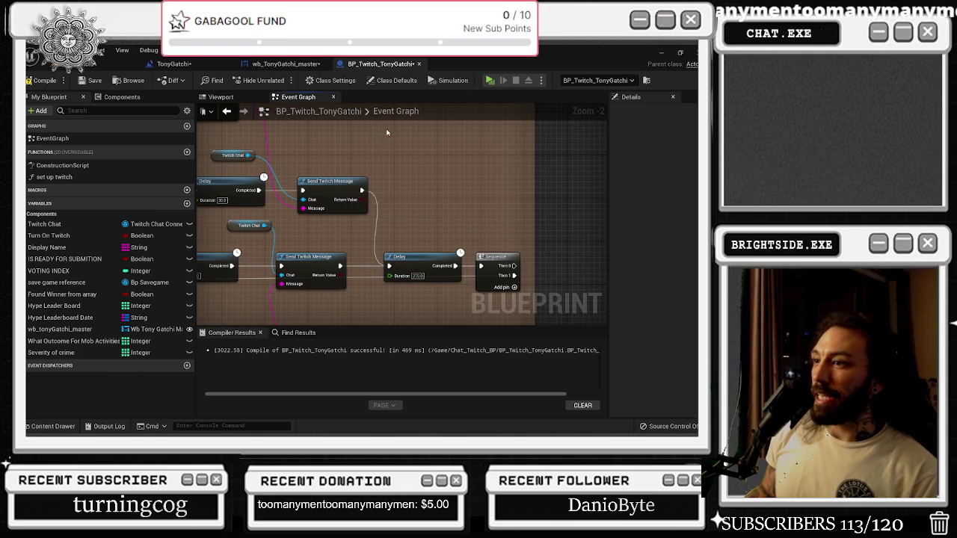
{"action": "left_click_drag", "start_coordinate": [327, 170], "coordinate": [462, 153]}
{"action": "scroll", "coordinate": [441, 169], "scroll_direction": "down", "scroll_amount": 2}
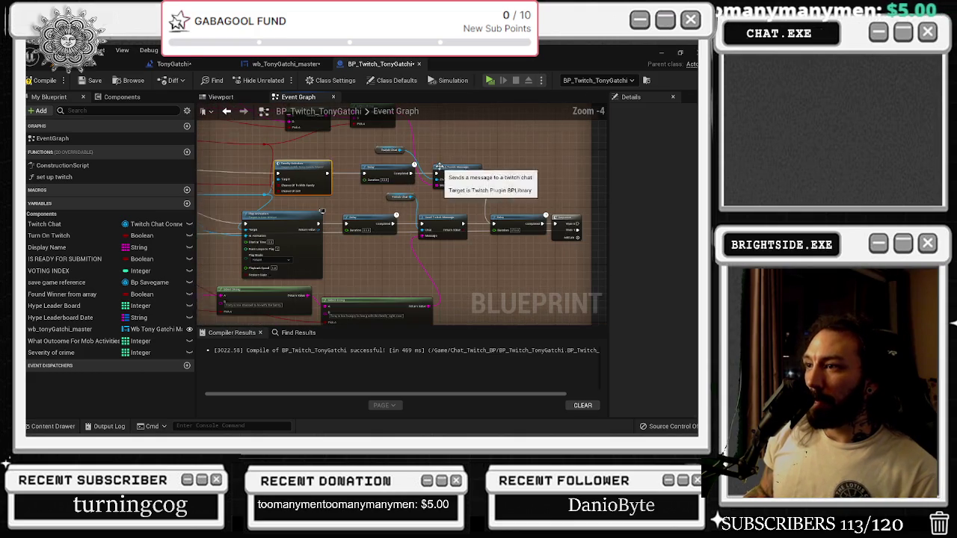
- Drop a SET Family Timer node wired into Set Render Opacity, replacing the SET Mob Timer node
{"action": "double_click", "coordinate": [302, 171]}
{"action": "scroll", "coordinate": [339, 219], "scroll_direction": "up", "scroll_amount": 1}
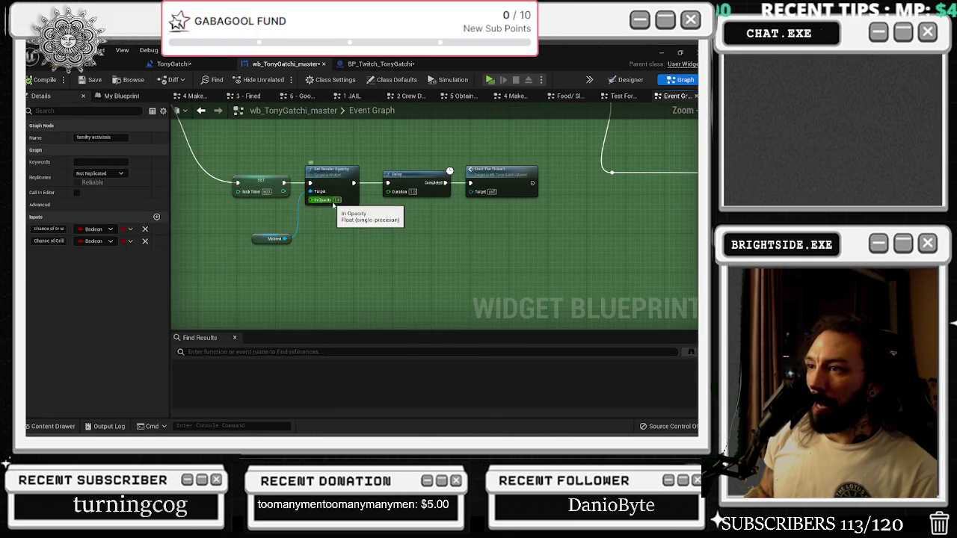
{"action": "left_click", "coordinate": [95, 97]}
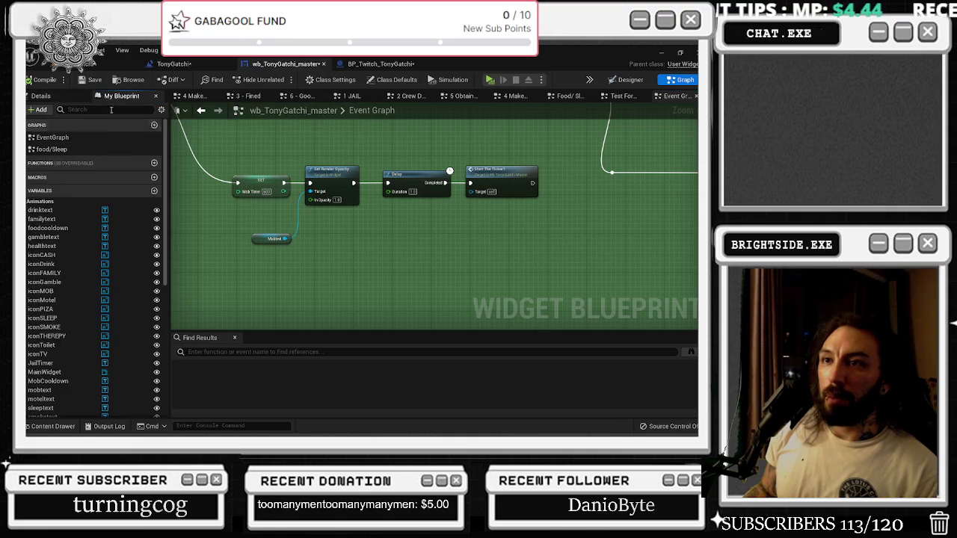
{"action": "scroll", "coordinate": [67, 299], "scroll_direction": "down", "scroll_amount": 5}
{"action": "mouse_move", "coordinate": [50, 388]}
{"action": "left_mouse_down"}
{"action": "mouse_move", "coordinate": [288, 262]}
{"action": "mouse_move", "coordinate": [231, 146]}
{"action": "left_mouse_up"}
{"action": "left_click_drag", "start_coordinate": [290, 235], "coordinate": [287, 200]}
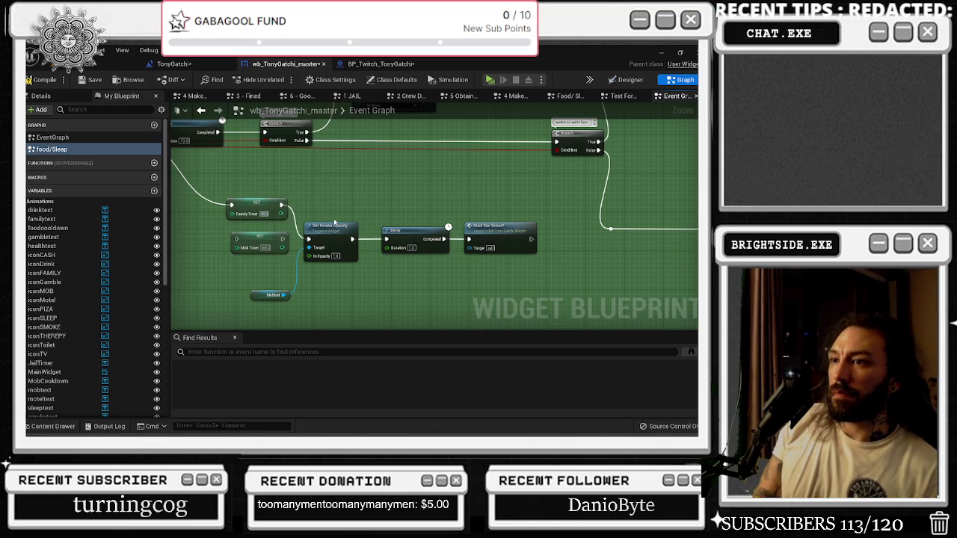
{"action": "left_click_drag", "start_coordinate": [278, 208], "coordinate": [278, 213]}
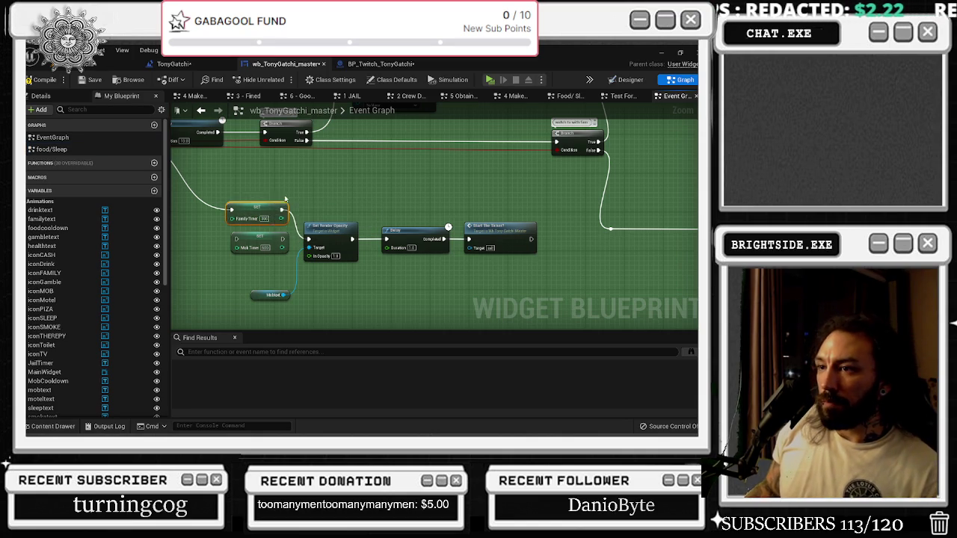
{"action": "left_click", "coordinate": [256, 239]}
{"action": "key", "text": "ctrl+z"}
{"action": "key", "text": "ctrl+z"}
{"action": "key", "text": "ctrl+z"}
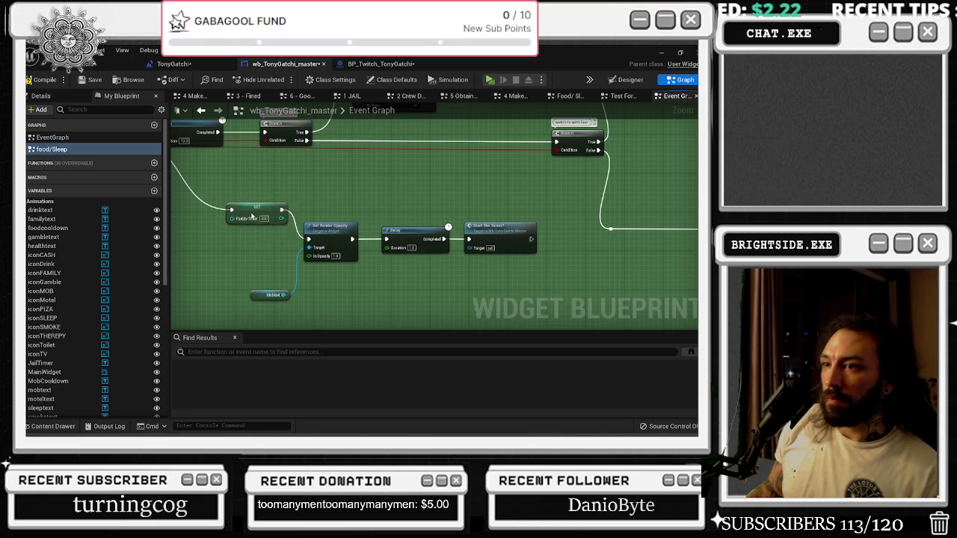
{"action": "left_click_drag", "start_coordinate": [273, 295], "coordinate": [268, 281]}
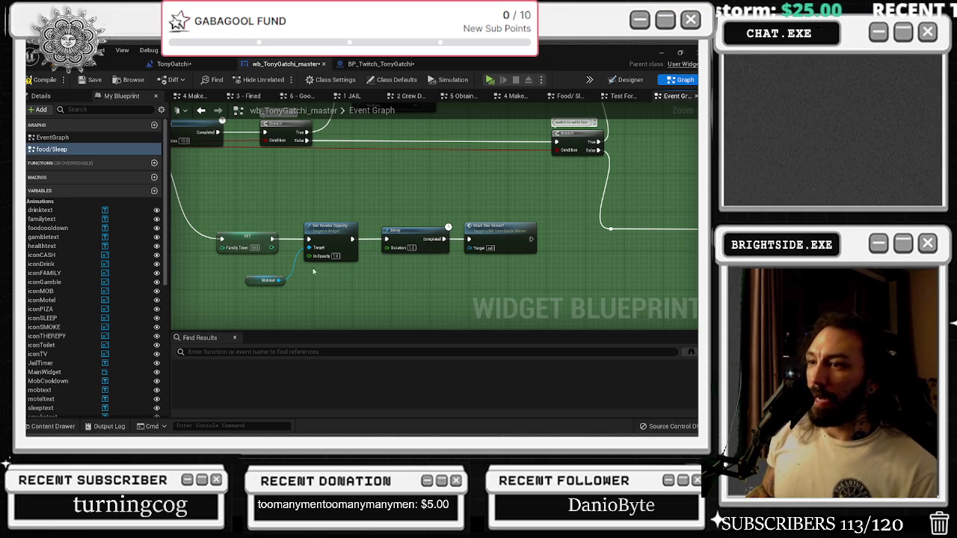
- Zoom and pan around the toilet needs chain near the HealthText and Play Animation nodes
{"action": "scroll", "coordinate": [370, 204], "scroll_direction": "down", "scroll_amount": 5}
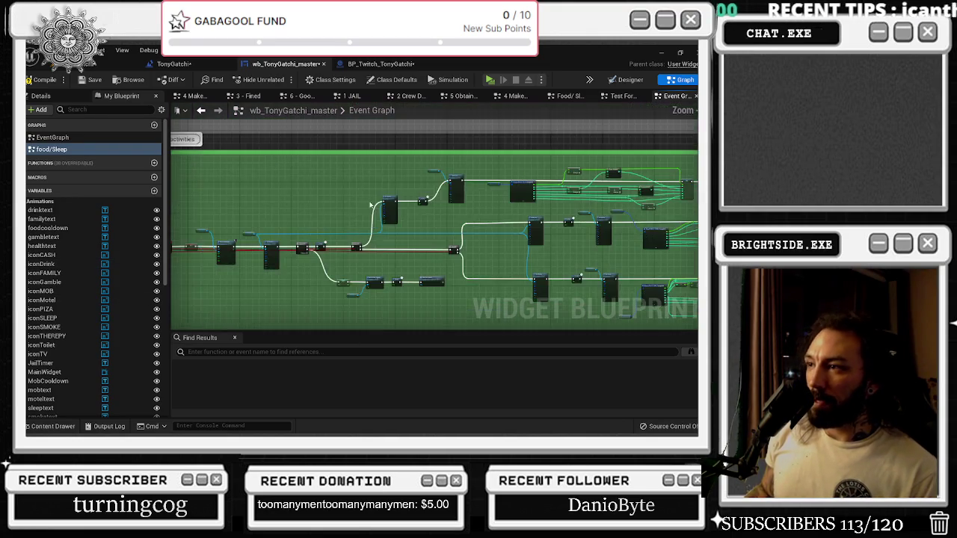
{"action": "scroll", "coordinate": [370, 204], "scroll_direction": "up", "scroll_amount": 6}
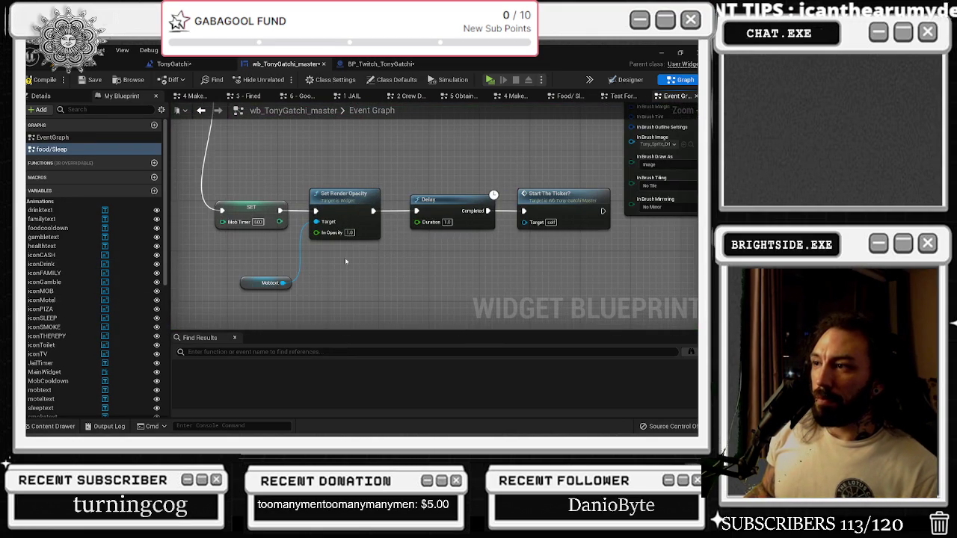
{"action": "scroll", "coordinate": [345, 261], "scroll_direction": "down", "scroll_amount": 5}
{"action": "scroll", "coordinate": [500, 231], "scroll_direction": "up", "scroll_amount": 5}
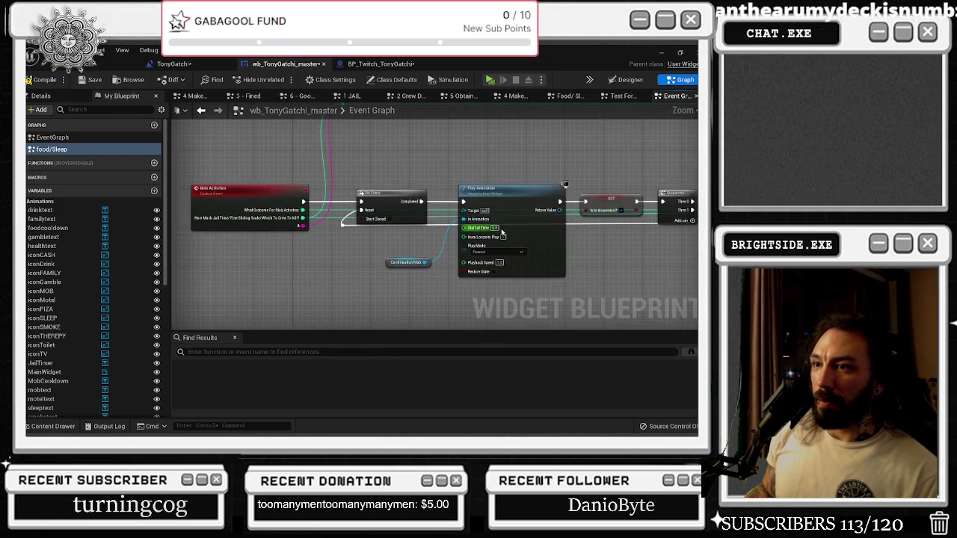
{"action": "scroll", "coordinate": [499, 231], "scroll_direction": "down", "scroll_amount": 5}
{"action": "scroll", "coordinate": [327, 271], "scroll_direction": "up", "scroll_amount": 5}
{"action": "scroll", "coordinate": [327, 271], "scroll_direction": "up", "scroll_amount": 1}
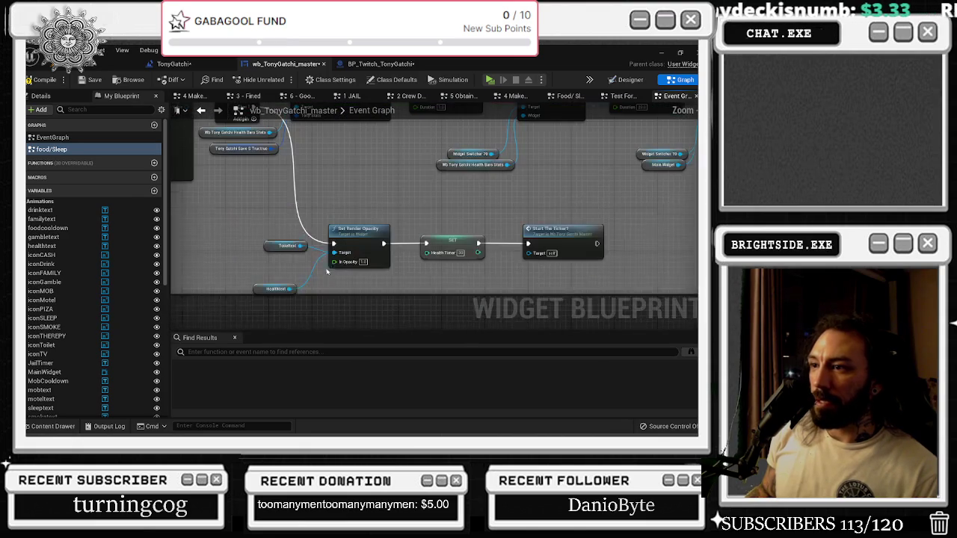
{"action": "left_click", "coordinate": [278, 279]}
{"action": "mouse_move", "coordinate": [305, 243]}
{"action": "left_mouse_down"}
{"action": "mouse_move", "coordinate": [568, 325]}
{"action": "mouse_move", "coordinate": [289, 295]}
{"action": "left_mouse_up"}
- Delete the Toilettext getter and zoom in on the opacity, timer and ticker nodes
{"action": "left_click", "coordinate": [299, 271]}
{"action": "key", "text": "Delete"}
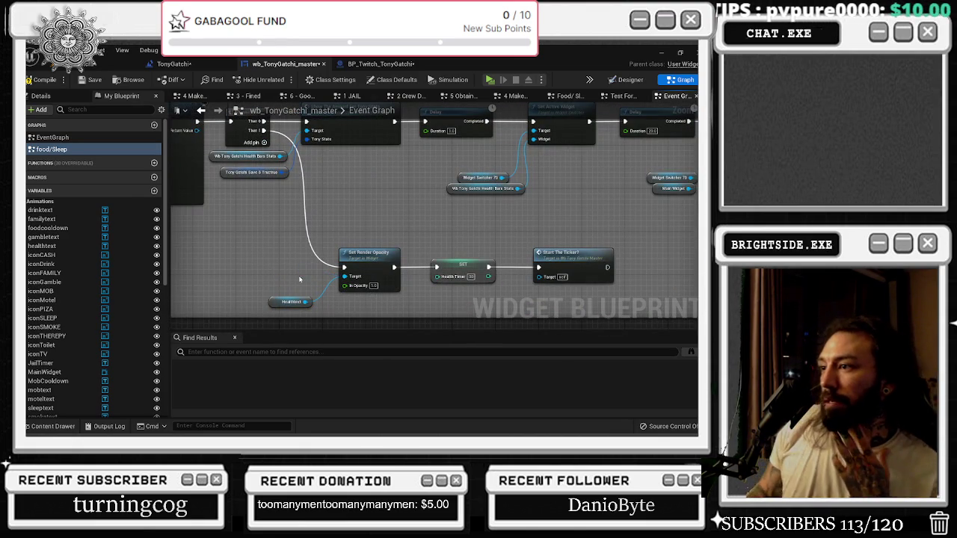
{"action": "scroll", "coordinate": [302, 277], "scroll_direction": "down", "scroll_amount": 5}
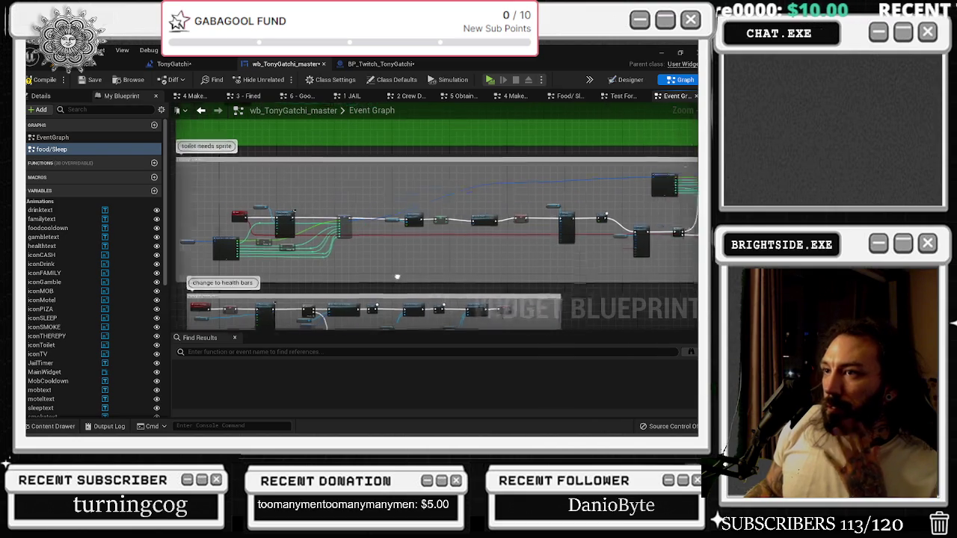
{"action": "left_click_drag", "start_coordinate": [330, 300], "coordinate": [468, 286]}
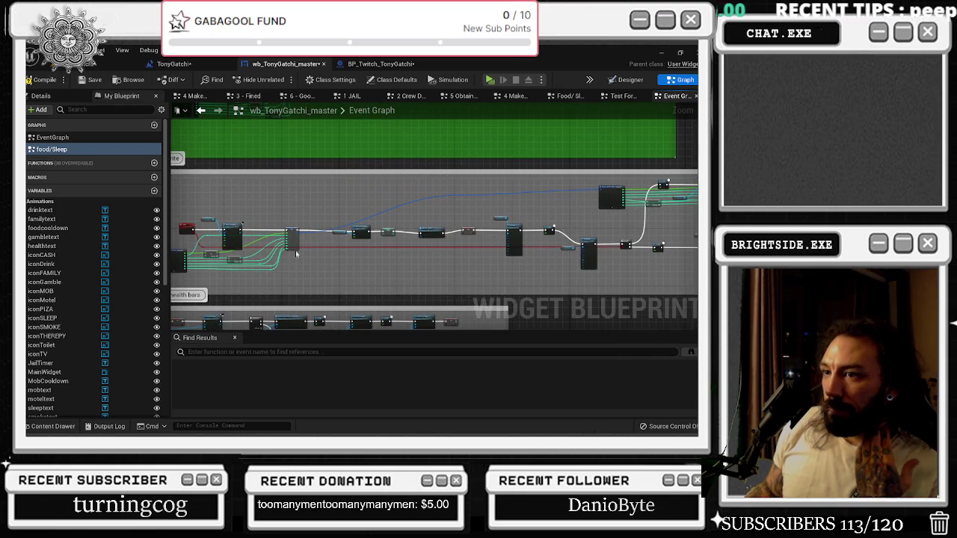
{"action": "scroll", "coordinate": [364, 241], "scroll_direction": "up", "scroll_amount": 4}
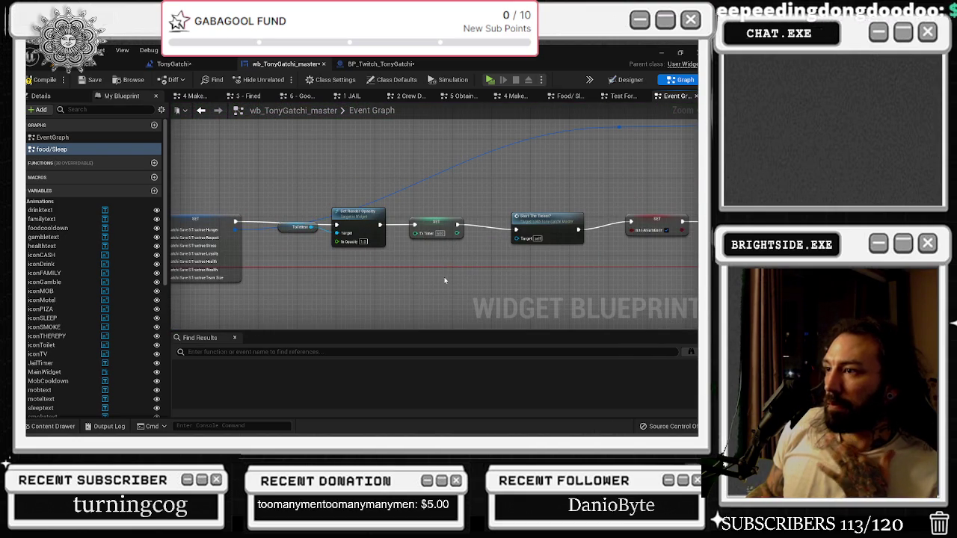
{"action": "scroll", "coordinate": [112, 299], "scroll_direction": "down", "scroll_amount": 5}
- Search variables for 'TOIL' and place a SET Toilet timer node in the chain
{"action": "left_click", "coordinate": [81, 109]}
{"action": "type", "text": "TOIL"}
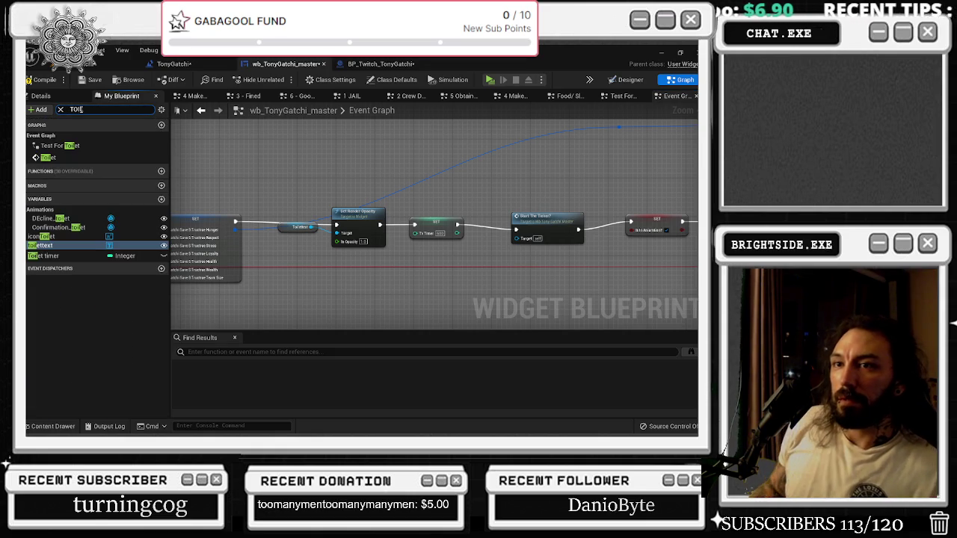
{"action": "mouse_move", "coordinate": [75, 258]}
{"action": "left_mouse_down"}
{"action": "mouse_move", "coordinate": [407, 190]}
{"action": "mouse_move", "coordinate": [516, 229]}
{"action": "left_mouse_up"}
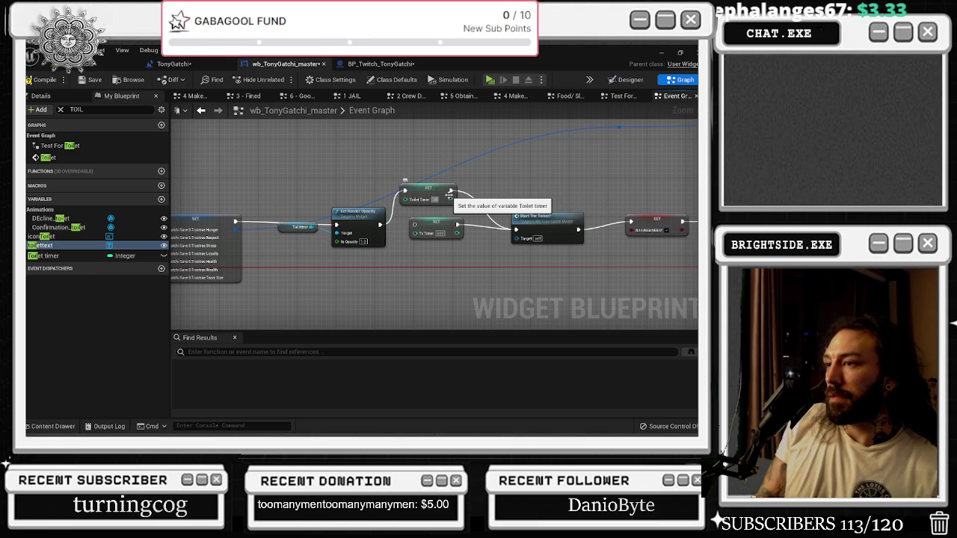
{"action": "left_click", "coordinate": [435, 199]}
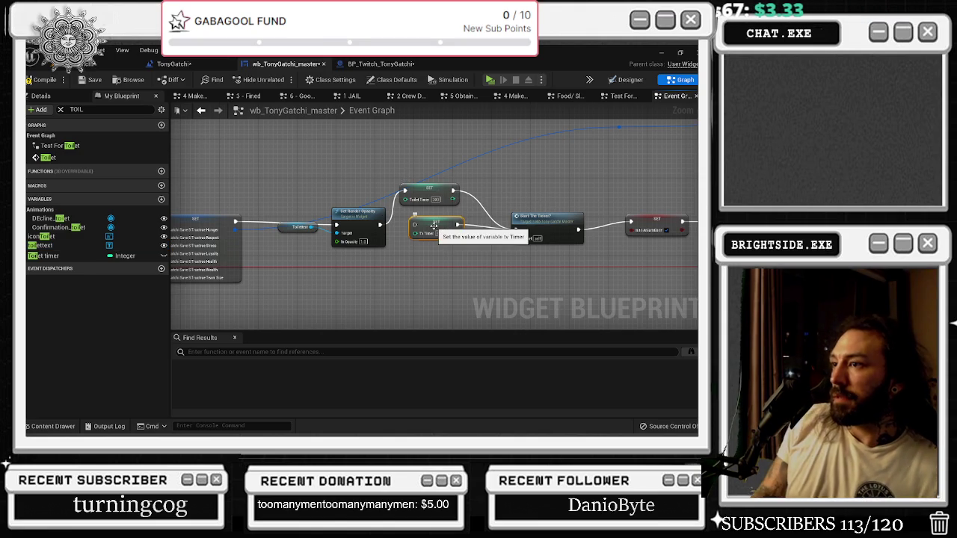
{"action": "left_click_drag", "start_coordinate": [425, 193], "coordinate": [444, 237]}
{"action": "scroll", "coordinate": [441, 239], "scroll_direction": "down", "scroll_amount": 5}
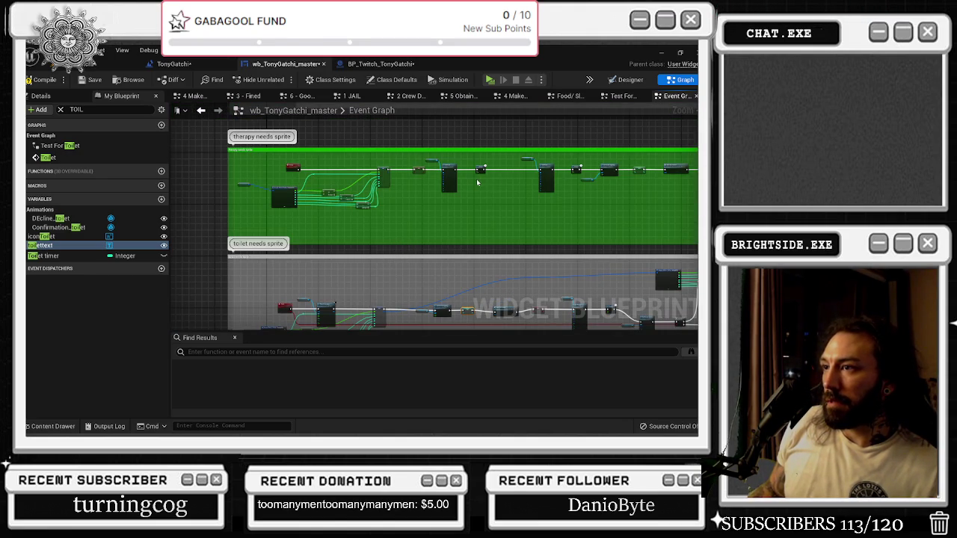
{"action": "scroll", "coordinate": [477, 181], "scroll_direction": "up", "scroll_amount": 4}
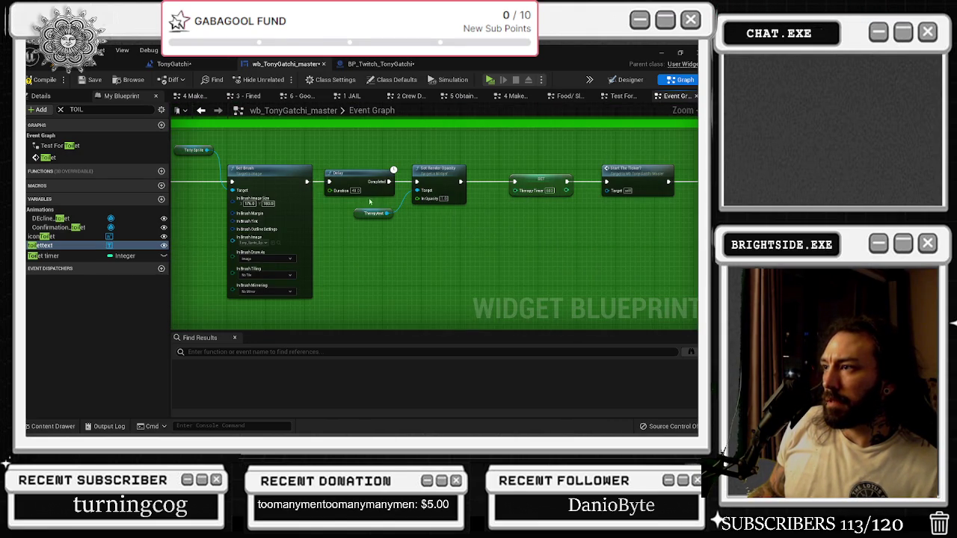
- Insert a Sequence after Set Brush in the therapy chain and rearrange the opacity, timer and ticker nodes below
{"action": "mouse_move", "coordinate": [413, 223]}
{"action": "left_mouse_down"}
{"action": "mouse_move", "coordinate": [718, 219]}
{"action": "mouse_move", "coordinate": [636, 209]}
{"action": "left_mouse_up"}
{"action": "scroll", "coordinate": [560, 198], "scroll_direction": "down", "scroll_amount": 3}
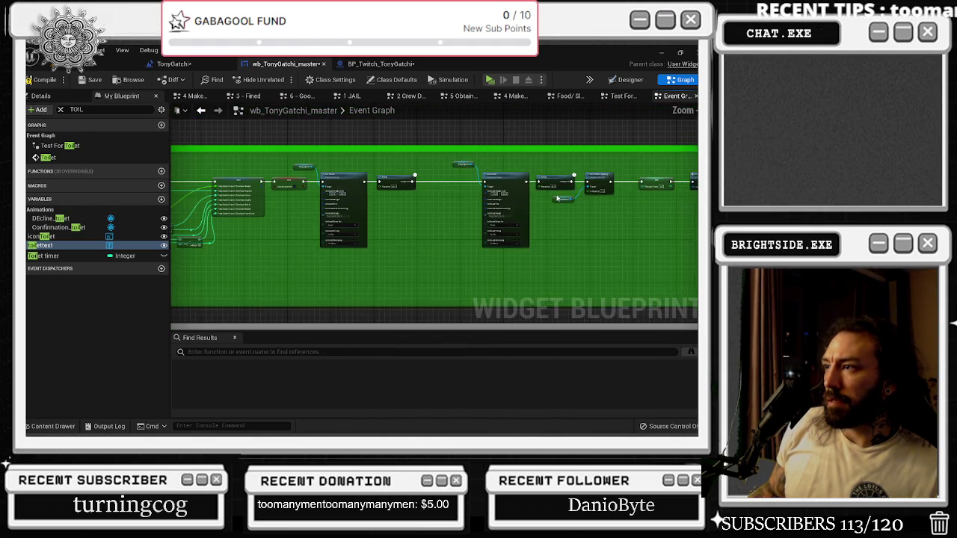
{"action": "mouse_move", "coordinate": [359, 194]}
{"action": "left_mouse_down"}
{"action": "mouse_move", "coordinate": [393, 200]}
{"action": "mouse_move", "coordinate": [342, 217]}
{"action": "left_mouse_up"}
{"action": "left_click", "coordinate": [438, 206]}
{"action": "scroll", "coordinate": [438, 206], "scroll_direction": "up", "scroll_amount": 2}
{"action": "left_click", "coordinate": [383, 202]}
{"action": "mouse_move", "coordinate": [330, 203]}
{"action": "left_mouse_down"}
{"action": "mouse_move", "coordinate": [454, 203]}
{"action": "mouse_move", "coordinate": [280, 226]}
{"action": "mouse_move", "coordinate": [651, 231]}
{"action": "mouse_move", "coordinate": [531, 231]}
{"action": "mouse_move", "coordinate": [588, 233]}
{"action": "mouse_move", "coordinate": [315, 210]}
{"action": "mouse_move", "coordinate": [327, 254]}
{"action": "mouse_move", "coordinate": [371, 256]}
{"action": "left_mouse_up"}
{"action": "left_click_drag", "start_coordinate": [272, 242], "coordinate": [273, 276]}
{"action": "left_click_drag", "start_coordinate": [452, 210], "coordinate": [443, 264]}
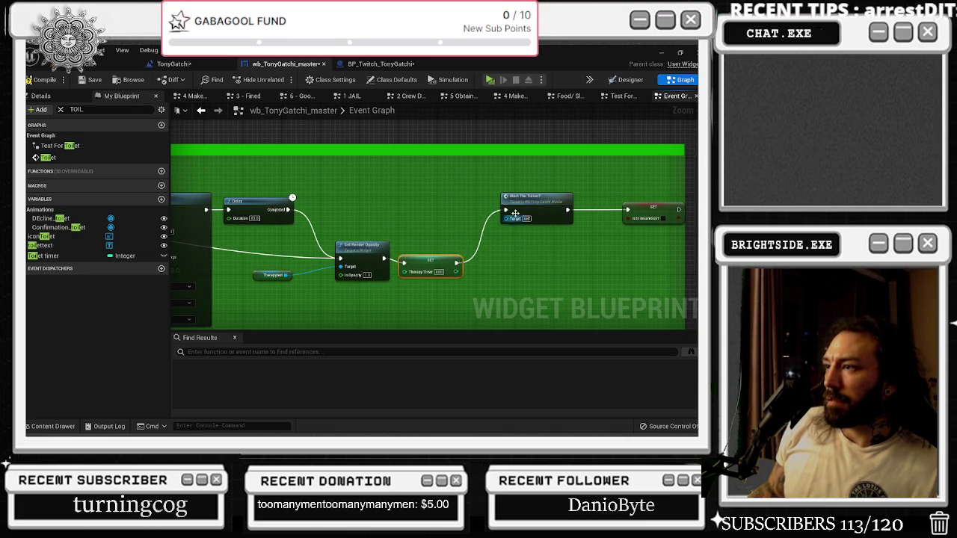
{"action": "left_click_drag", "start_coordinate": [532, 199], "coordinate": [518, 252]}
{"action": "left_click", "coordinate": [310, 212]}
{"action": "mouse_move", "coordinate": [289, 209]}
{"action": "left_mouse_down"}
{"action": "mouse_move", "coordinate": [628, 210]}
{"action": "mouse_move", "coordinate": [486, 216]}
{"action": "left_mouse_up"}
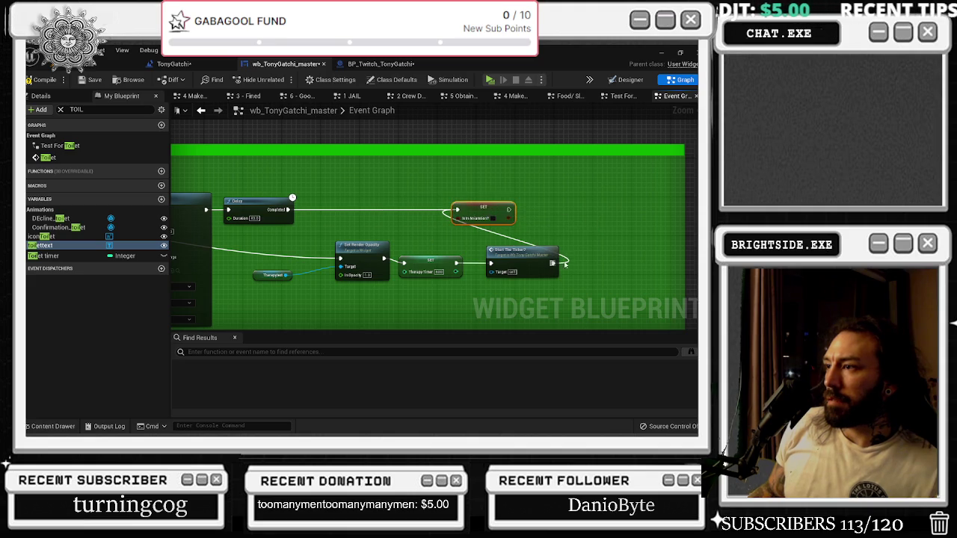
- Save the widget blueprint and switch to the TonyGatchi level blueprint
{"action": "scroll", "coordinate": [565, 274], "scroll_direction": "down", "scroll_amount": 3}
{"action": "mouse_move", "coordinate": [562, 254]}
{"action": "left_mouse_down"}
{"action": "mouse_move", "coordinate": [419, 234]}
{"action": "mouse_move", "coordinate": [287, 282]}
{"action": "left_mouse_up"}
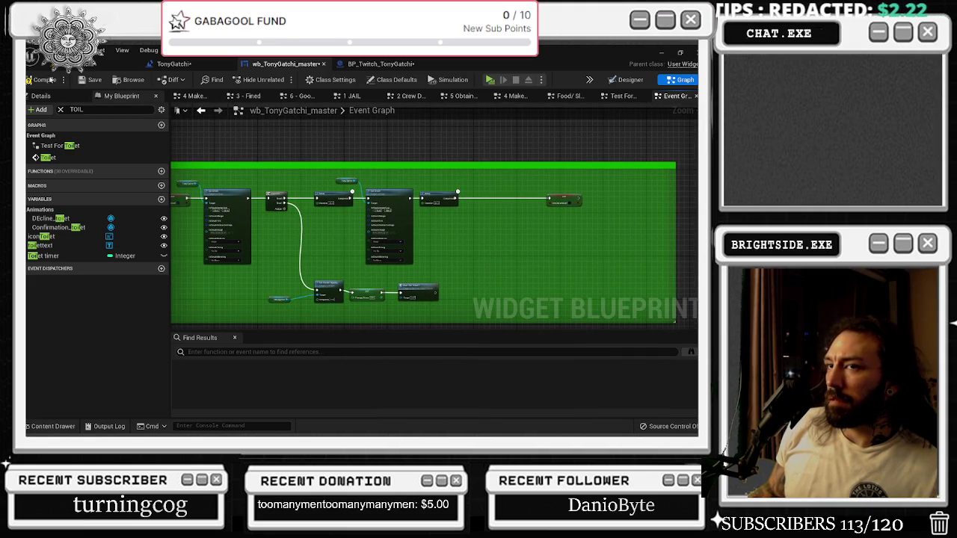
{"action": "left_click", "coordinate": [94, 80]}
{"action": "left_click", "coordinate": [176, 64]}
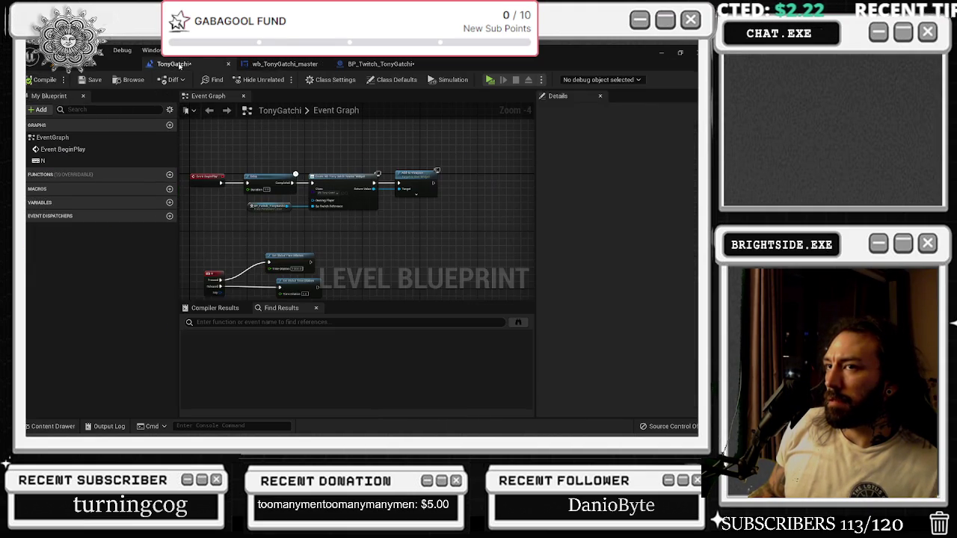
- Switch to BP_Twitch_TonyGatchi and pan around its event graph to review the nodes
{"action": "left_click", "coordinate": [284, 63]}
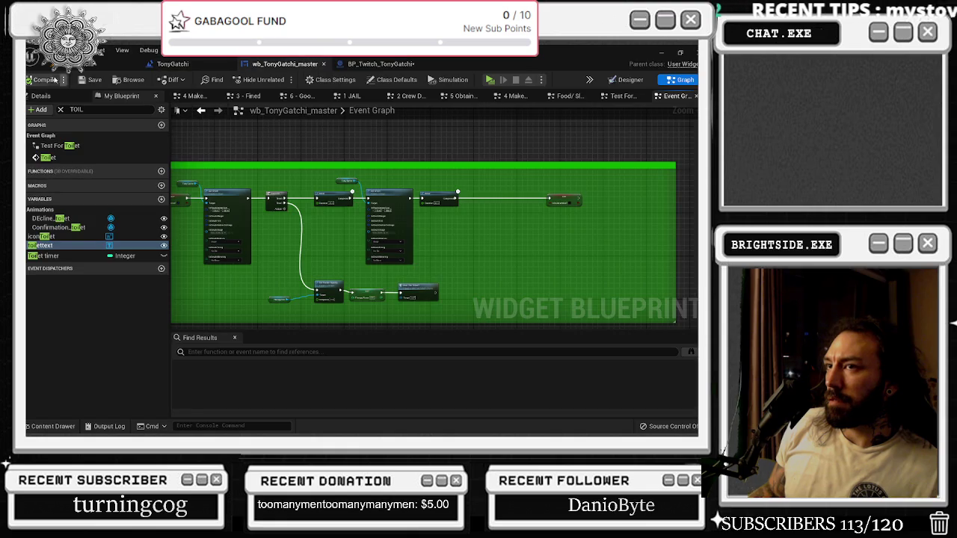
{"action": "left_click", "coordinate": [380, 64]}
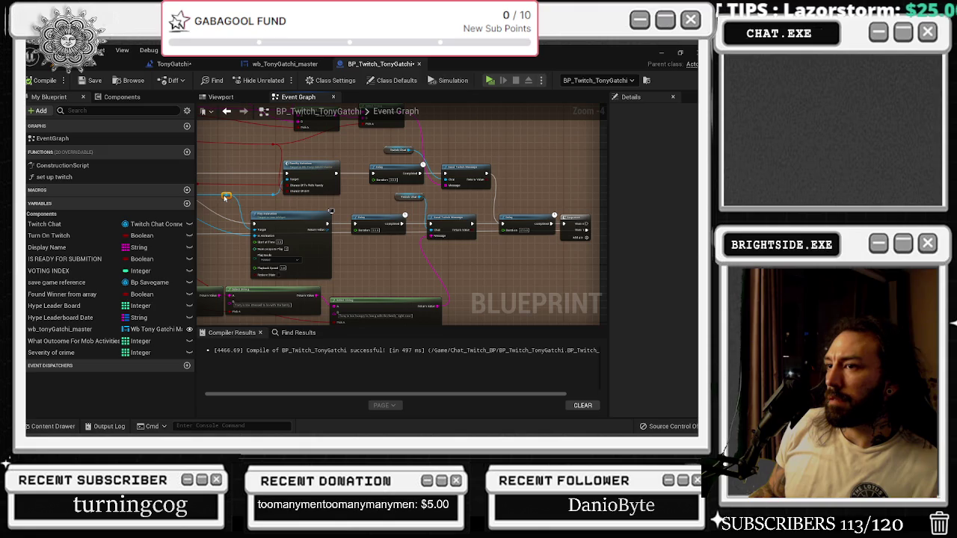
{"action": "mouse_move", "coordinate": [265, 196]}
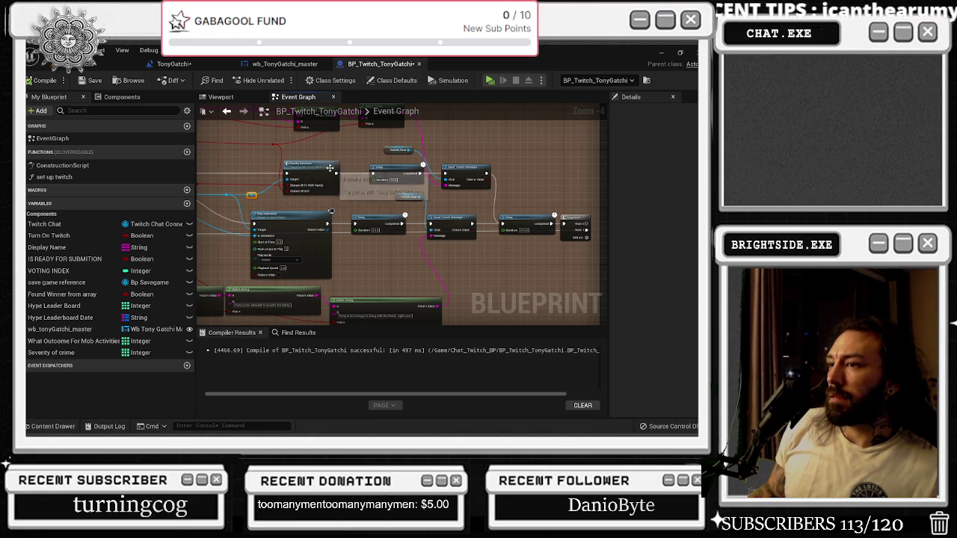
{"action": "scroll", "coordinate": [338, 178], "scroll_direction": "down", "scroll_amount": 2}
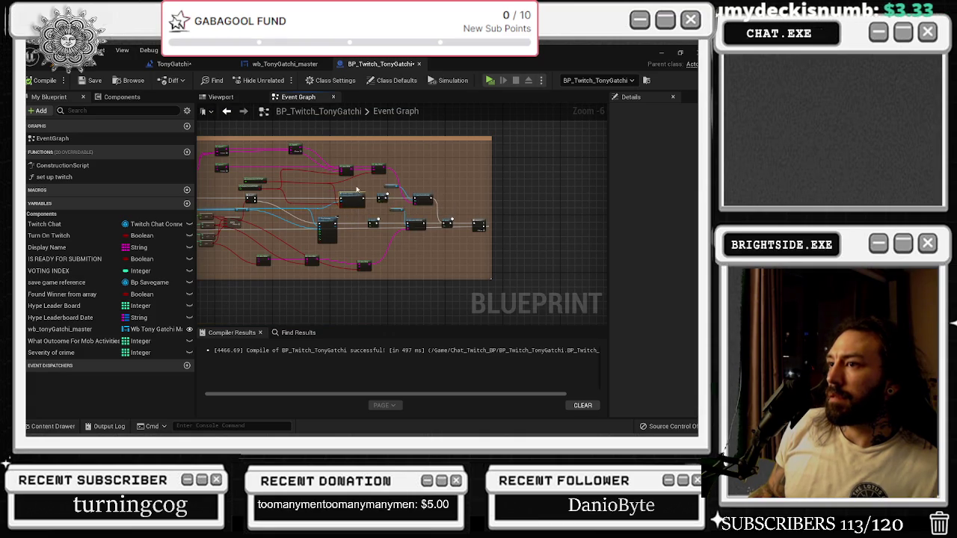
{"action": "left_click_drag", "start_coordinate": [359, 199], "coordinate": [361, 184]}
{"action": "scroll", "coordinate": [361, 184], "scroll_direction": "up", "scroll_amount": 1}
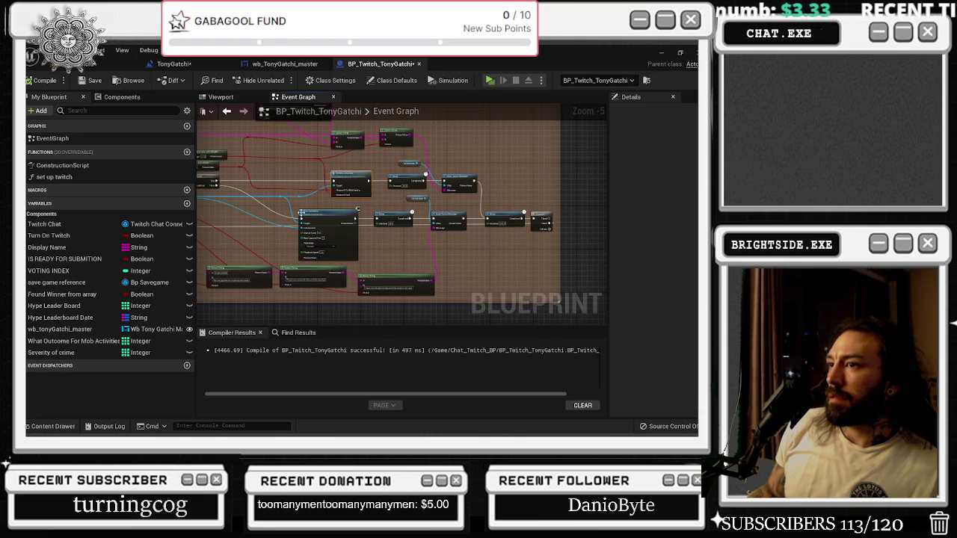
{"action": "left_click_drag", "start_coordinate": [312, 202], "coordinate": [237, 189]}
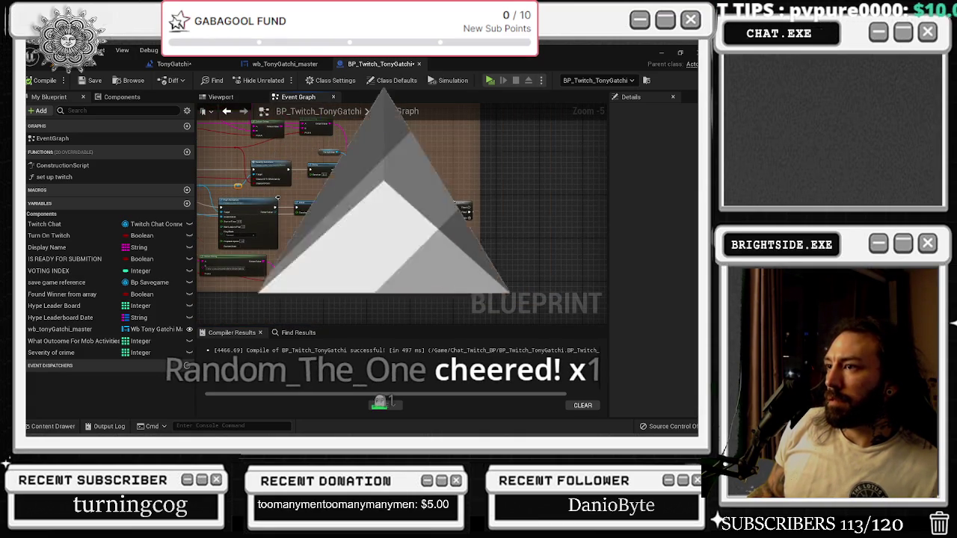
{"action": "scroll", "coordinate": [479, 201], "scroll_direction": "up", "scroll_amount": 1}
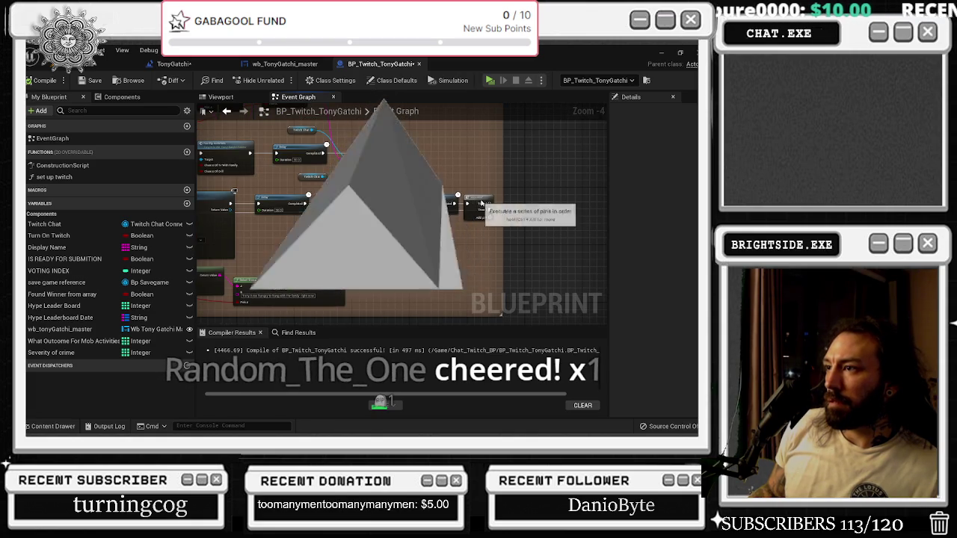
{"action": "scroll", "coordinate": [480, 200], "scroll_direction": "up", "scroll_amount": 1}
{"action": "left_click_drag", "start_coordinate": [479, 200], "coordinate": [558, 197]}
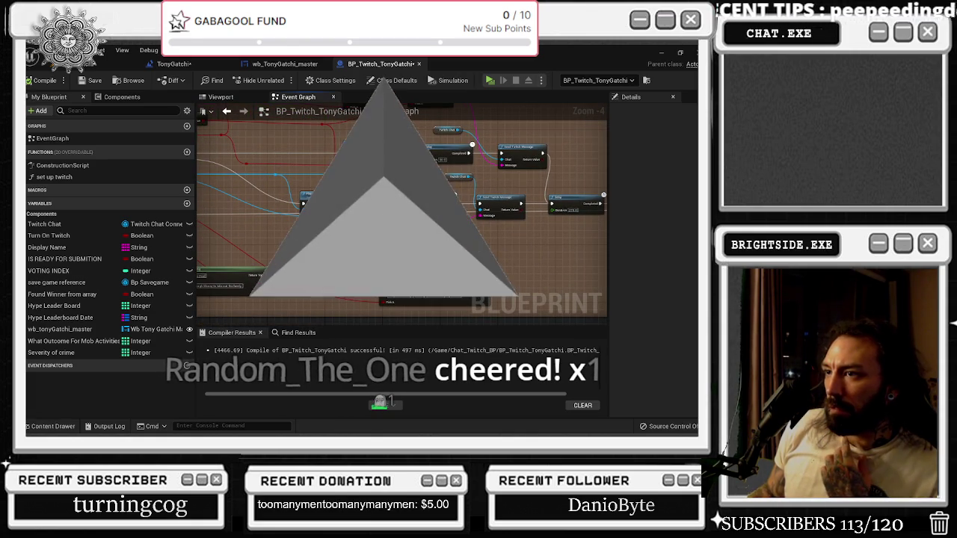
- Check the Start The Ticker? nodes in the widget graph, then save all assets
{"action": "left_click", "coordinate": [285, 64]}
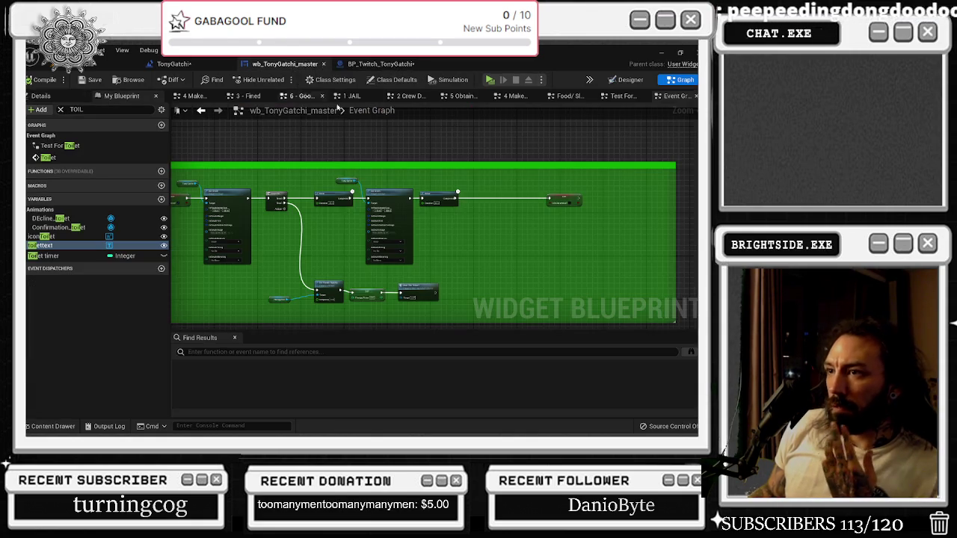
{"action": "scroll", "coordinate": [461, 213], "scroll_direction": "up", "scroll_amount": 1}
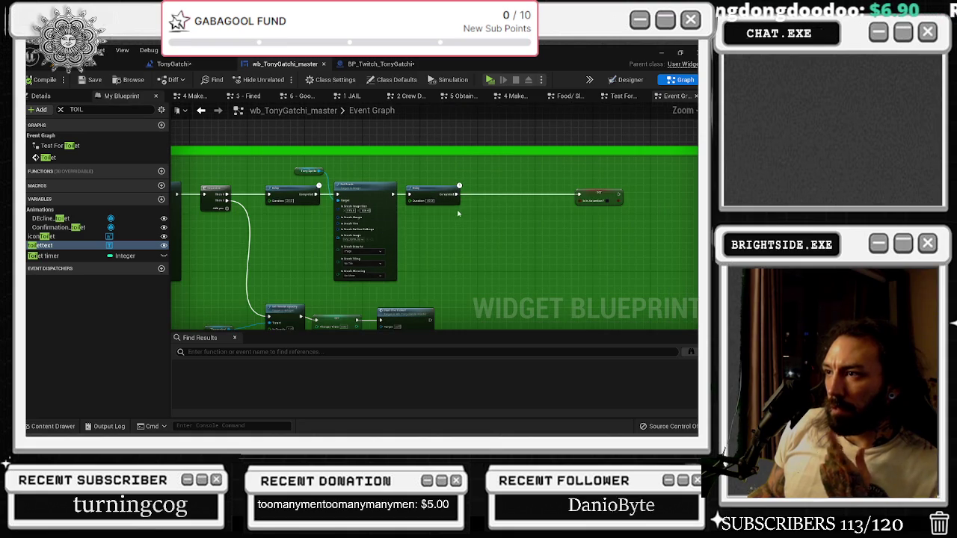
{"action": "scroll", "coordinate": [411, 219], "scroll_direction": "down", "scroll_amount": 1}
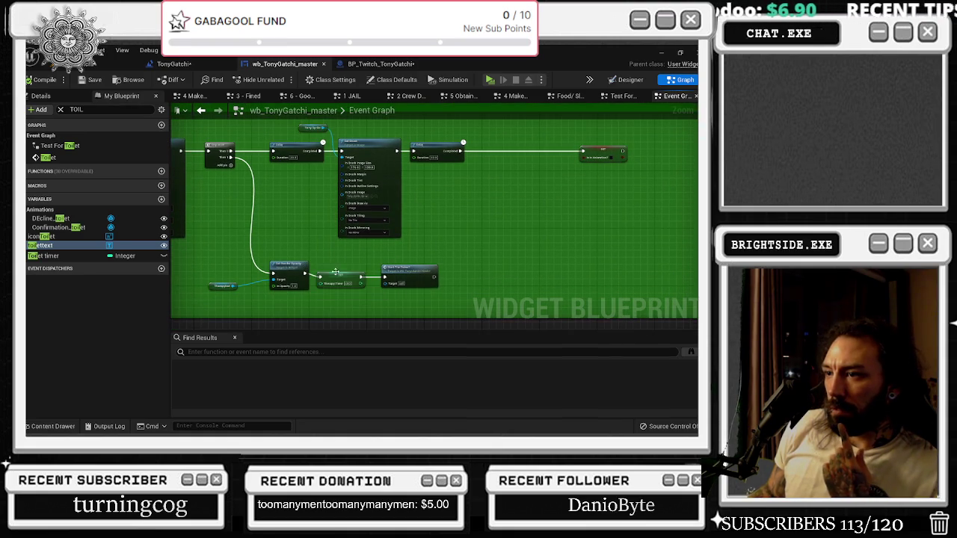
{"action": "left_click", "coordinate": [338, 276]}
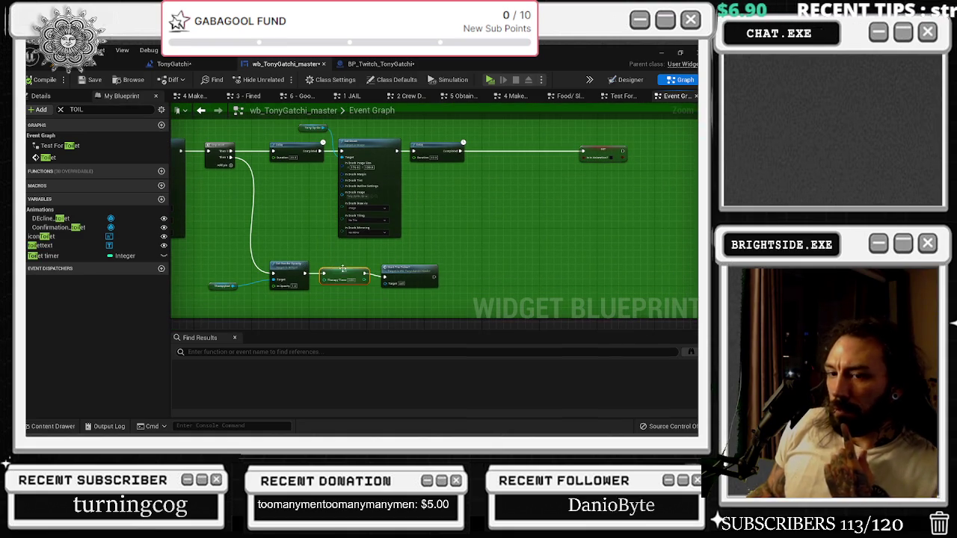
{"action": "left_click", "coordinate": [414, 278]}
{"action": "left_click", "coordinate": [173, 64]}
{"action": "left_click", "coordinate": [91, 79]}
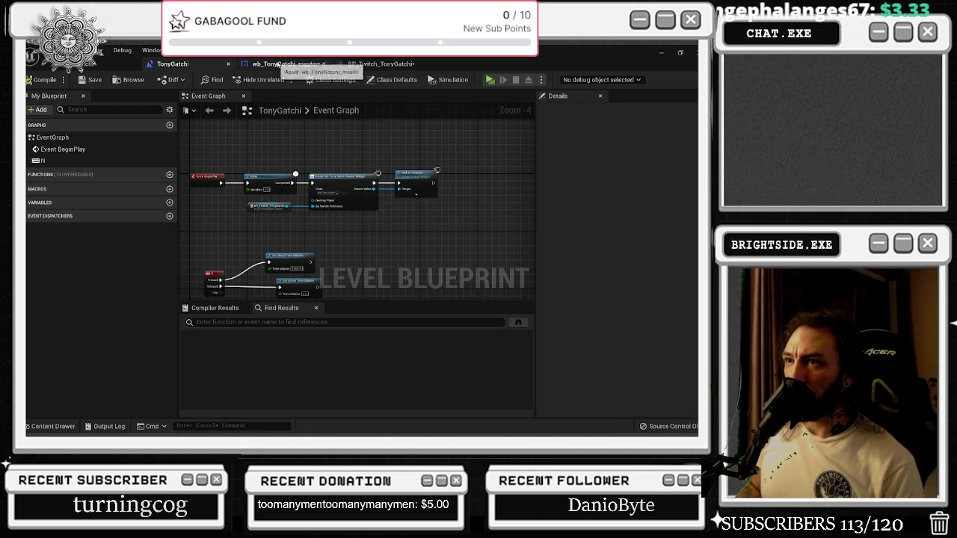
- Look over the Twitch graph's lower comment box and the TonyGatchi level, ending on the widget graph
{"action": "left_click", "coordinate": [286, 64]}
{"action": "left_click", "coordinate": [404, 60]}
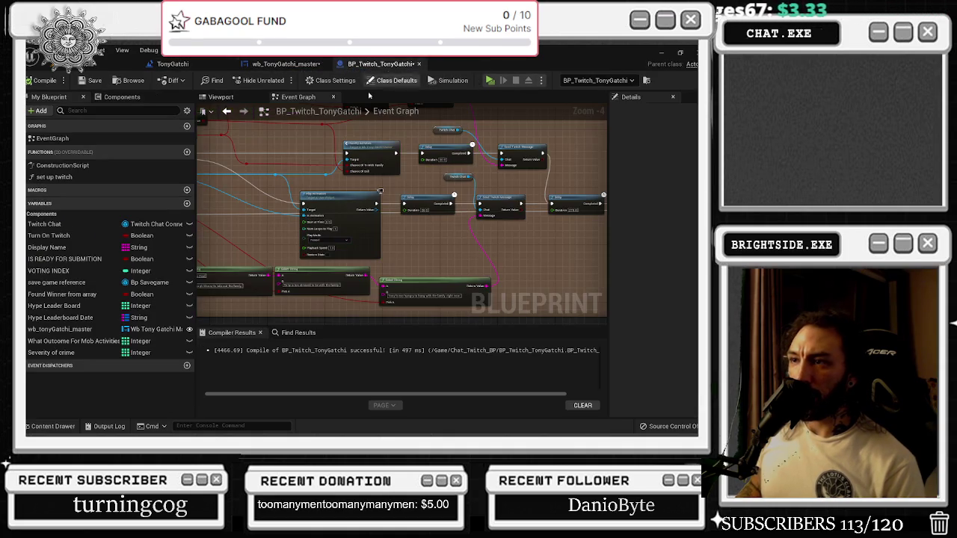
{"action": "scroll", "coordinate": [419, 199], "scroll_direction": "down", "scroll_amount": 4}
{"action": "scroll", "coordinate": [419, 199], "scroll_direction": "down", "scroll_amount": 2}
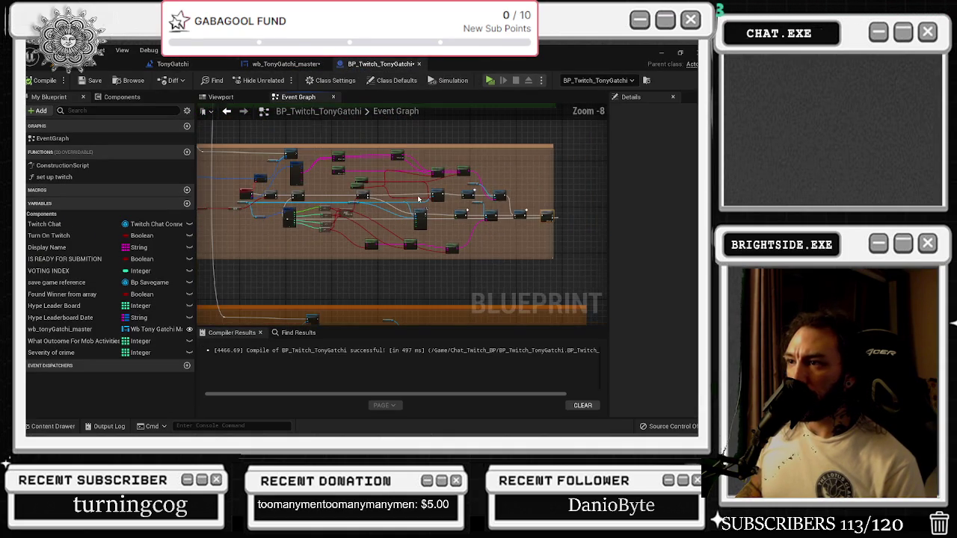
{"action": "left_click_drag", "start_coordinate": [382, 230], "coordinate": [361, 142]}
{"action": "scroll", "coordinate": [377, 228], "scroll_direction": "up", "scroll_amount": 5}
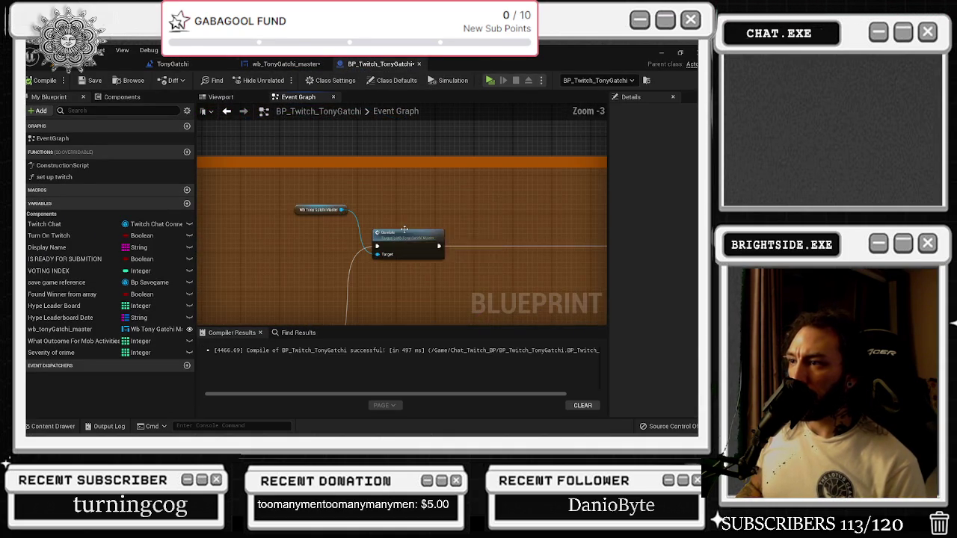
{"action": "left_click", "coordinate": [173, 64]}
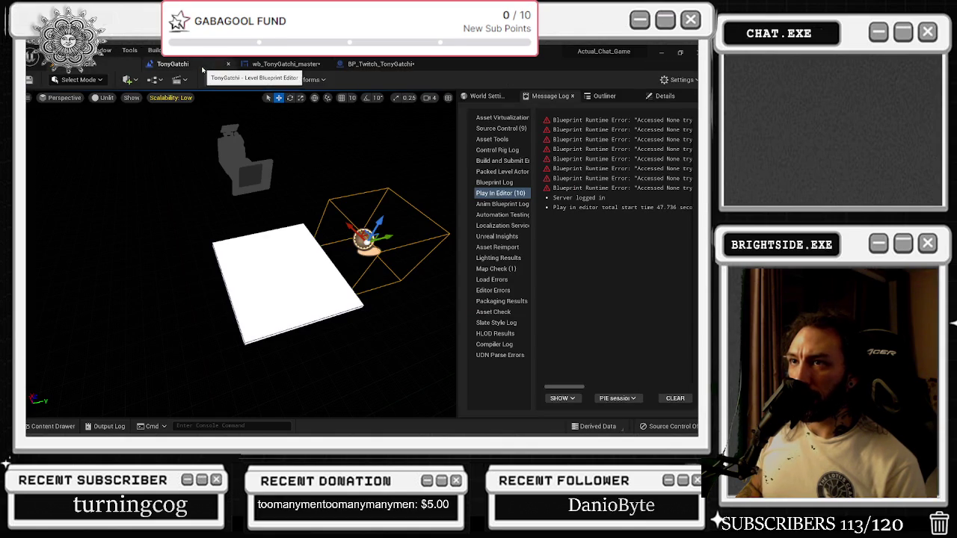
{"action": "left_click", "coordinate": [284, 64]}
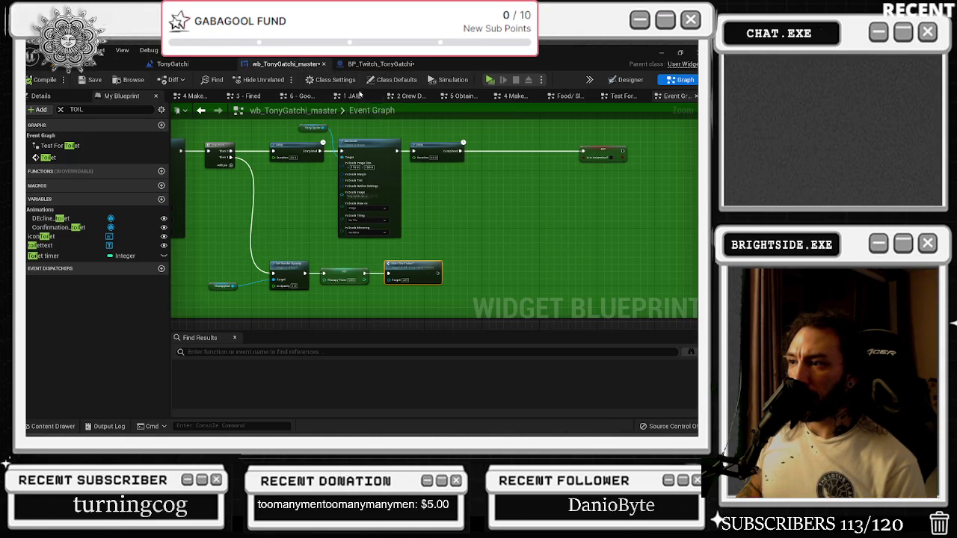
- Select the Family Timer and fade-in nodes, then move the view to the yellow gamble group
{"action": "scroll", "coordinate": [422, 195], "scroll_direction": "down", "scroll_amount": 5}
{"action": "left_click_drag", "start_coordinate": [397, 243], "coordinate": [359, 154]}
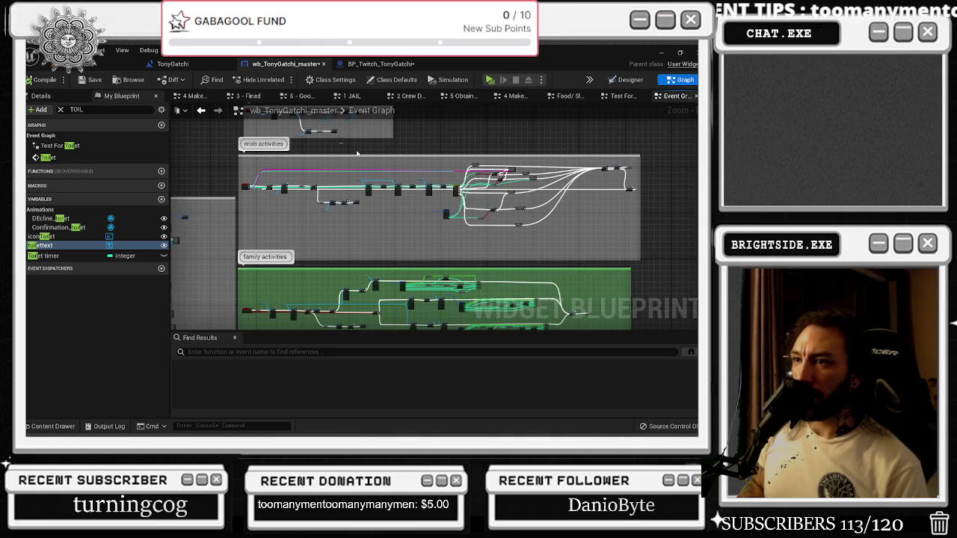
{"action": "left_click_drag", "start_coordinate": [319, 217], "coordinate": [294, 137]}
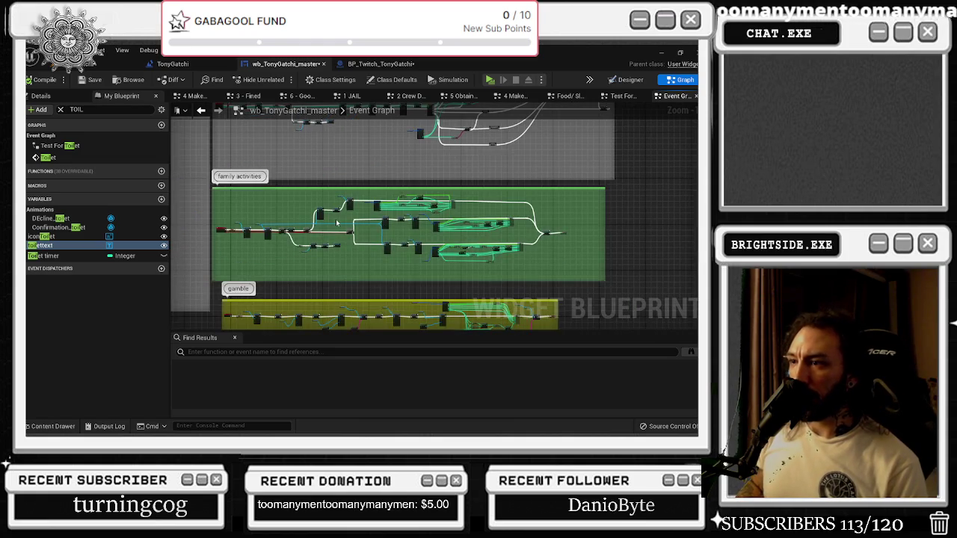
{"action": "scroll", "coordinate": [320, 260], "scroll_direction": "up", "scroll_amount": 6}
{"action": "left_click_drag", "start_coordinate": [226, 172], "coordinate": [500, 257]}
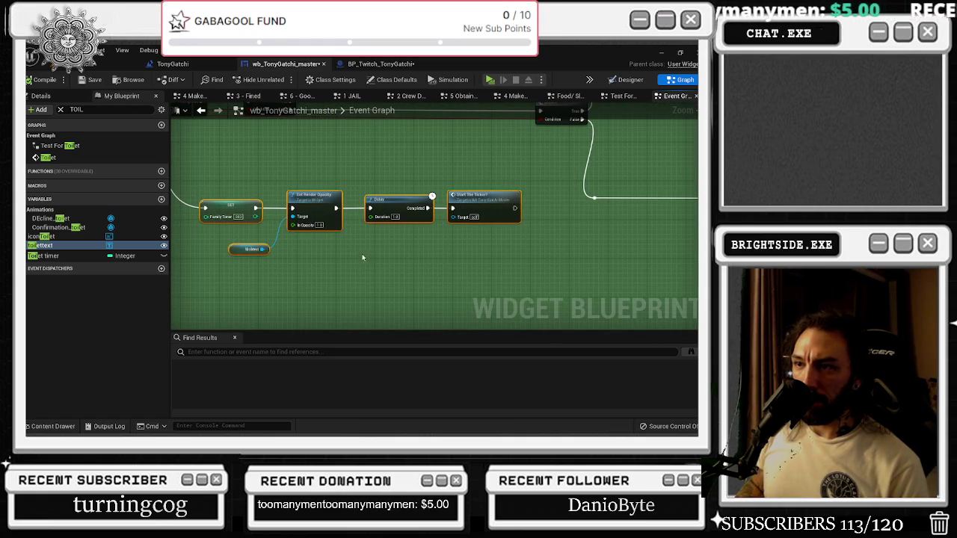
{"action": "scroll", "coordinate": [363, 258], "scroll_direction": "down", "scroll_amount": 5}
{"action": "left_click_drag", "start_coordinate": [363, 258], "coordinate": [355, 122]}
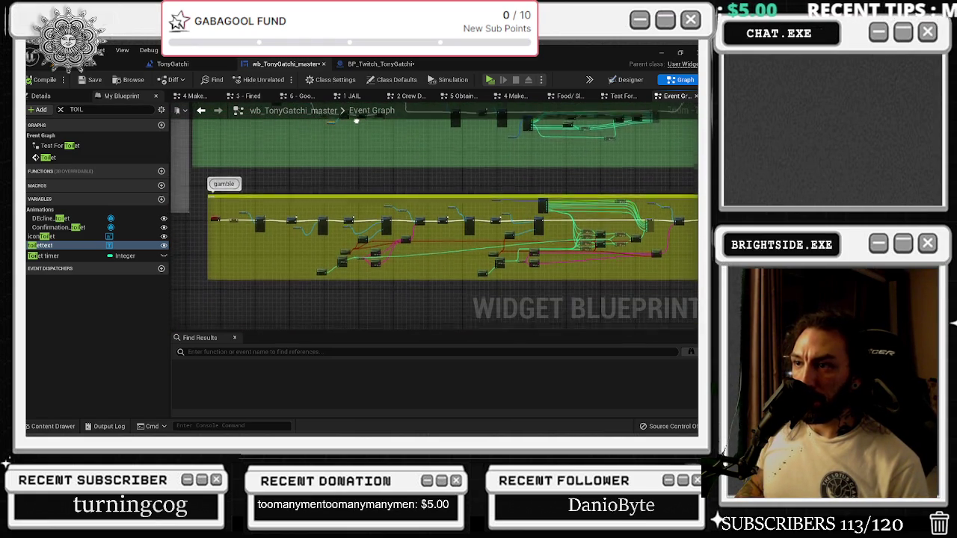
{"action": "scroll", "coordinate": [329, 215], "scroll_direction": "up", "scroll_amount": 5}
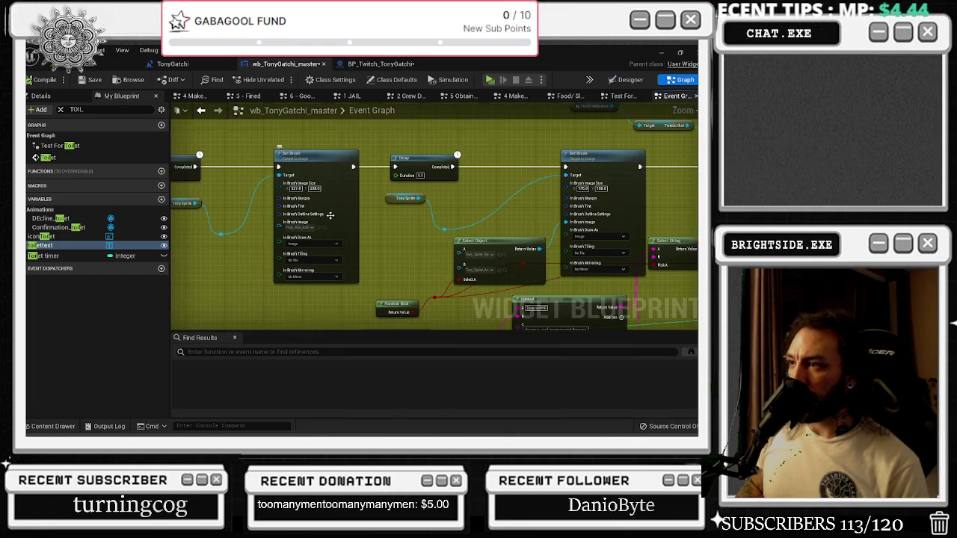
{"action": "scroll", "coordinate": [329, 215], "scroll_direction": "down", "scroll_amount": 5}
{"action": "mouse_move", "coordinate": [330, 215]}
{"action": "left_mouse_down"}
{"action": "mouse_move", "coordinate": [365, 213]}
{"action": "mouse_move", "coordinate": [380, 194]}
{"action": "left_mouse_up"}
{"action": "scroll", "coordinate": [479, 241], "scroll_direction": "up", "scroll_amount": 5}
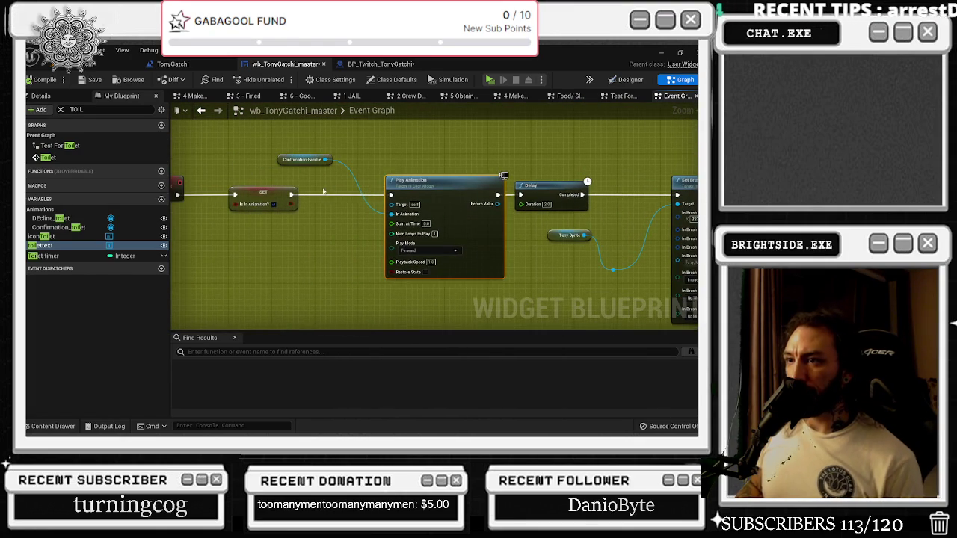
{"action": "scroll", "coordinate": [323, 192], "scroll_direction": "down", "scroll_amount": 2}
- Add a Sequence after the gamble SET node, paste the timer chain, and wire Then 1 into it
{"action": "left_click", "coordinate": [317, 193]}
{"action": "left_click", "coordinate": [336, 185]}
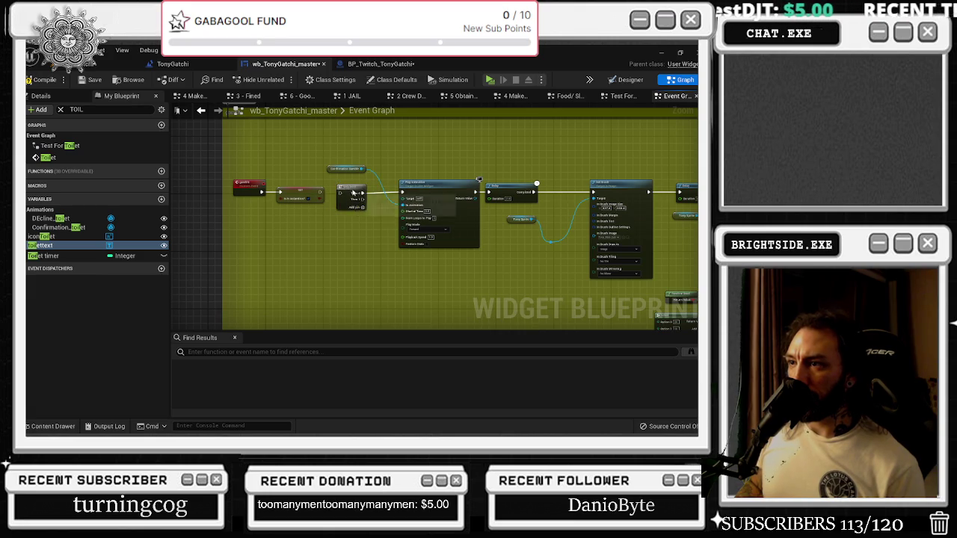
{"action": "left_click_drag", "start_coordinate": [400, 265], "coordinate": [319, 203]}
{"action": "left_click", "coordinate": [300, 236]}
{"action": "key", "text": "ctrl+v"}
{"action": "left_click_drag", "start_coordinate": [238, 215], "coordinate": [327, 264]}
{"action": "left_click_drag", "start_coordinate": [421, 235], "coordinate": [446, 239]}
{"action": "mouse_move", "coordinate": [281, 131]}
{"action": "left_mouse_down"}
{"action": "mouse_move", "coordinate": [258, 227]}
{"action": "mouse_move", "coordinate": [272, 238]}
{"action": "left_mouse_up"}
{"action": "scroll", "coordinate": [327, 208], "scroll_direction": "up", "scroll_amount": 2}
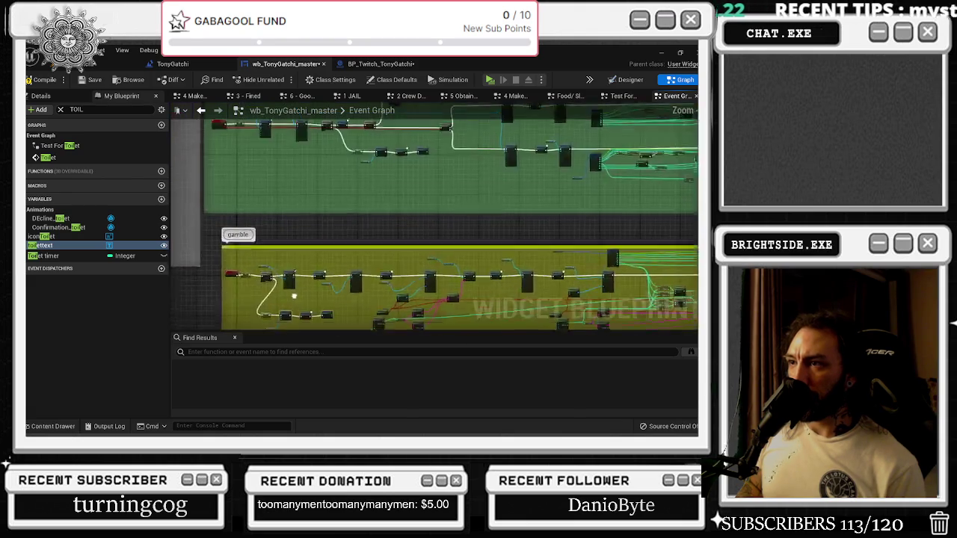
{"action": "left_click_drag", "start_coordinate": [267, 162], "coordinate": [384, 249]}
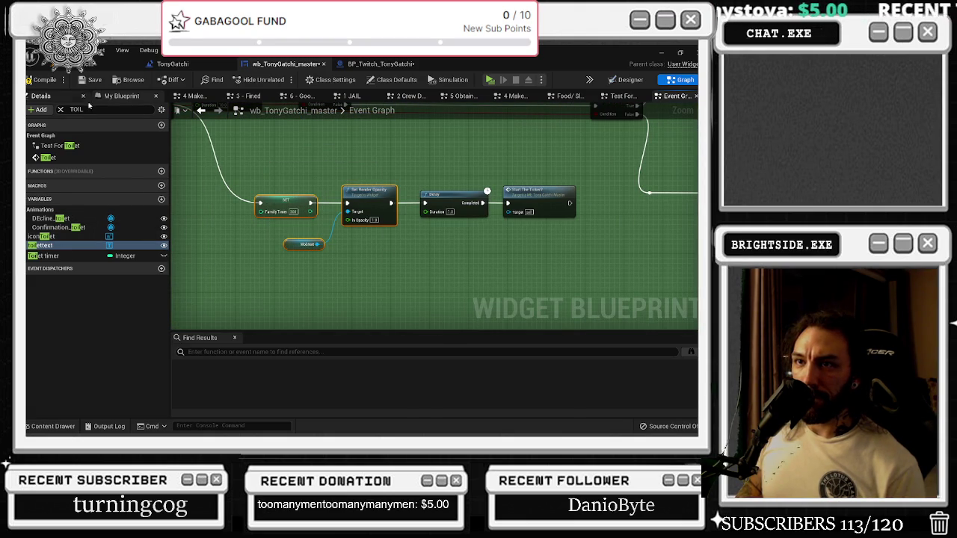
{"action": "key", "text": "BackSpace"}
{"action": "key", "text": "BackSpace"}
{"action": "key", "text": "BackSpace"}
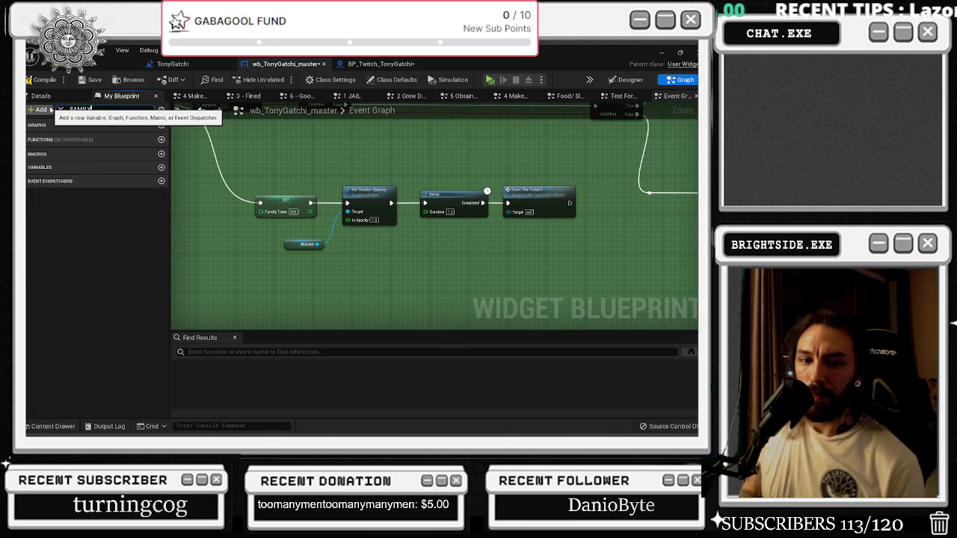
- Search My Blueprint for FAMILY and wire a Family text getter into Set Render Opacity's Target
{"action": "type", "text": "FAMILY"}
{"action": "mouse_move", "coordinate": [44, 243]}
{"action": "left_mouse_down"}
{"action": "mouse_move", "coordinate": [364, 232]}
{"action": "mouse_move", "coordinate": [305, 263]}
{"action": "mouse_move", "coordinate": [83, 261]}
{"action": "left_mouse_up"}
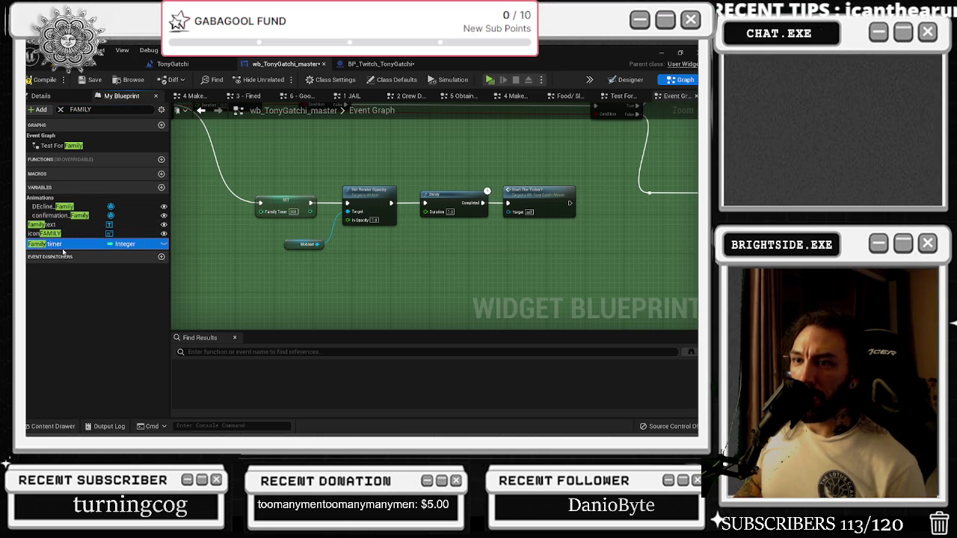
{"action": "mouse_move", "coordinate": [41, 224]}
{"action": "left_mouse_down"}
{"action": "mouse_move", "coordinate": [89, 240]}
{"action": "mouse_move", "coordinate": [303, 260]}
{"action": "left_mouse_up"}
{"action": "left_click", "coordinate": [318, 269]}
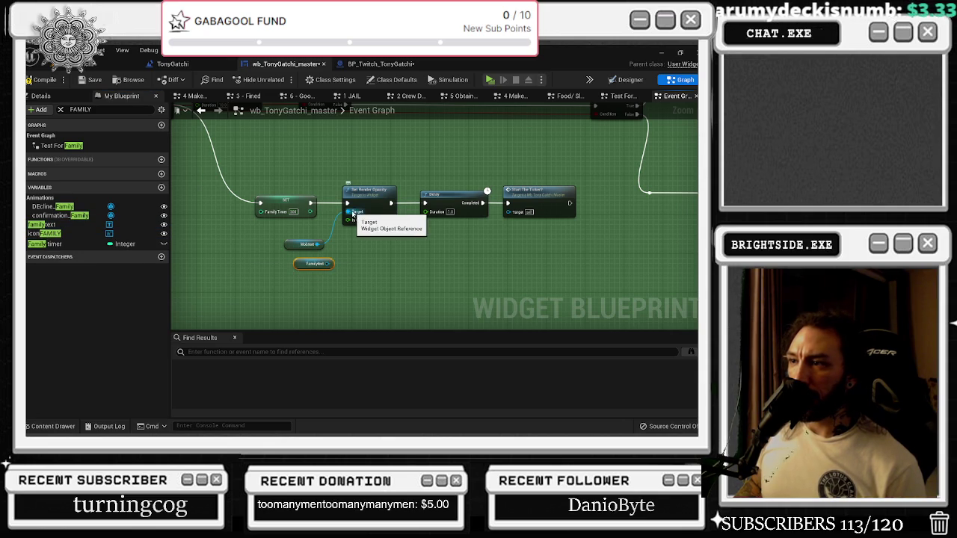
{"action": "left_click_drag", "start_coordinate": [352, 214], "coordinate": [327, 264]}
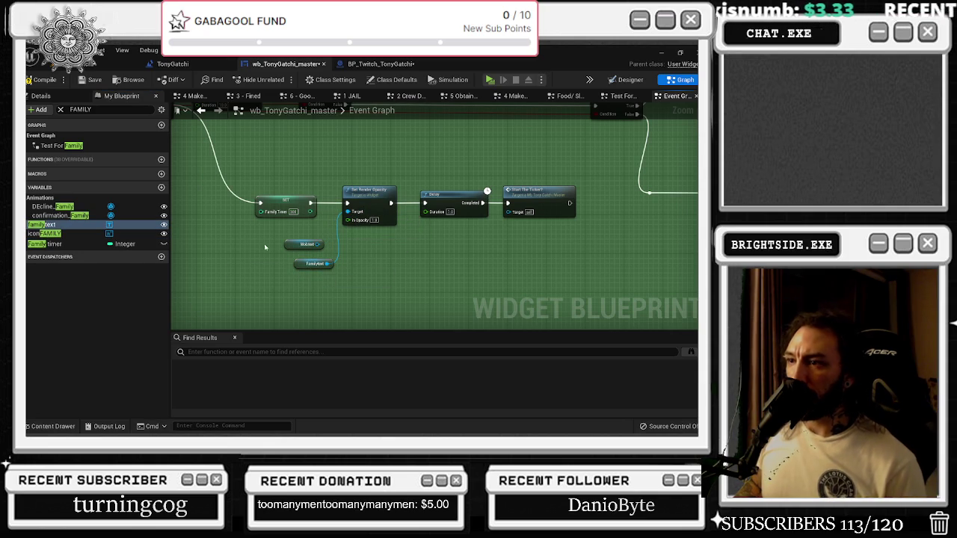
{"action": "scroll", "coordinate": [352, 206], "scroll_direction": "down", "scroll_amount": 6}
{"action": "scroll", "coordinate": [338, 272], "scroll_direction": "up", "scroll_amount": 6}
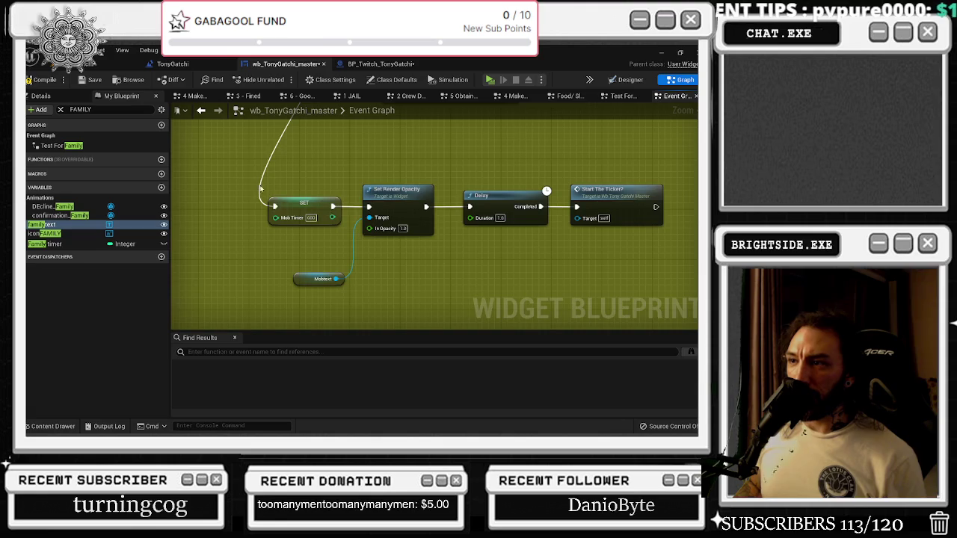
{"action": "left_click_drag", "start_coordinate": [271, 197], "coordinate": [321, 306]}
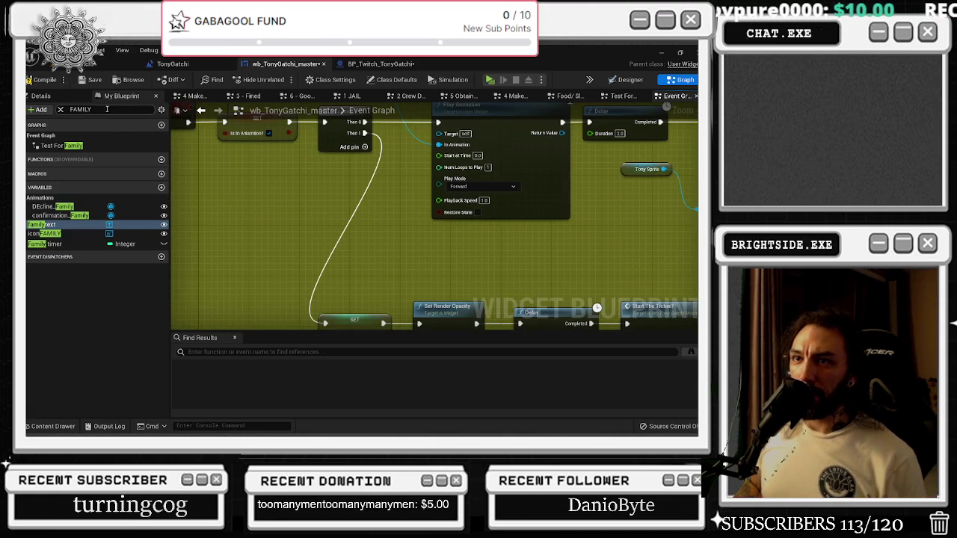
{"action": "double_click", "coordinate": [107, 109]}
- Add a Gambletext getter for the gamble chain's opacity node and delete the old Mobtext getter
{"action": "type", "text": "GAMBLE"}
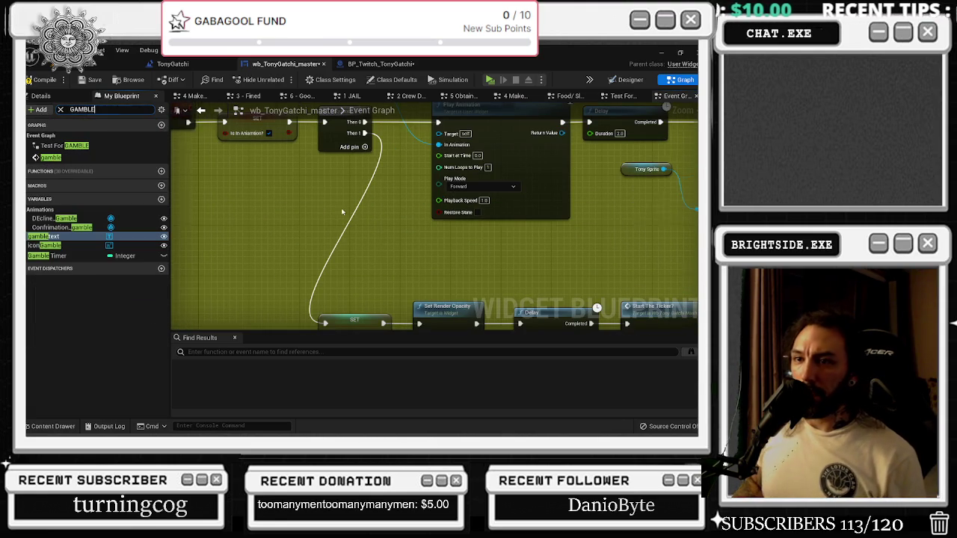
{"action": "left_click_drag", "start_coordinate": [341, 212], "coordinate": [242, 86]}
{"action": "mouse_move", "coordinate": [44, 236]}
{"action": "left_mouse_down"}
{"action": "mouse_move", "coordinate": [277, 258]}
{"action": "mouse_move", "coordinate": [320, 209]}
{"action": "left_mouse_up"}
{"action": "left_click", "coordinate": [295, 258], "text": "alt"}
{"action": "left_click", "coordinate": [269, 269]}
{"action": "key", "text": "Delete"}
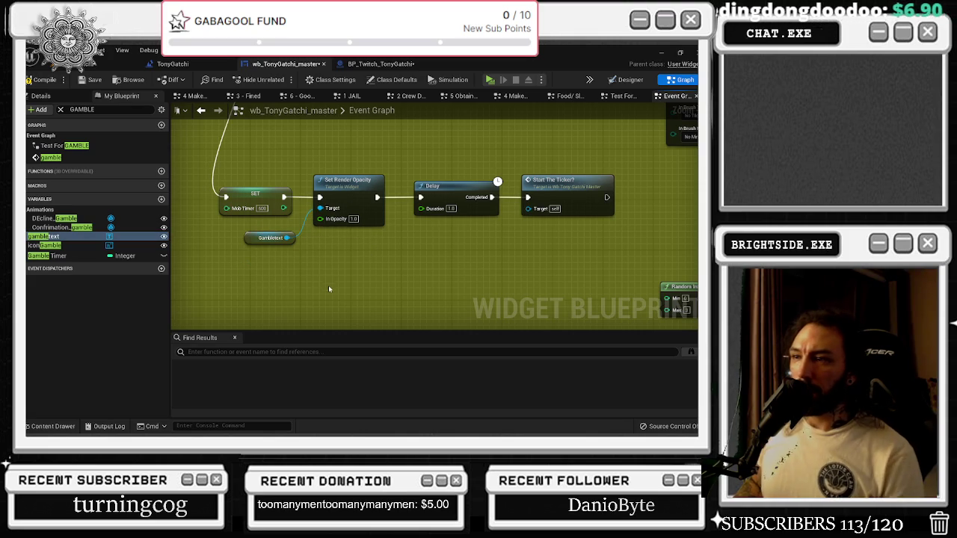
- Replace the Mob Timer SET with a Gamble Timer SET wired into Set Render Opacity
{"action": "left_click_drag", "start_coordinate": [56, 256], "coordinate": [238, 150]}
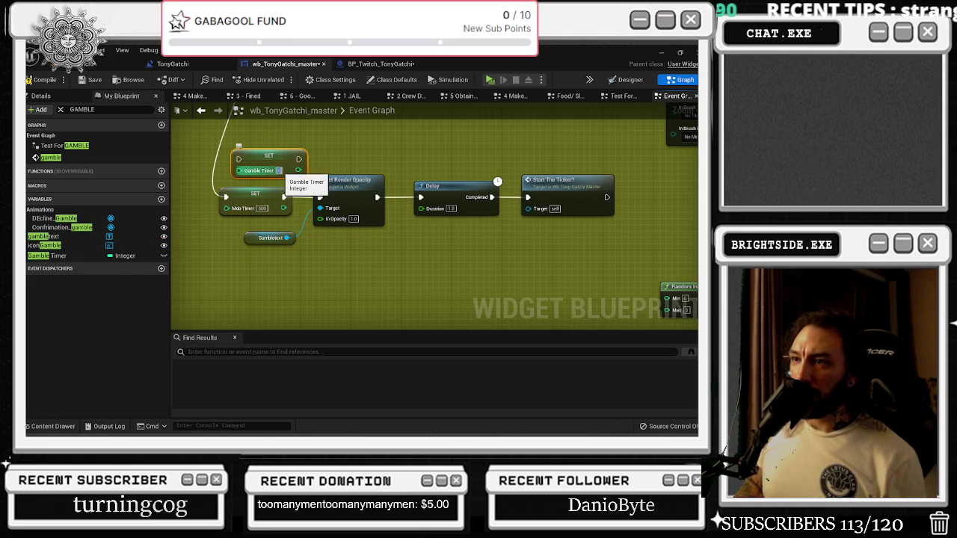
{"action": "left_click", "coordinate": [630, 79]}
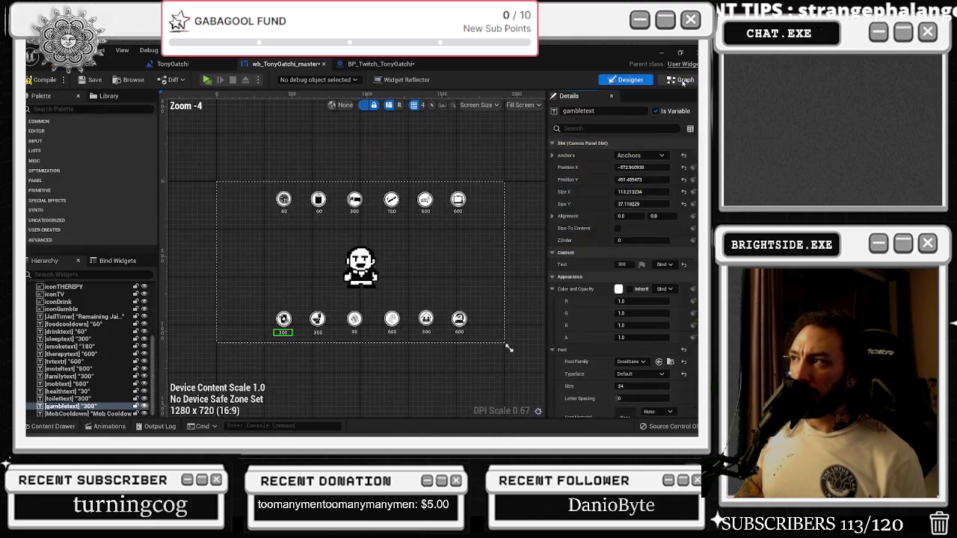
{"action": "left_click", "coordinate": [682, 80]}
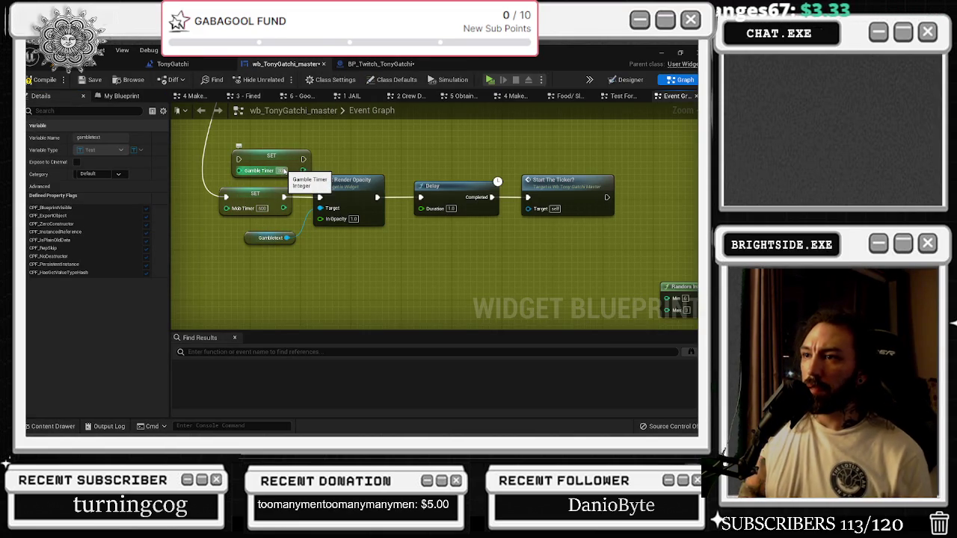
{"action": "left_click_drag", "start_coordinate": [228, 195], "coordinate": [238, 159]}
{"action": "mouse_move", "coordinate": [304, 158]}
{"action": "left_mouse_down"}
{"action": "mouse_move", "coordinate": [297, 165]}
{"action": "mouse_move", "coordinate": [320, 197]}
{"action": "left_mouse_up"}
{"action": "left_click", "coordinate": [236, 197]}
{"action": "key", "text": "Delete"}
{"action": "left_click_drag", "start_coordinate": [275, 156], "coordinate": [250, 195]}
- Extend the gamble comment to enclose the new chain and save the widget blueprint
{"action": "scroll", "coordinate": [347, 194], "scroll_direction": "down", "scroll_amount": 6}
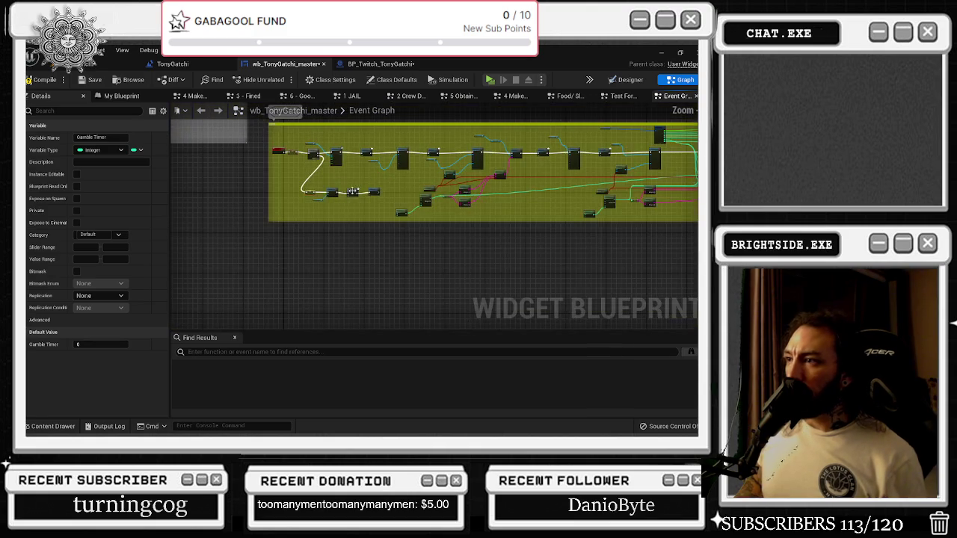
{"action": "left_click_drag", "start_coordinate": [358, 200], "coordinate": [400, 233]}
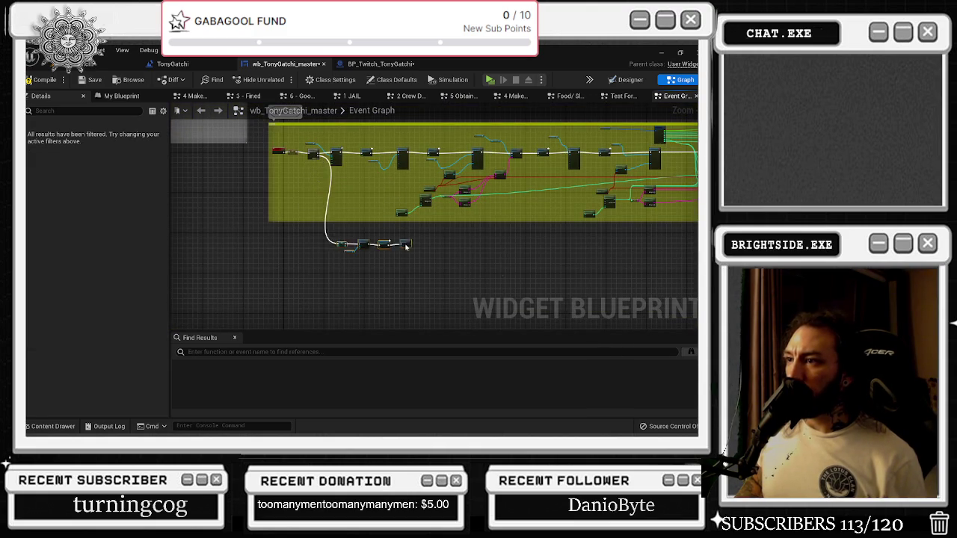
{"action": "scroll", "coordinate": [400, 234], "scroll_direction": "down", "scroll_amount": 2}
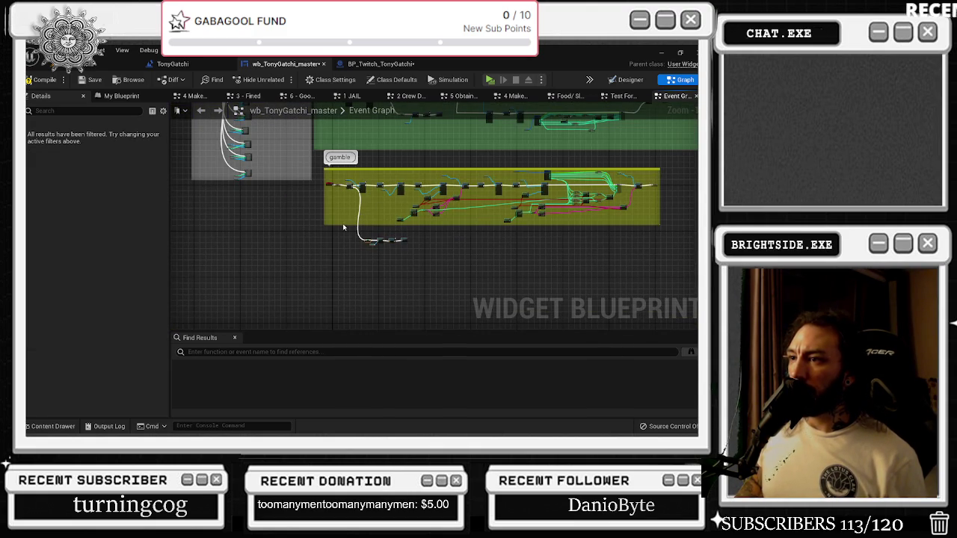
{"action": "left_click_drag", "start_coordinate": [342, 225], "coordinate": [341, 254]}
{"action": "left_click", "coordinate": [86, 83]}
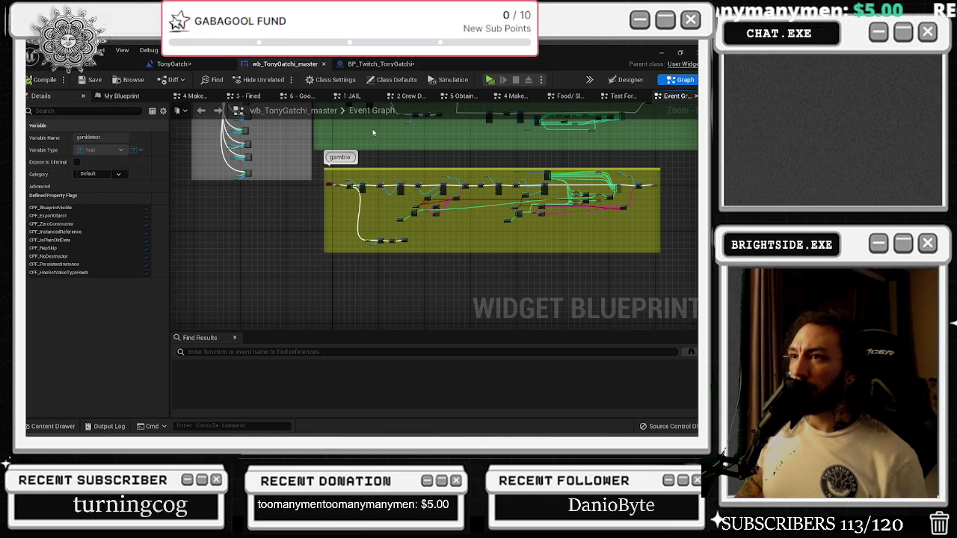
{"action": "left_click", "coordinate": [388, 63]}
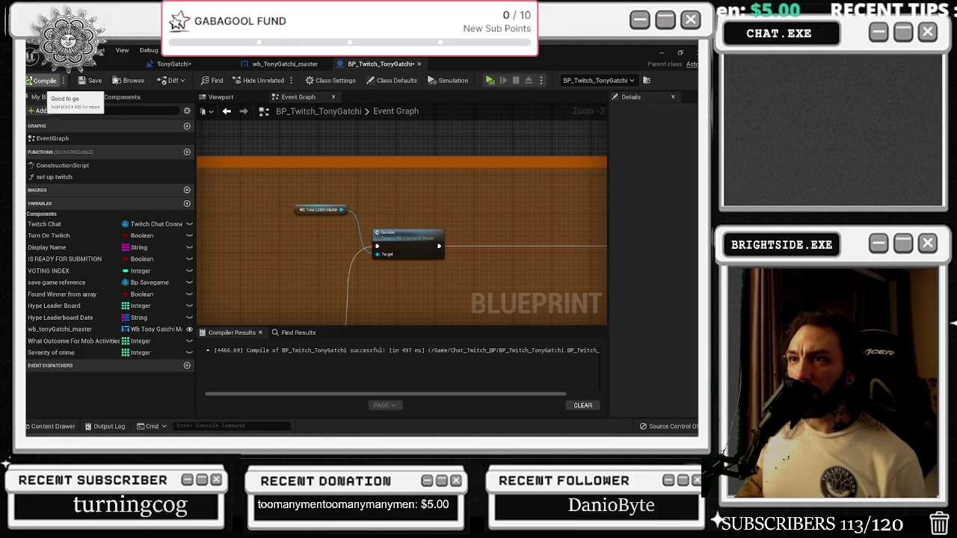
- Save wb_TonyGatchi_master, then briefly check the level viewport and content drawer
{"action": "left_click", "coordinate": [273, 66]}
{"action": "left_click", "coordinate": [89, 80]}
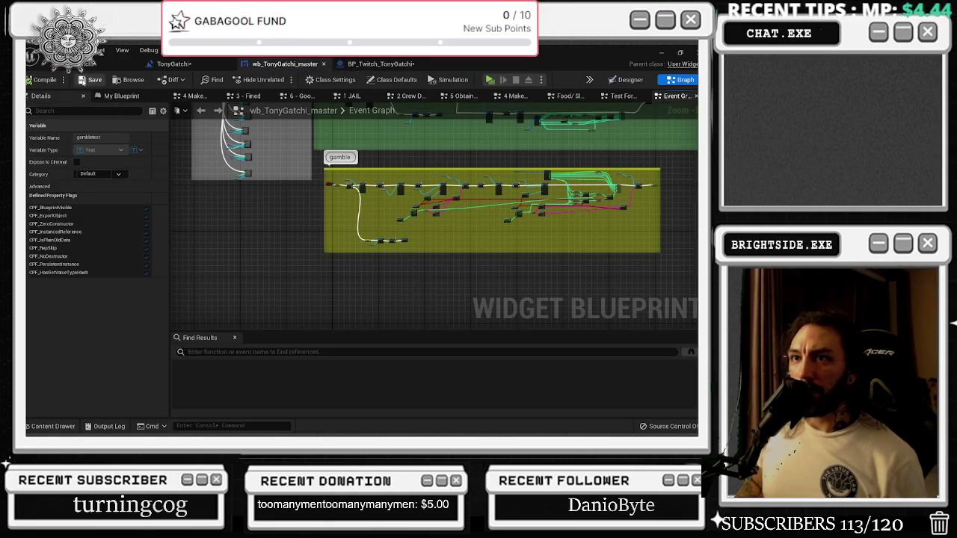
{"action": "left_click", "coordinate": [170, 65]}
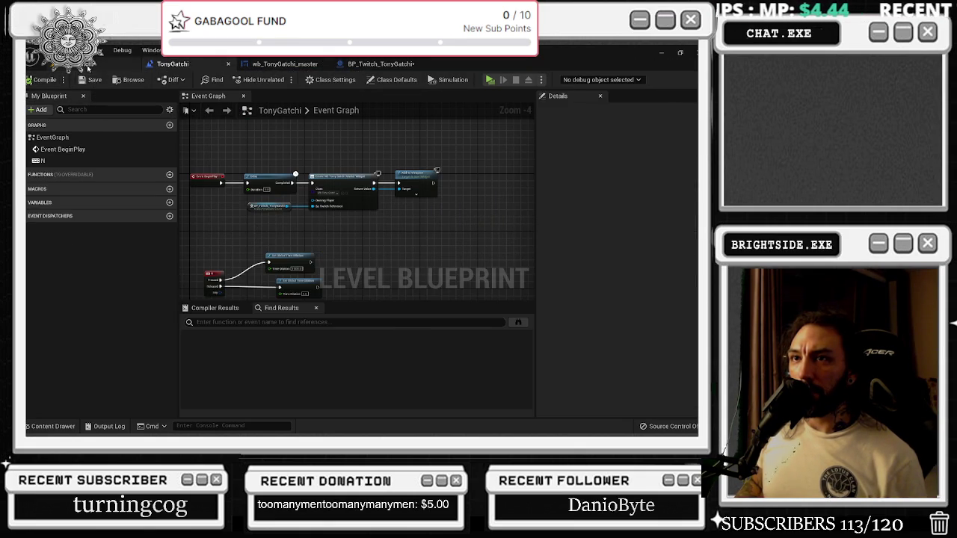
{"action": "left_click", "coordinate": [30, 81]}
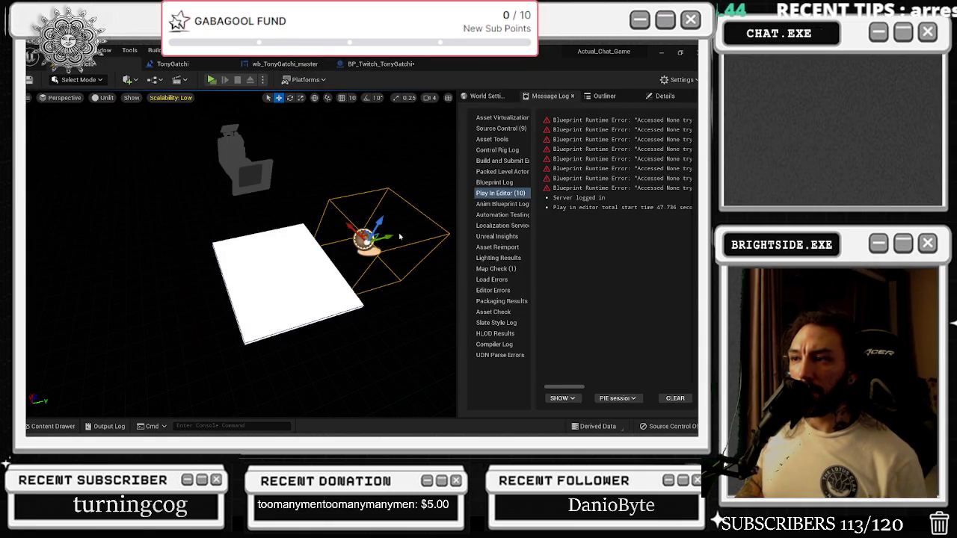
{"action": "left_click", "coordinate": [52, 426]}
{"action": "key", "text": "alt+Tab"}
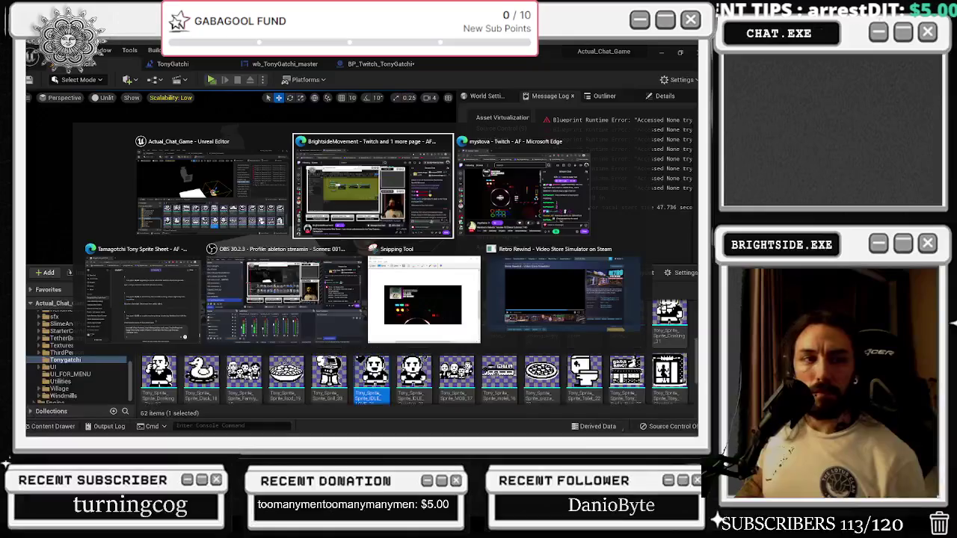
{"action": "key", "text": "Escape"}
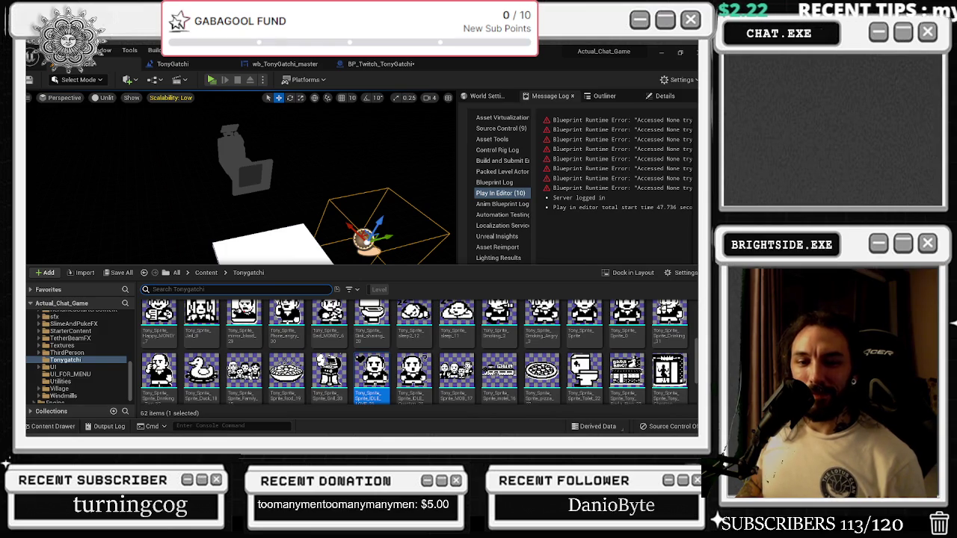
{"action": "left_click", "coordinate": [84, 202]}
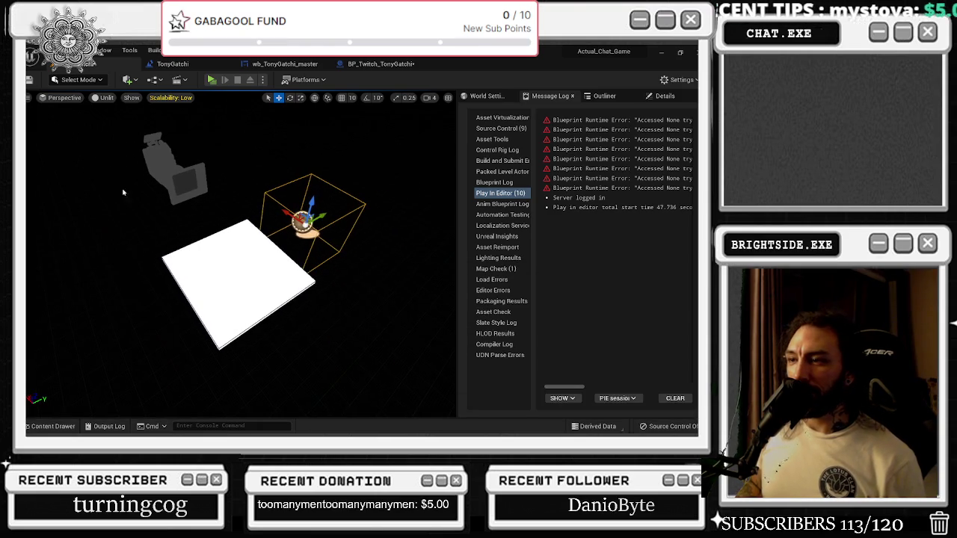
- Save BP_Twitch_TonyGatchi and show wb_TonyGatchi_master in the Designer view
{"action": "left_click", "coordinate": [163, 65]}
{"action": "left_click", "coordinate": [288, 64]}
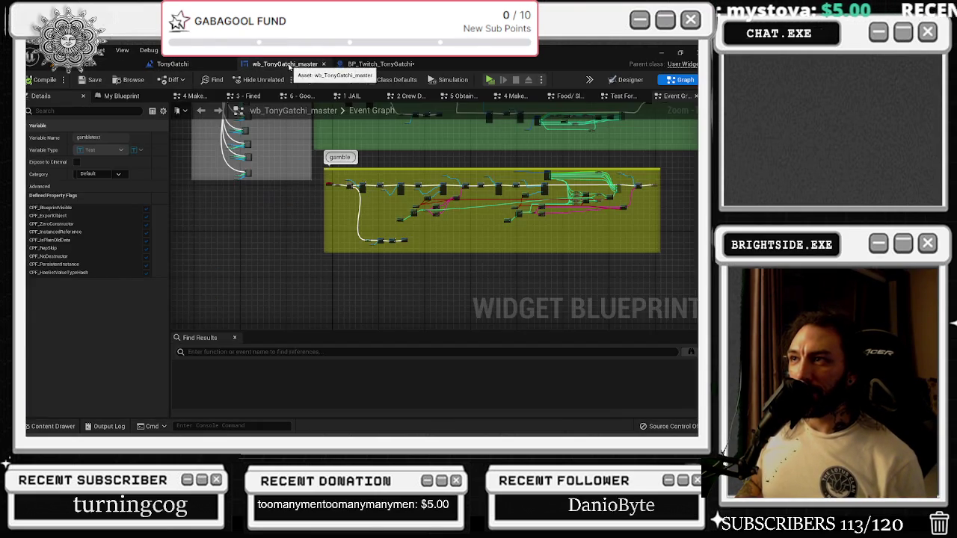
{"action": "left_click", "coordinate": [378, 63]}
{"action": "scroll", "coordinate": [362, 147], "scroll_direction": "down", "scroll_amount": 9}
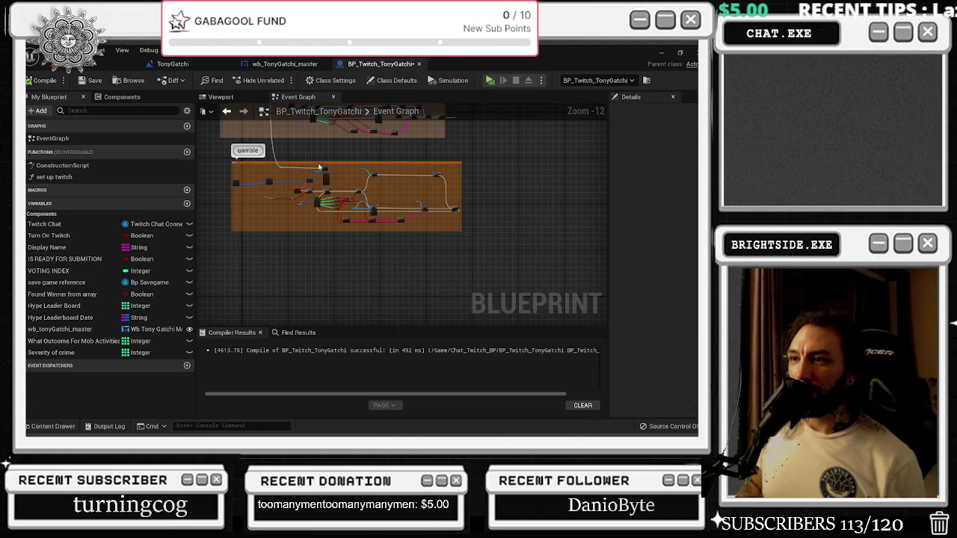
{"action": "left_click", "coordinate": [90, 80]}
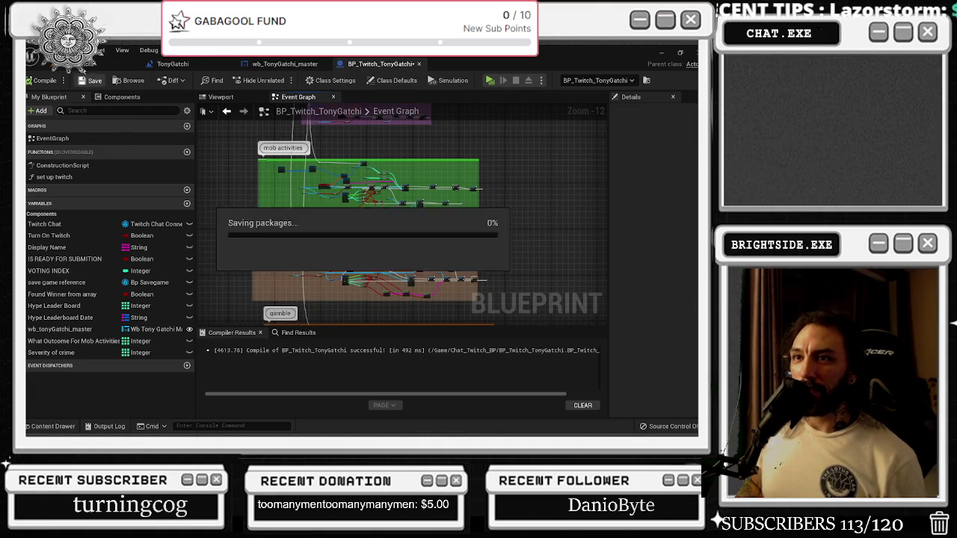
{"action": "key", "text": "ctrl+Tab"}
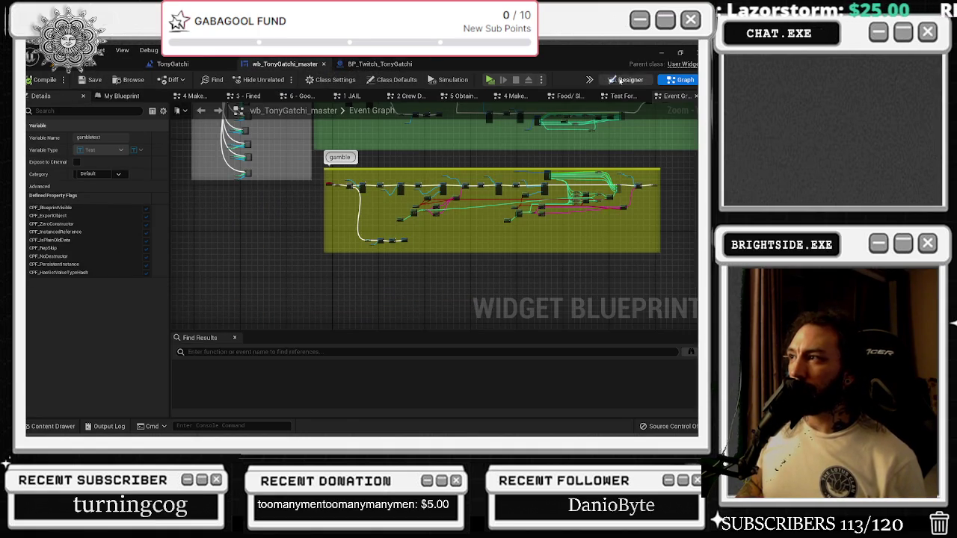
{"action": "left_click", "coordinate": [624, 79]}
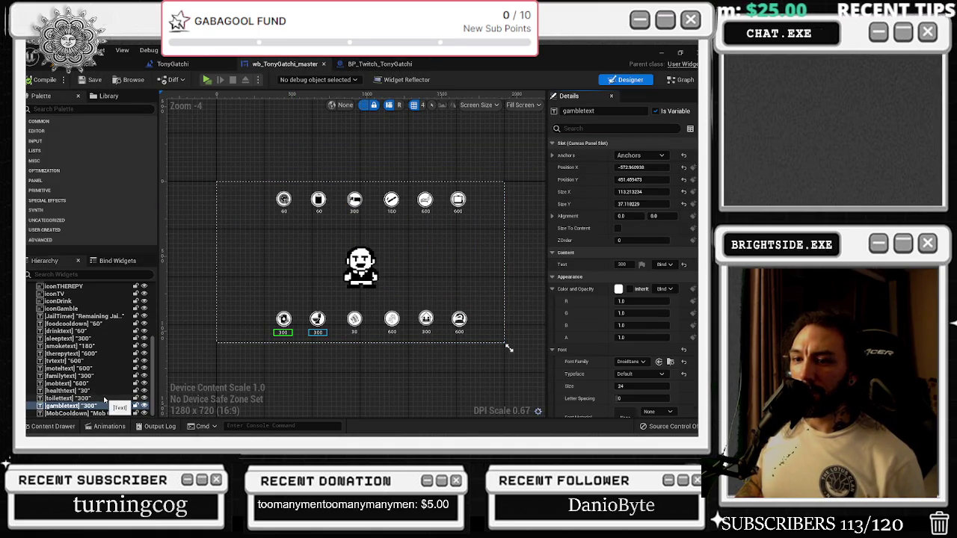
- Select all ten timer text widgets across the bottom and top rows
{"action": "left_click", "coordinate": [353, 333], "text": "ctrl"}
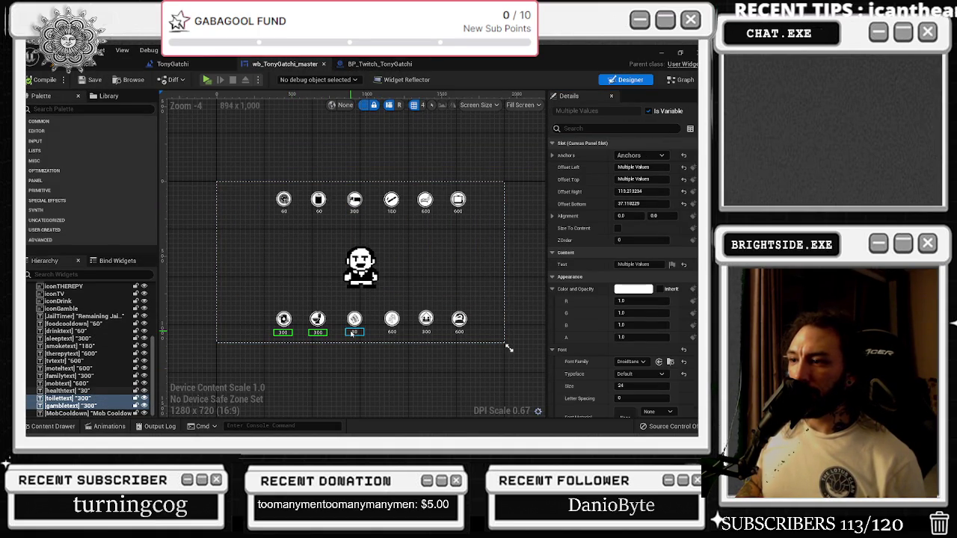
{"action": "left_click", "coordinate": [395, 333], "text": "ctrl"}
{"action": "left_click", "coordinate": [426, 333], "text": "ctrl"}
{"action": "left_click", "coordinate": [459, 333], "text": "ctrl"}
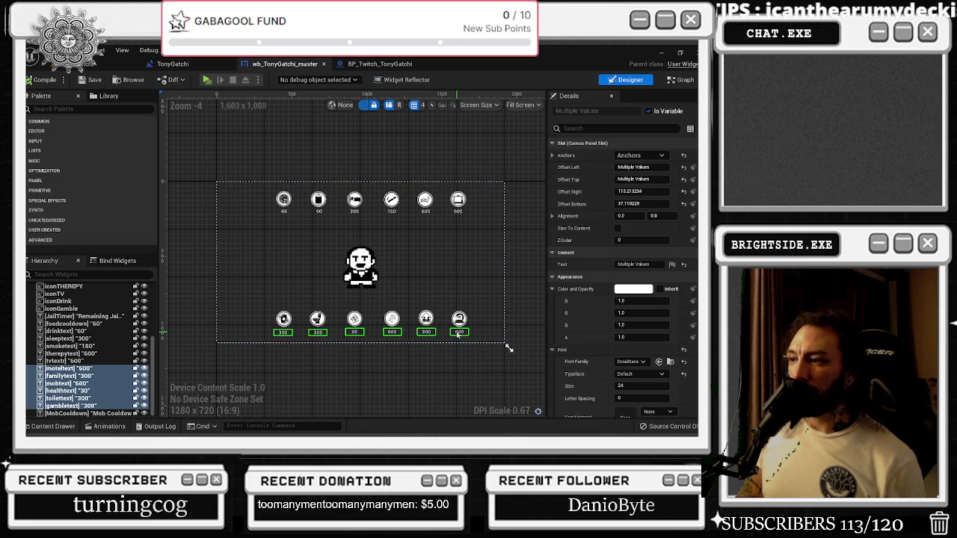
{"action": "left_click", "coordinate": [458, 212], "text": "ctrl"}
{"action": "left_click", "coordinate": [426, 212], "text": "ctrl"}
{"action": "left_click", "coordinate": [394, 213], "text": "ctrl"}
{"action": "left_click", "coordinate": [357, 212], "text": "ctrl"}
{"action": "left_click", "coordinate": [320, 212], "text": "ctrl"}
{"action": "left_click", "coordinate": [283, 212], "text": "ctrl"}
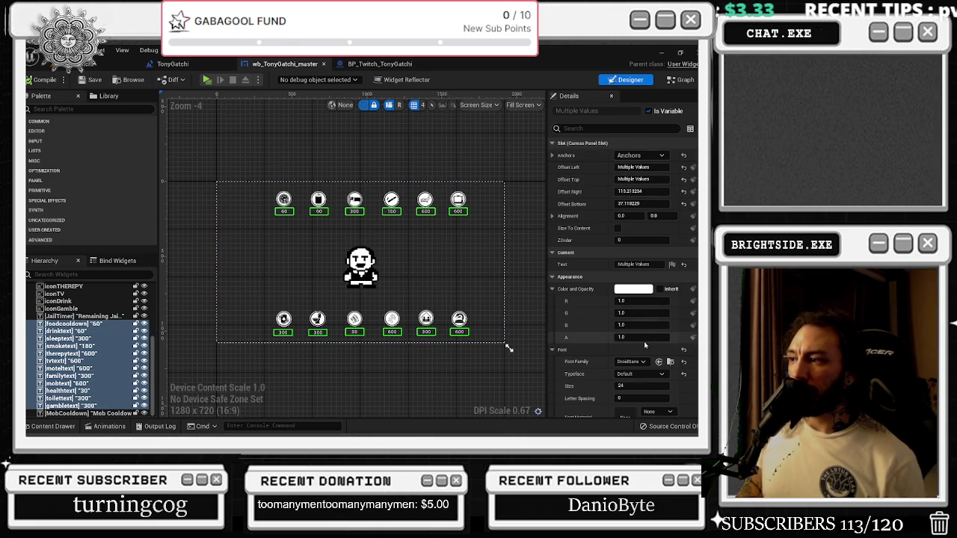
- Set the selected timers' Render Opacity to 0 using the REND Details filter
{"action": "left_click", "coordinate": [590, 128]}
{"action": "type", "text": "RE"}
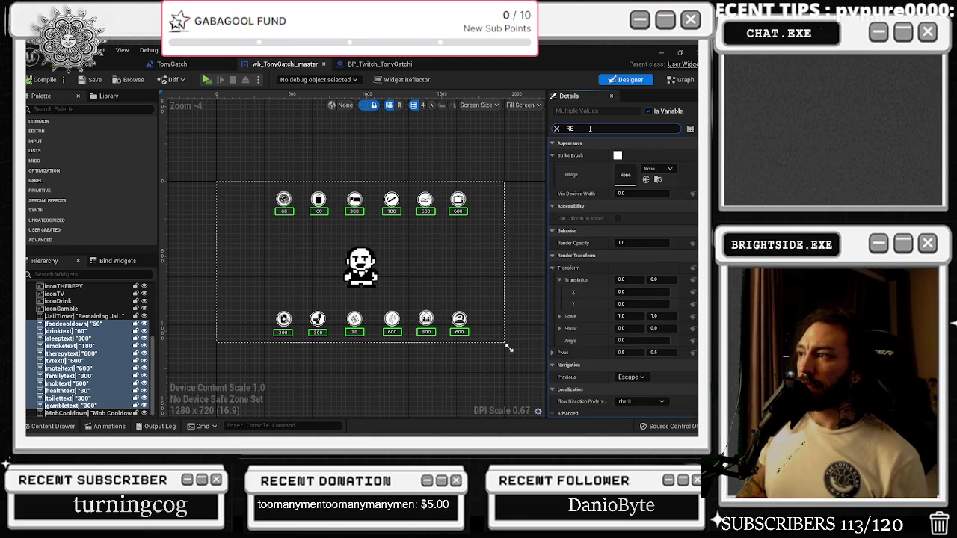
{"action": "type", "text": "ND"}
{"action": "left_click", "coordinate": [634, 155]}
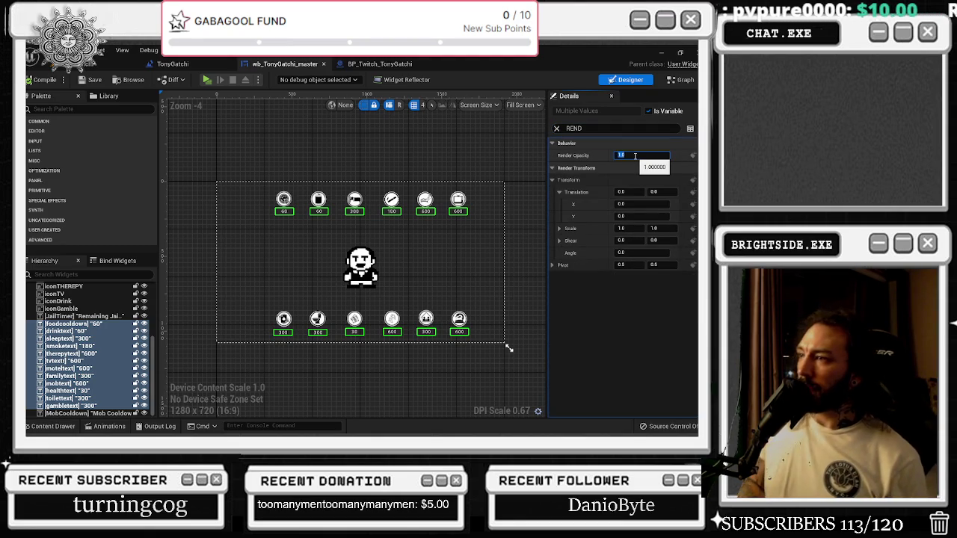
{"action": "type", "text": "0"}
{"action": "key", "text": "Return"}
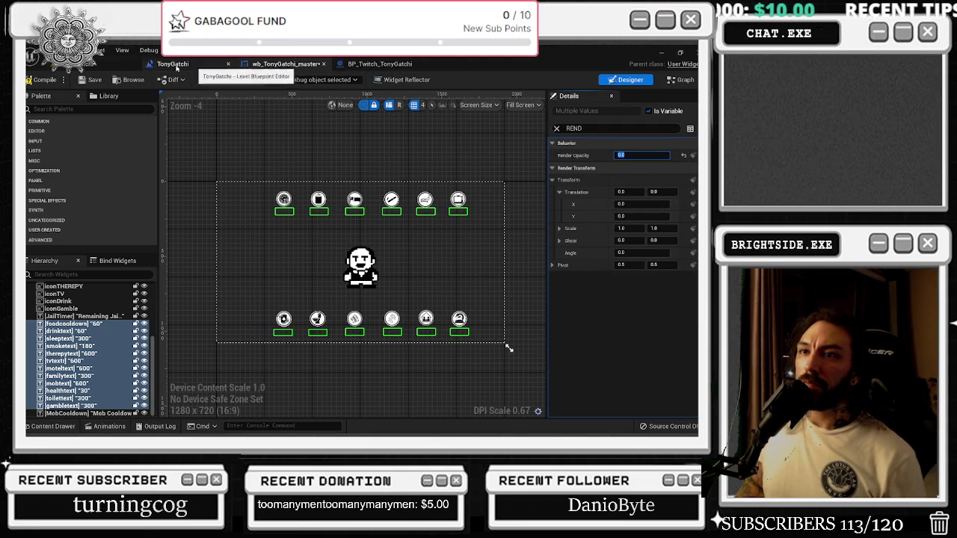
- Save the widget, return to the TonyGatchi level, and start Play In Editor
{"action": "left_click", "coordinate": [81, 80]}
{"action": "left_click", "coordinate": [172, 64]}
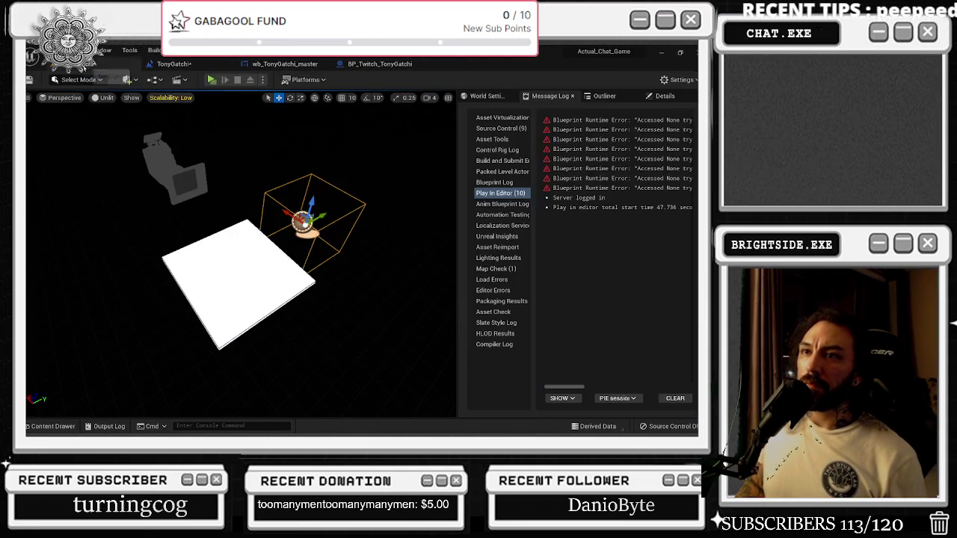
{"action": "left_click", "coordinate": [213, 80]}
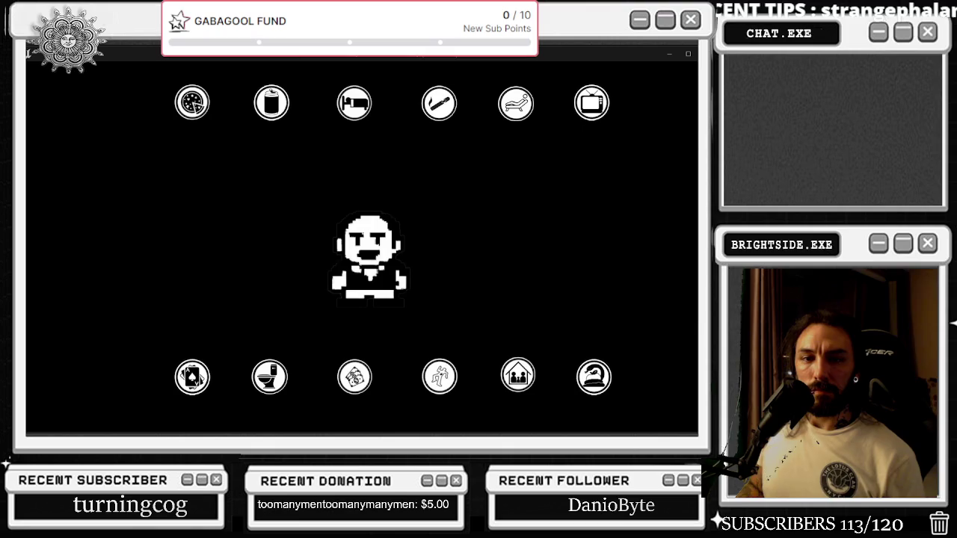
- Cycle through the open windows with Alt+Tab and settle back on the running game
{"action": "key", "text": "alt+Tab"}
{"action": "key", "text": "alt+Tab"}
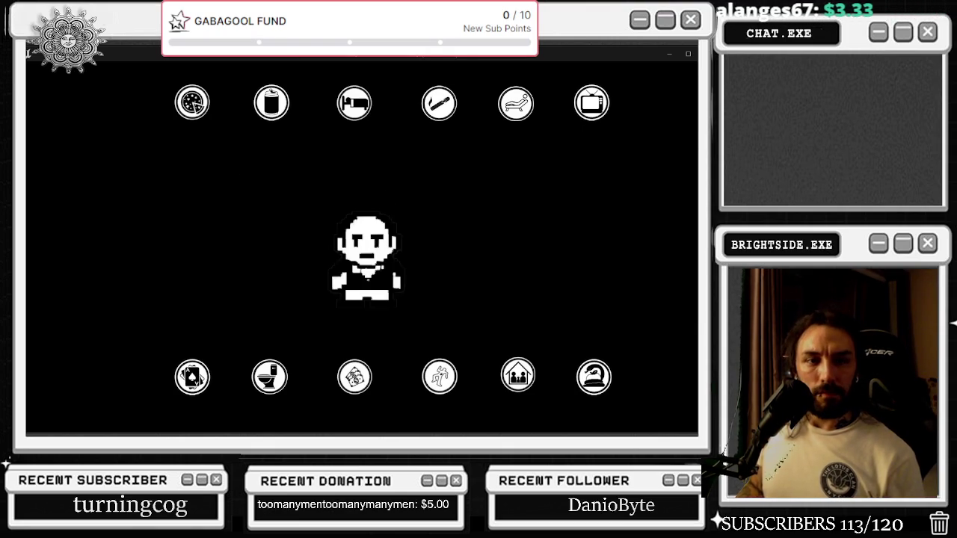
{"action": "key", "text": "alt+Tab"}
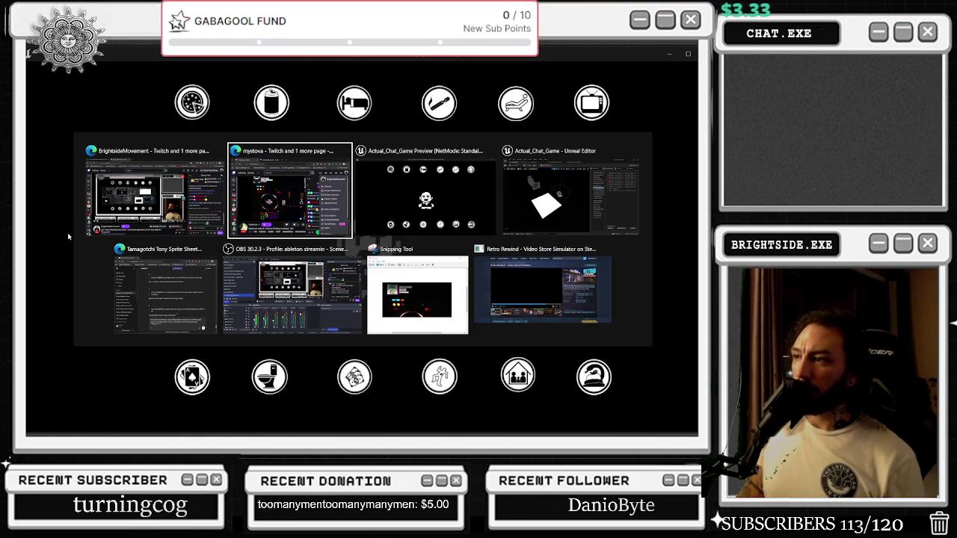
{"action": "key", "text": "alt+Tab"}
{"action": "key", "text": "alt+Tab"}
{"action": "key", "text": "Down"}
{"action": "key", "text": "Left"}
{"action": "key", "text": "Right"}
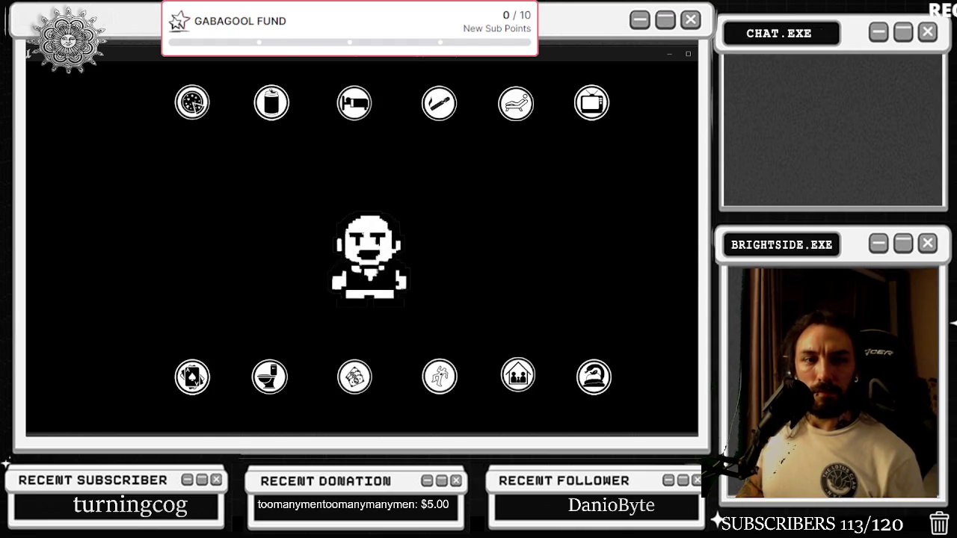
{"action": "key", "text": "alt+Tab"}
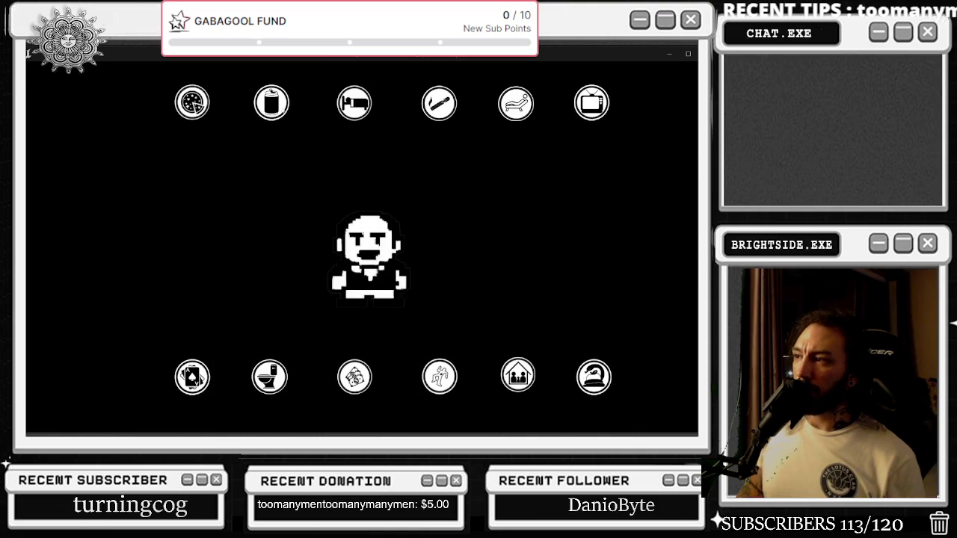
- Dismiss the window switcher and let the game run while chat triggers activities
{"action": "left_click", "coordinate": [160, 194]}
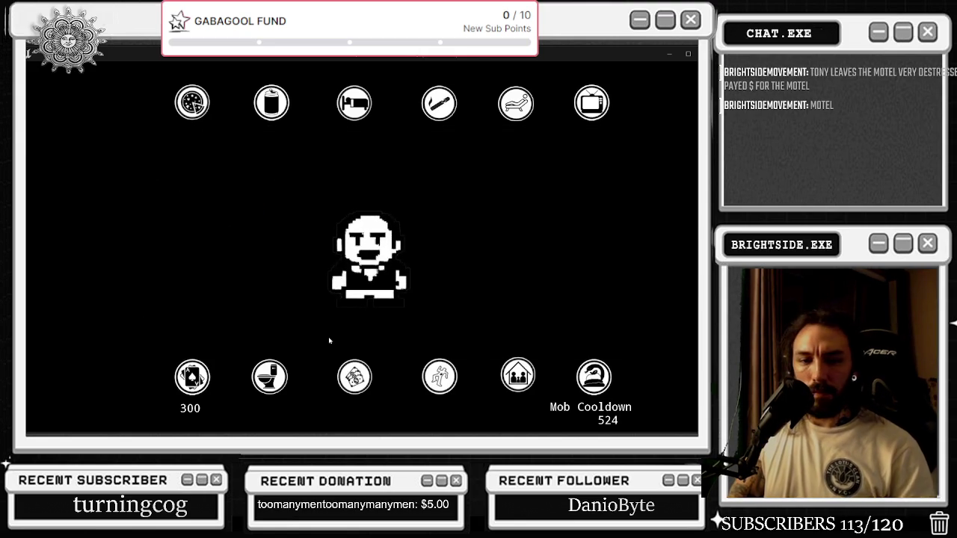
- Trigger the family activity and watch the Mob Cooldown tick down to 18 beside the 600 timer
{"action": "left_click", "coordinate": [517, 376]}
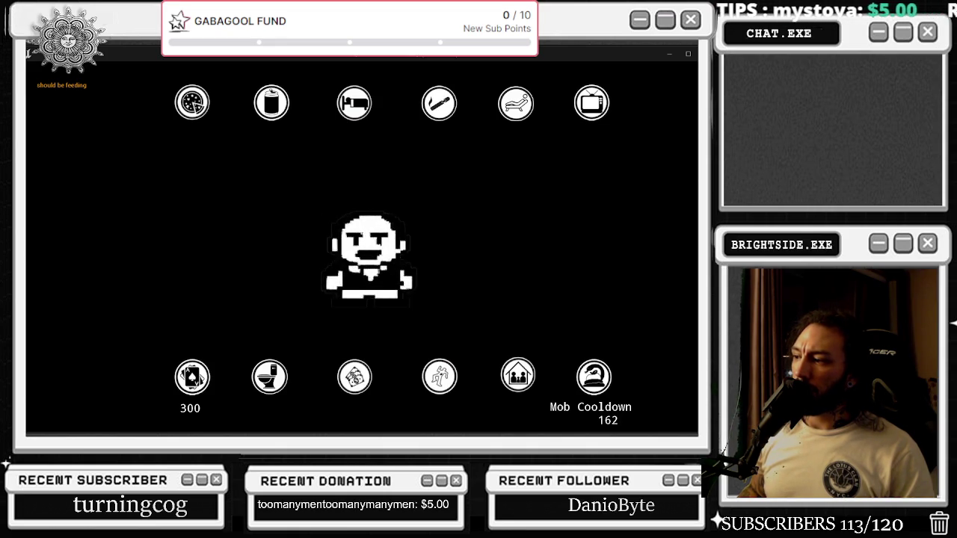
{"action": "key", "text": "alt+space"}
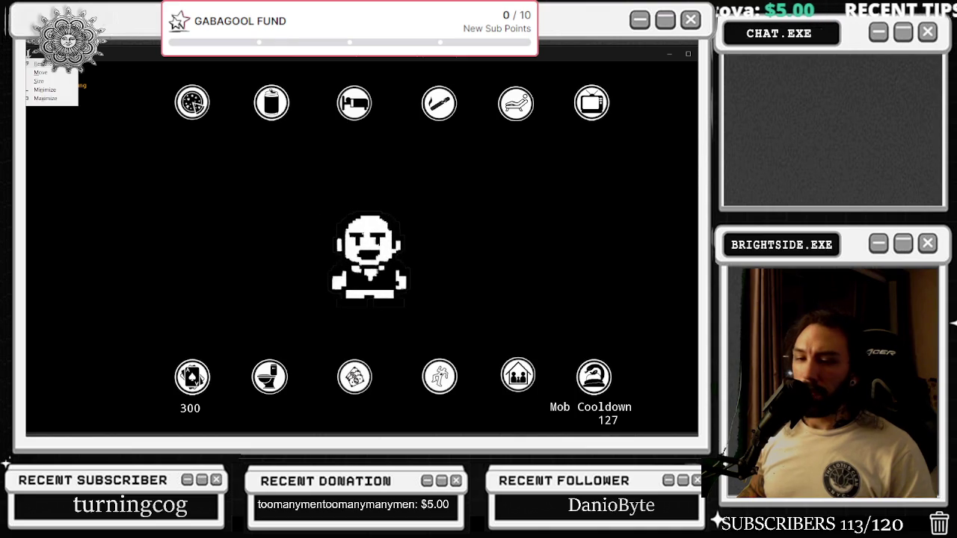
{"action": "key", "text": "Escape"}
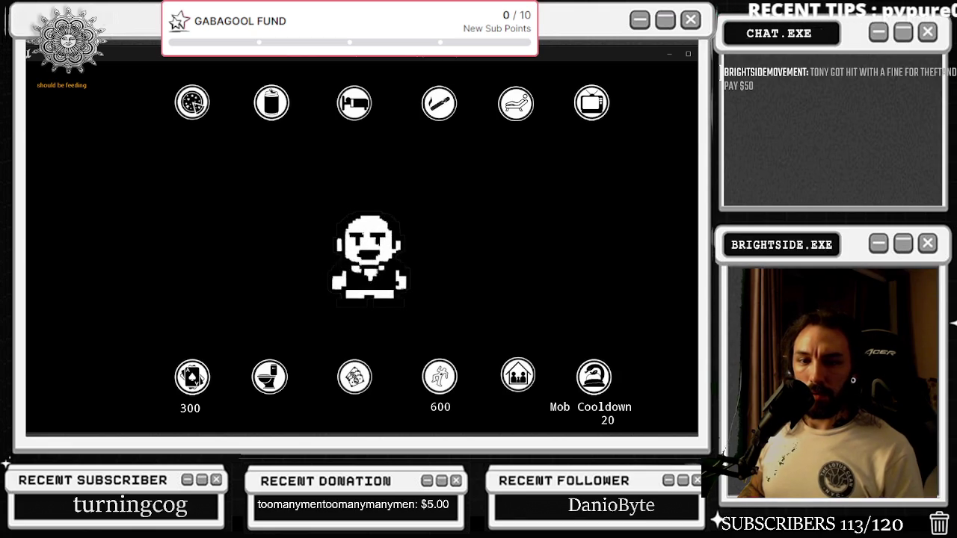
{"action": "key", "text": "alt+Tab"}
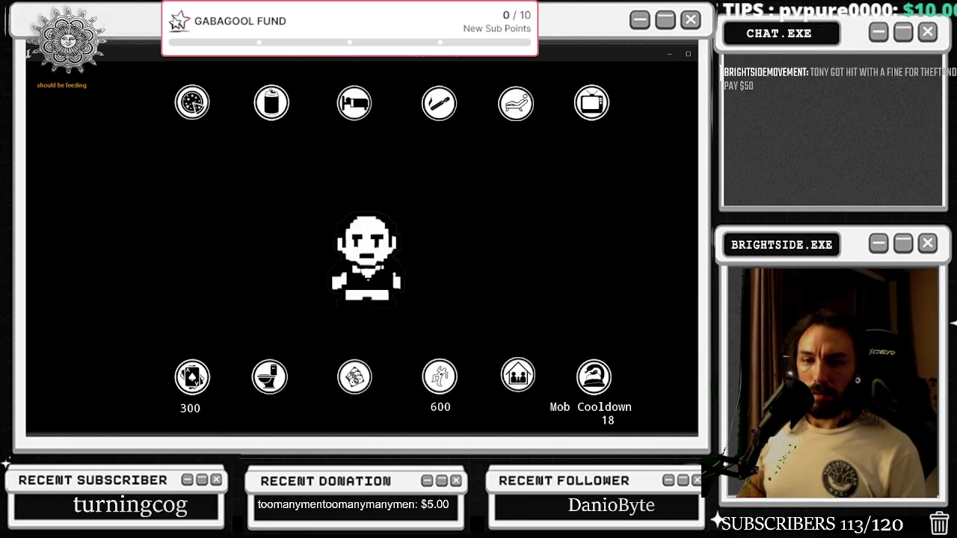